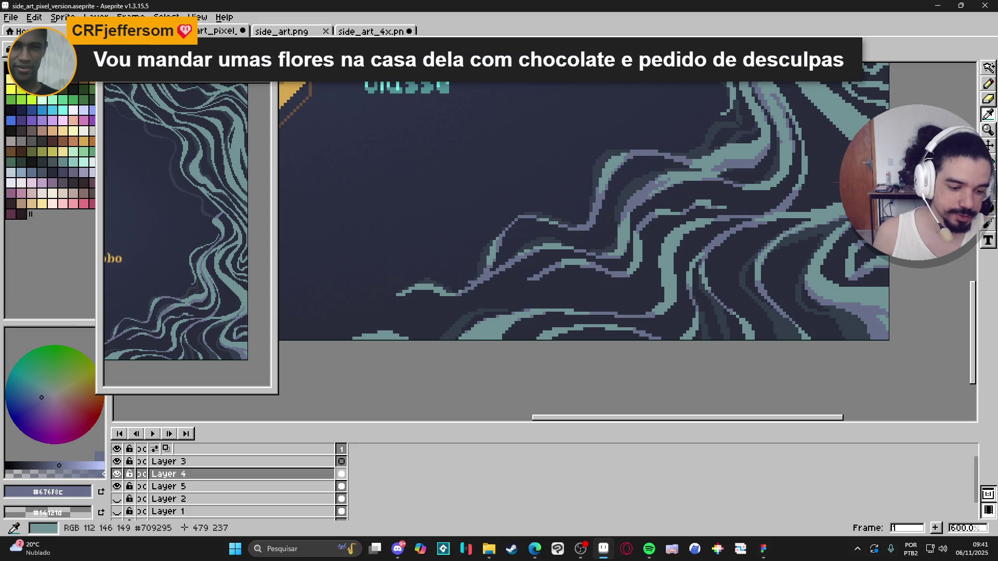
# - Eyedrop the teal #709295 from the banner's swirl strands as the drawing colour
pyautogui.keyDown('alt'); pyautogui.click(874, 250); pyautogui.keyUp('alt')
pyautogui.keyDown('alt'); pyautogui.click(851, 246); pyautogui.keyUp('alt')
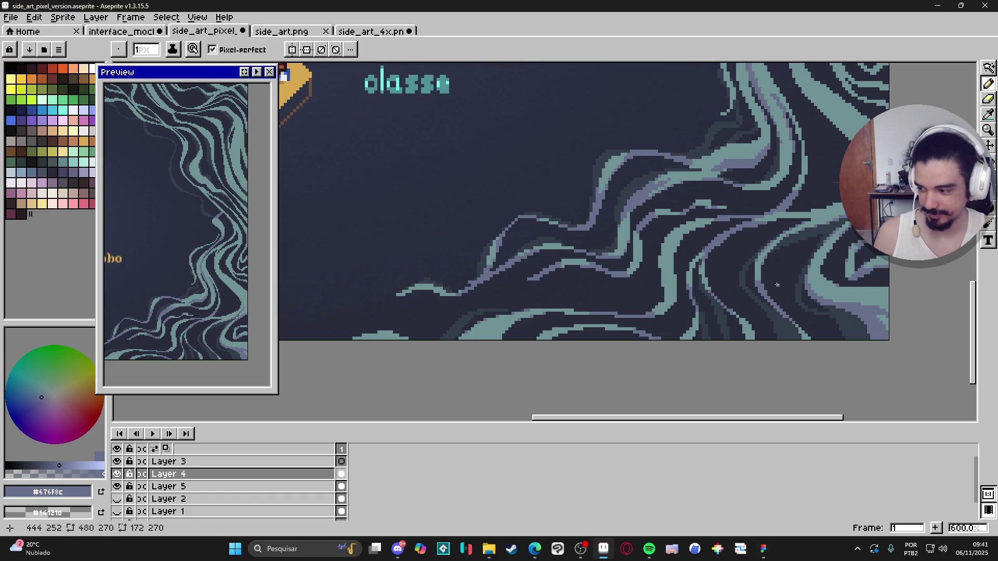
pyautogui.press('i')
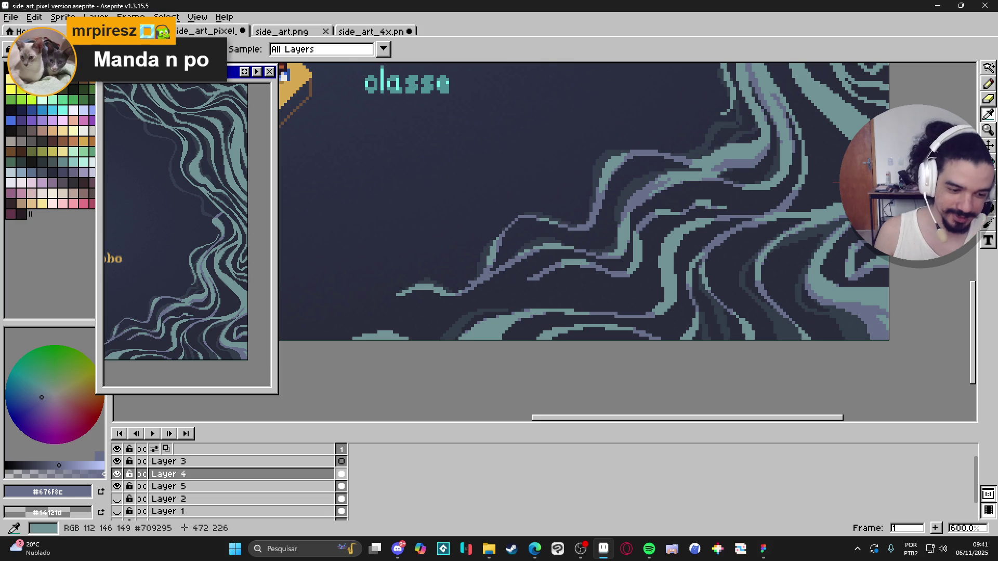
pyautogui.keyDown('alt'); pyautogui.click(862, 208); pyautogui.keyUp('alt')
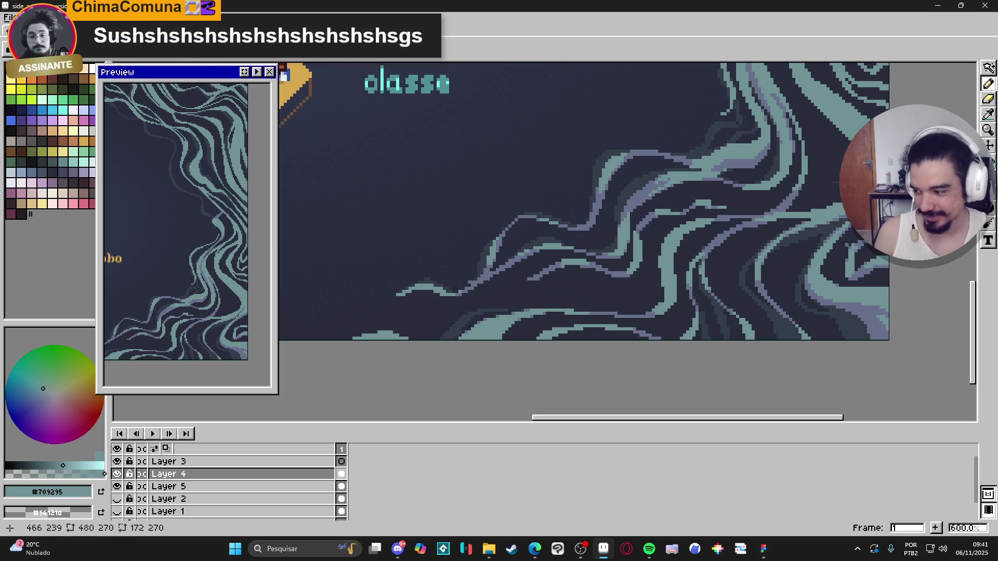
pyautogui.scroll(-2, 780, 294)
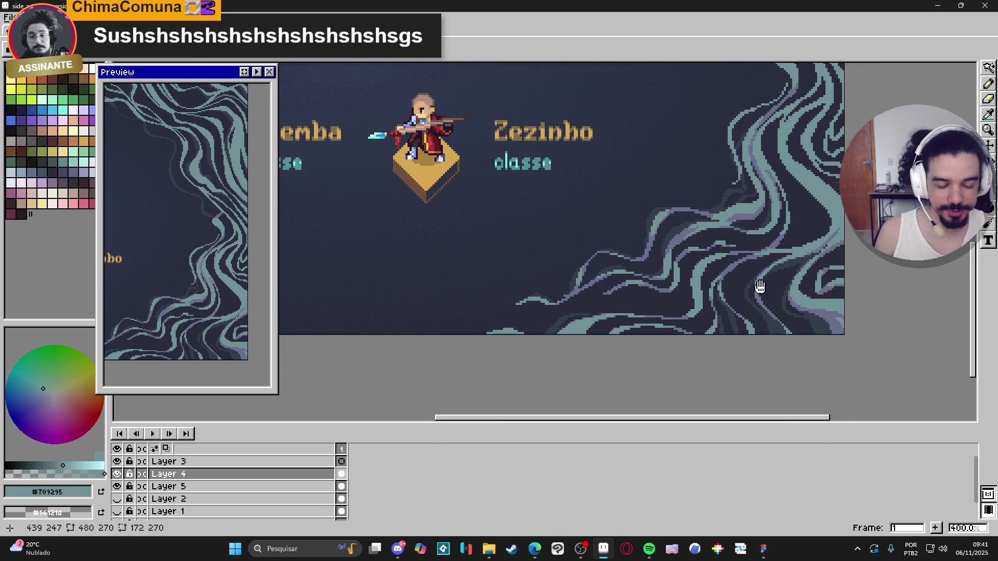
# - Sample the lavender-purple #676f8c from the wave strands as the painting colour
pyautogui.scroll(2, 759, 285)
pyautogui.scroll(2, 689, 275)
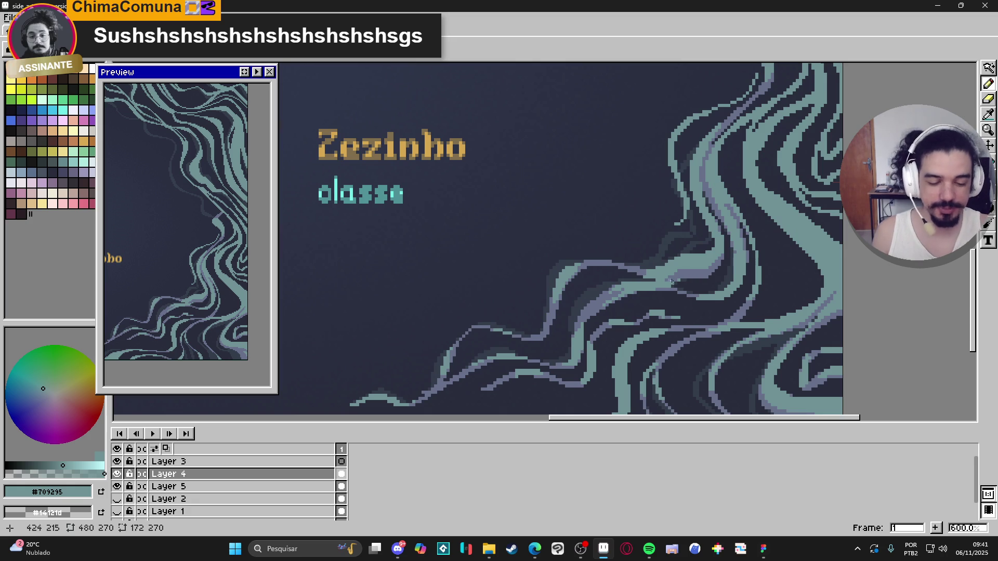
pyautogui.keyDown('alt'); pyautogui.click(680, 273); pyautogui.keyUp('alt')
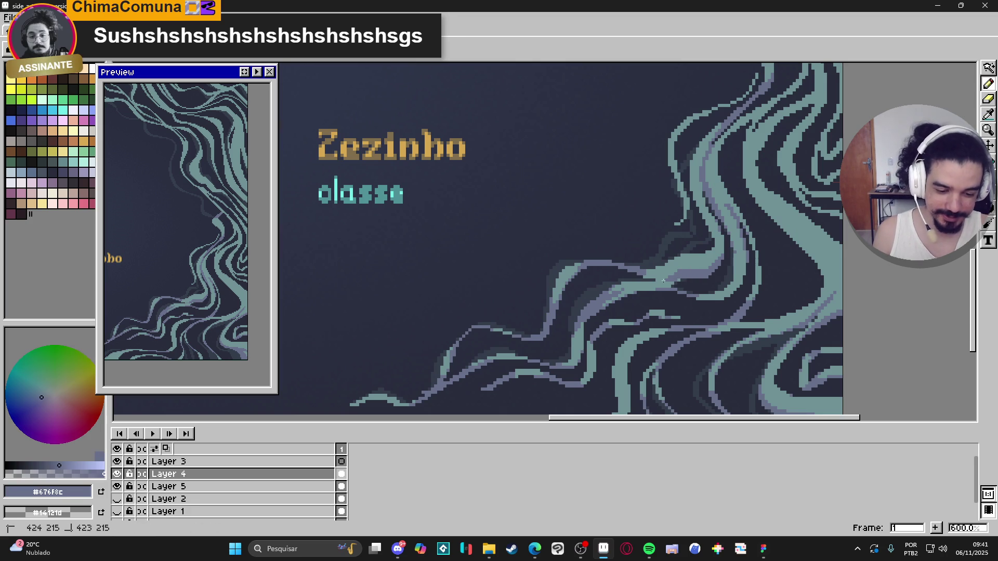
pyautogui.press('v')
pyautogui.press('m')
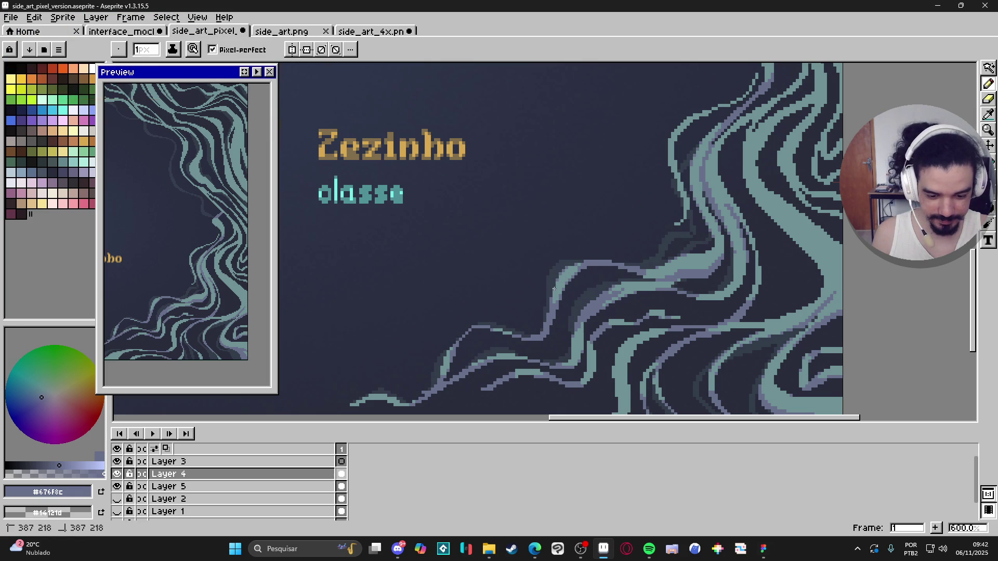
# - Zoom into the lower-right wave strands at 1600%
pyautogui.scroll(-2, 657, 338)
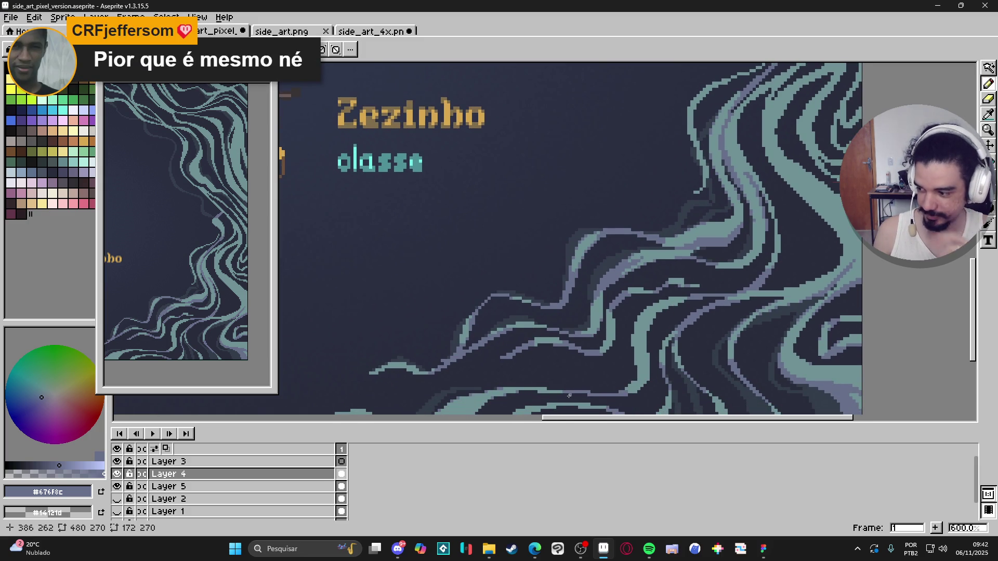
pyautogui.hscroll(-2, 595, 299)
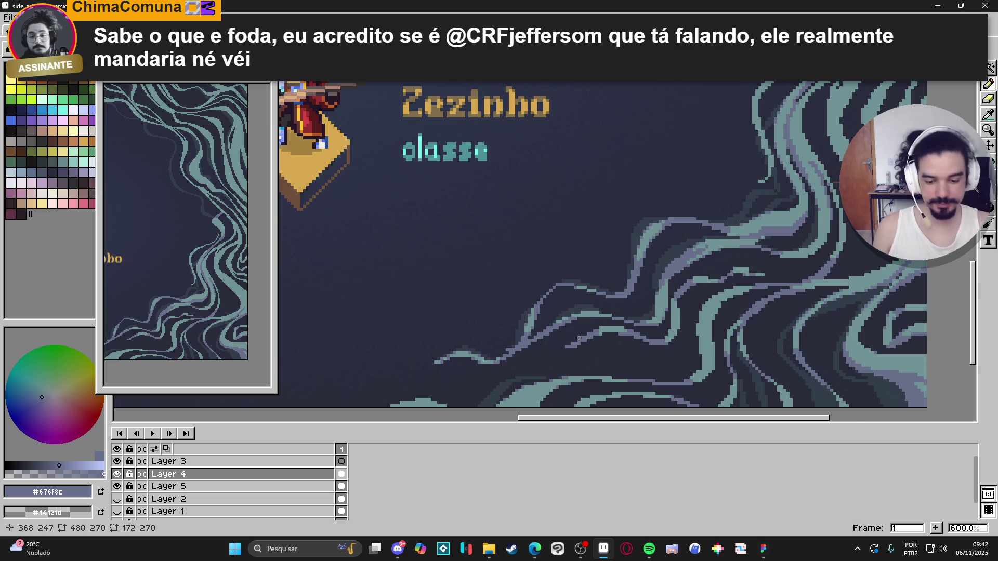
pyautogui.scroll(-3, 578, 339)
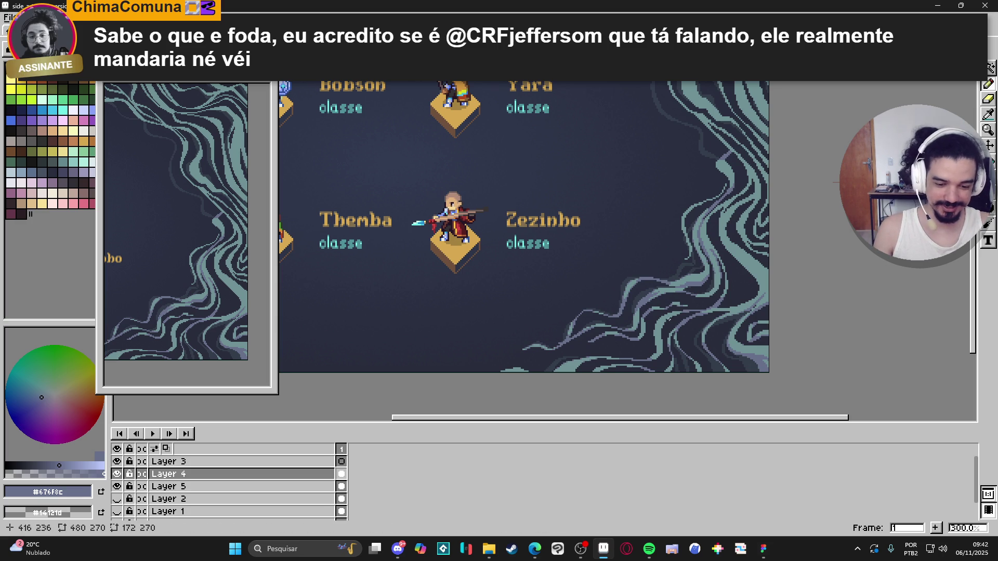
pyautogui.scroll(-1, 678, 319)
pyautogui.scroll(6, 572, 320)
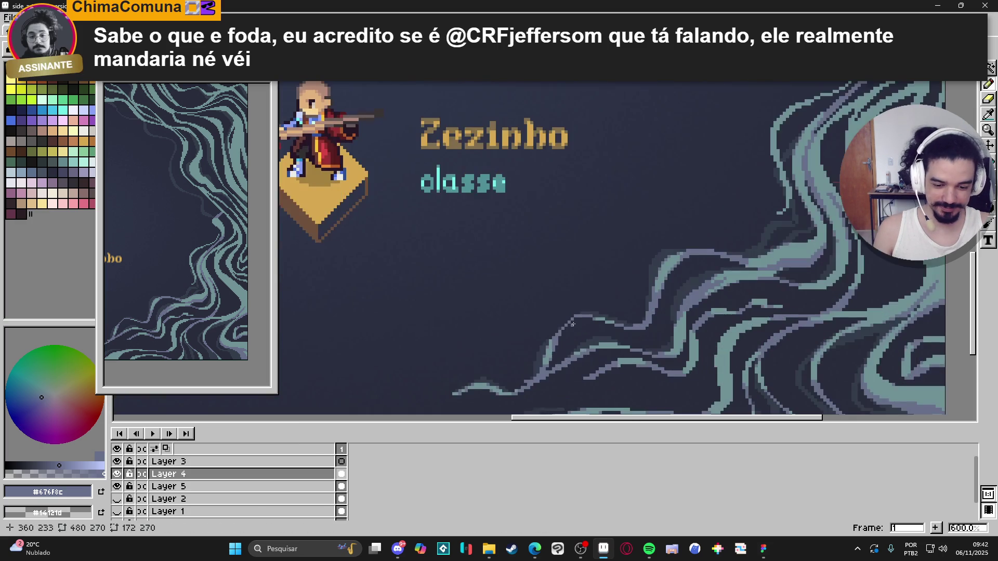
# - Extend the purple pixel row rightward and erase stray purple pixels at the strand end
pyautogui.moveTo(578, 311); pyautogui.dragTo(587, 313)
pyautogui.press('e')
pyautogui.click(583, 303)
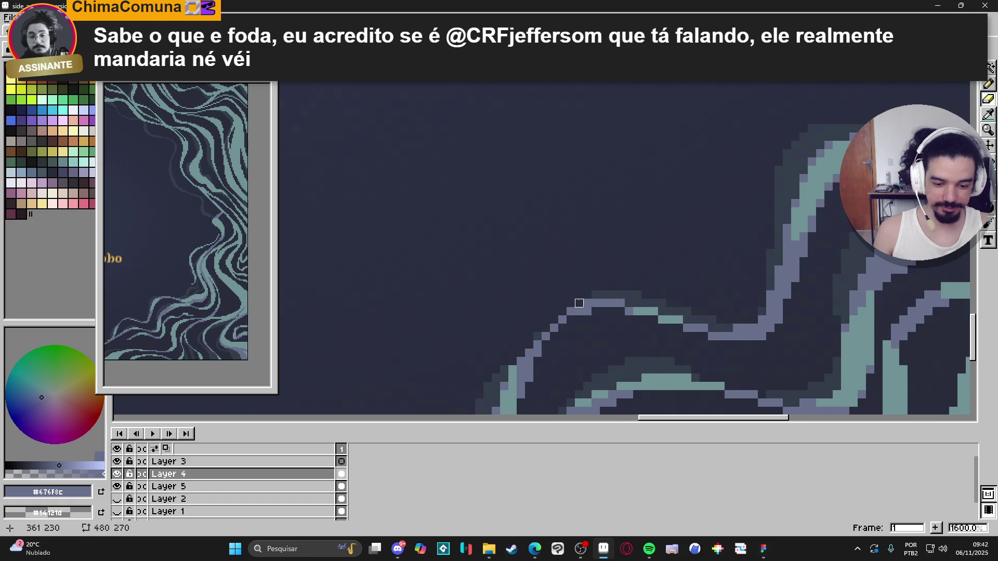
pyautogui.scroll(-1, 579, 304)
pyautogui.scroll(1, 579, 303)
pyautogui.press('b')
pyautogui.press('e')
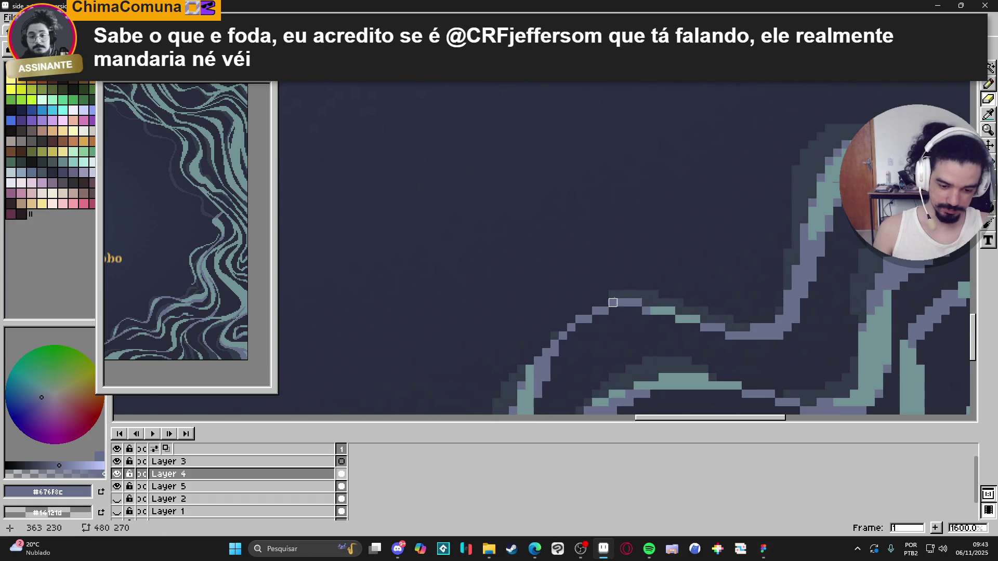
pyautogui.scroll(-1, 615, 311)
pyautogui.scroll(-2, 615, 311)
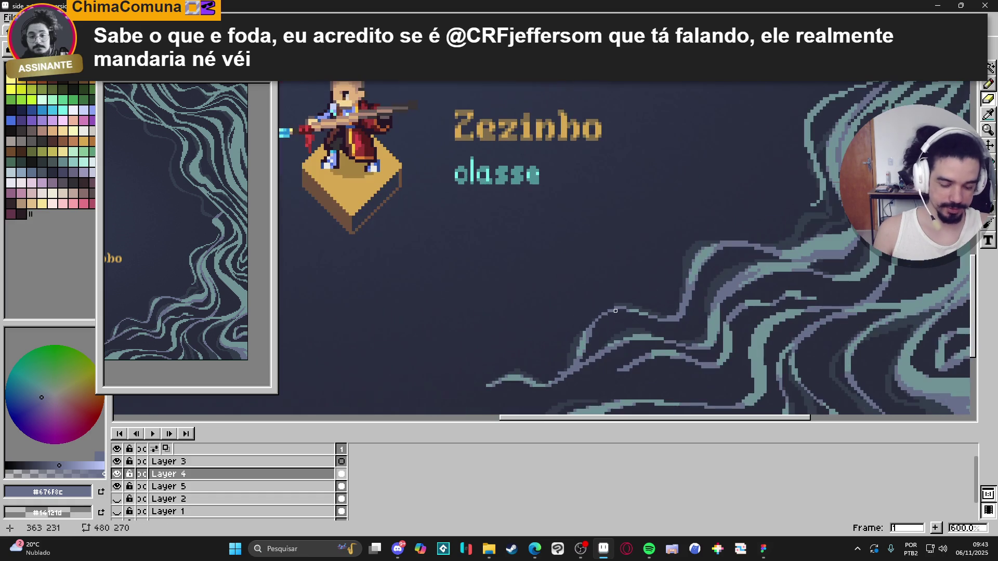
pyautogui.scroll(2, 611, 359)
pyautogui.scroll(1, 612, 358)
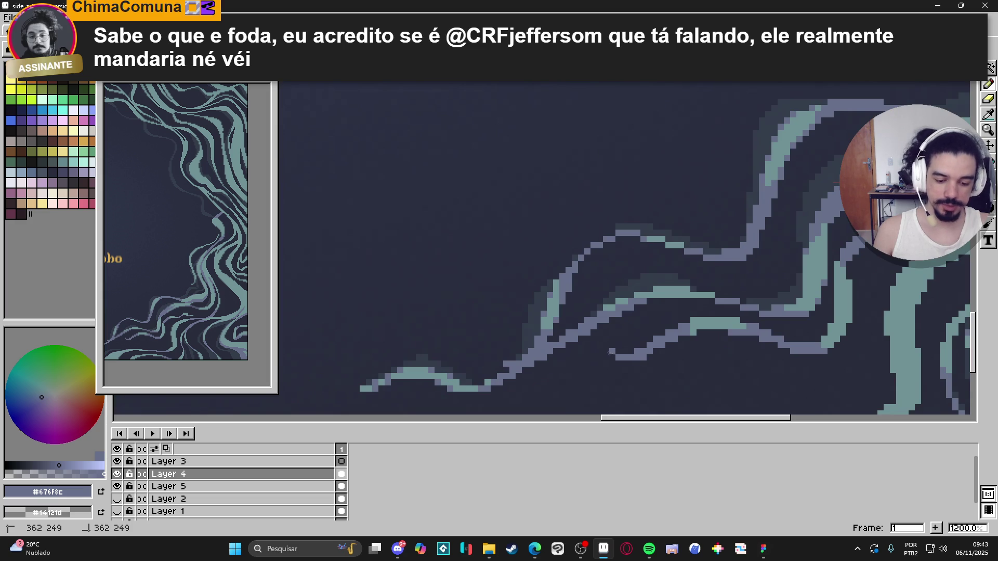
pyautogui.press('e')
pyautogui.scroll(-5, 644, 358)
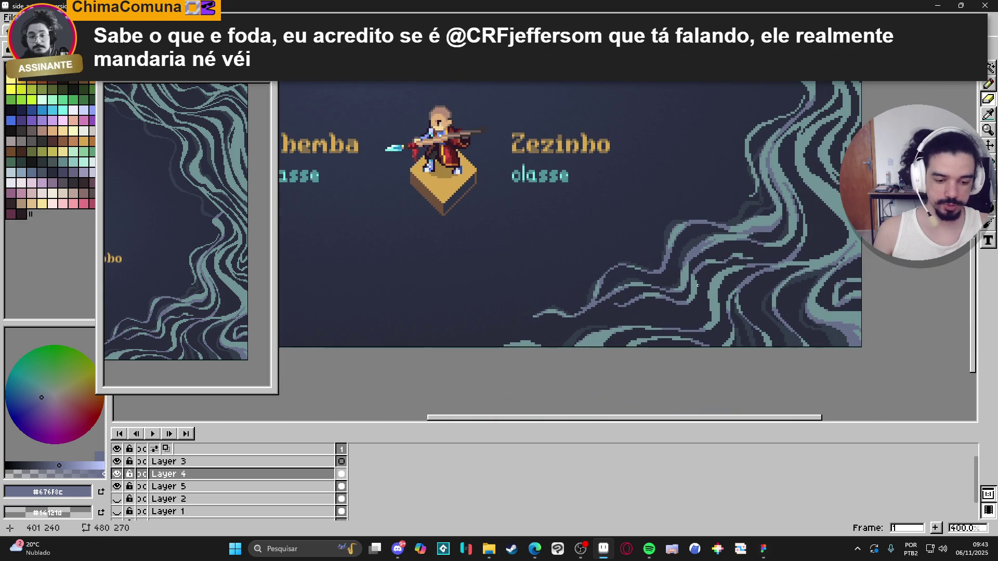
pyautogui.scroll(9, 692, 217)
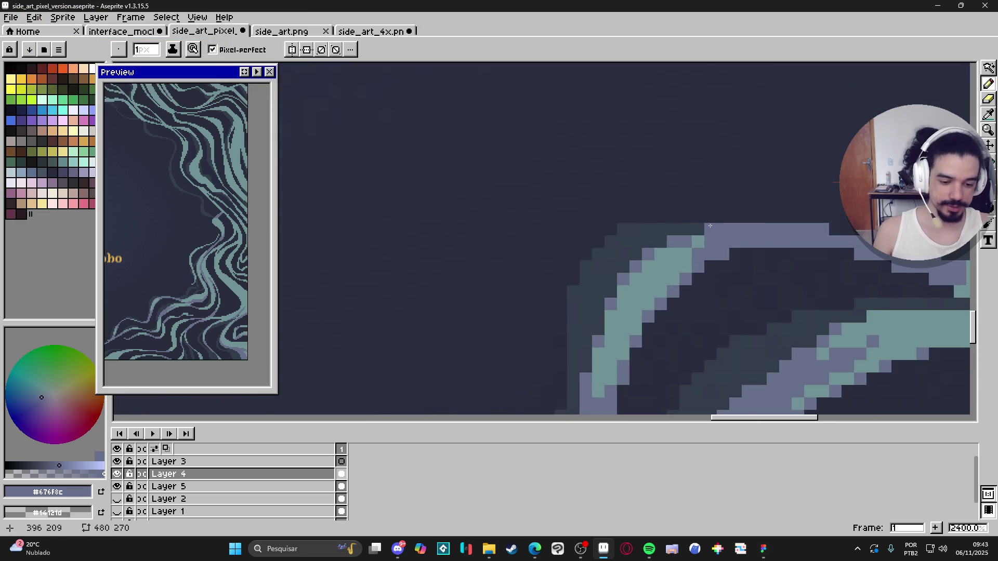
pyautogui.scroll(-6, 758, 237)
pyautogui.scroll(5, 695, 255)
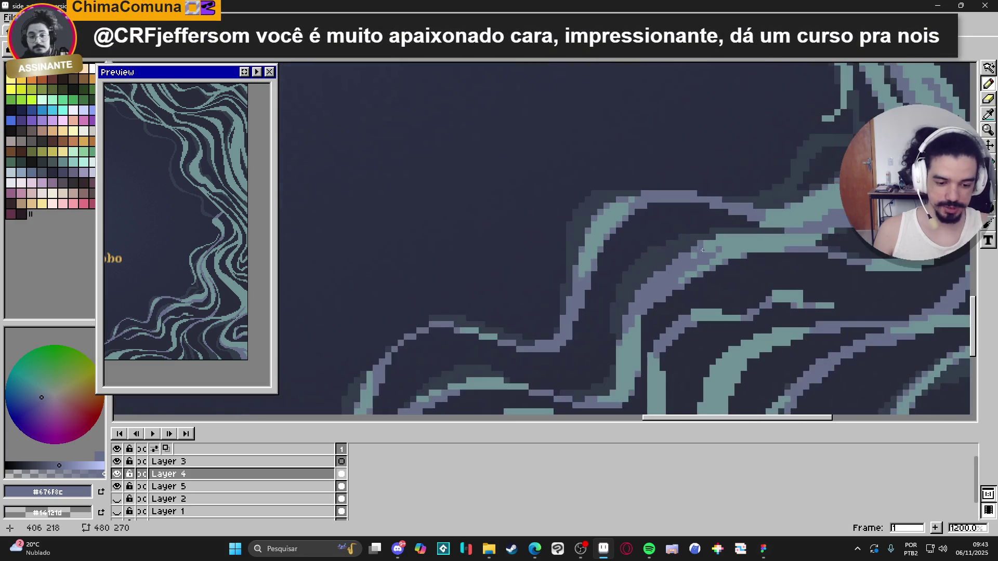
# - Paint the purple band further along the teal strand
pyautogui.moveTo(694, 255)
pyautogui.mouseDown()
pyautogui.moveTo(728, 244)
pyautogui.moveTo(715, 234)
pyautogui.moveTo(765, 234)
pyautogui.moveTo(750, 245)
pyautogui.moveTo(775, 234)
pyautogui.moveTo(744, 224)
pyautogui.moveTo(831, 224)
pyautogui.mouseUp()
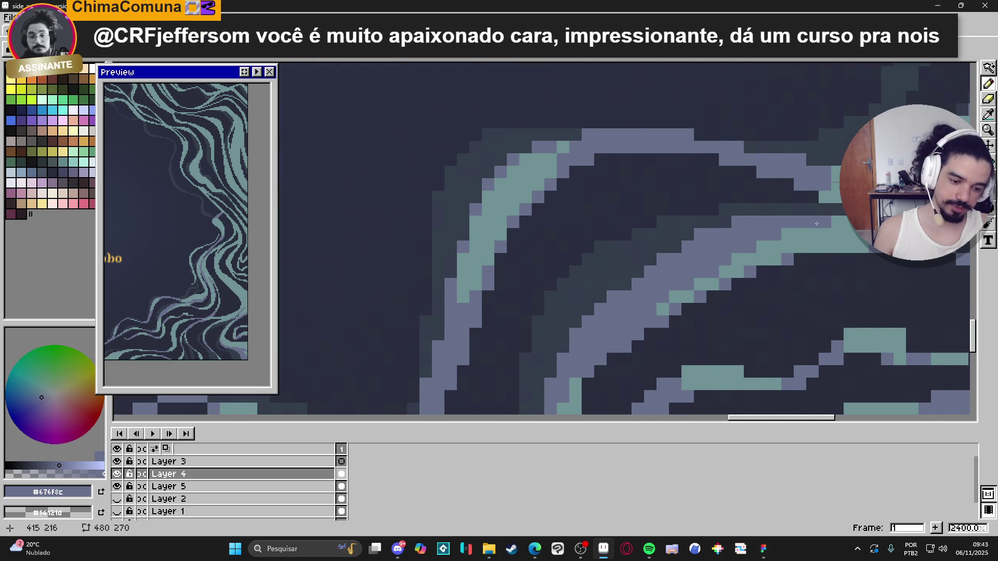
pyautogui.scroll(-3, 816, 264)
pyautogui.scroll(3, 817, 264)
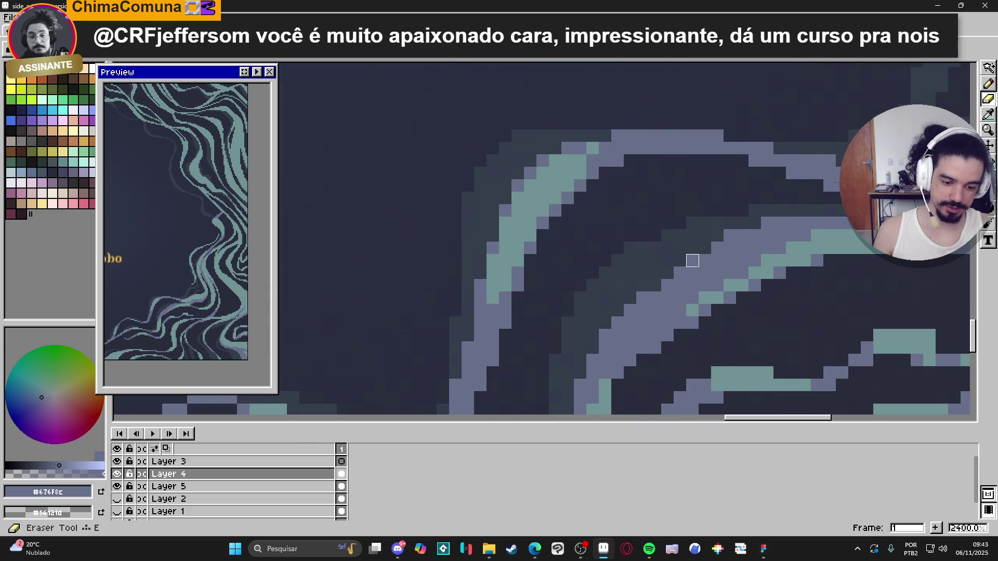
pyautogui.click(718, 248)
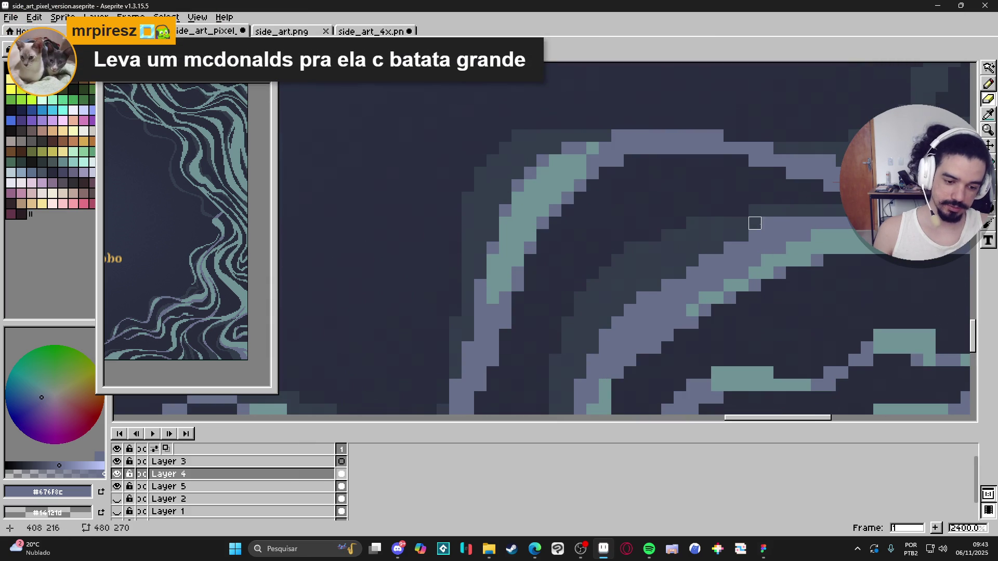
pyautogui.scroll(-5, 755, 247)
pyautogui.scroll(3, 724, 253)
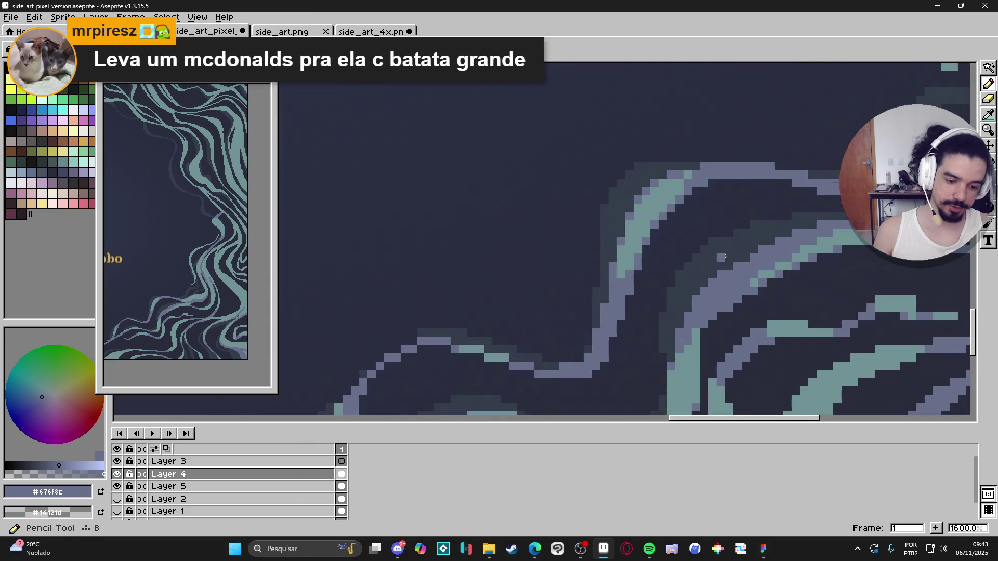
pyautogui.scroll(-4, 734, 273)
pyautogui.scroll(4, 702, 242)
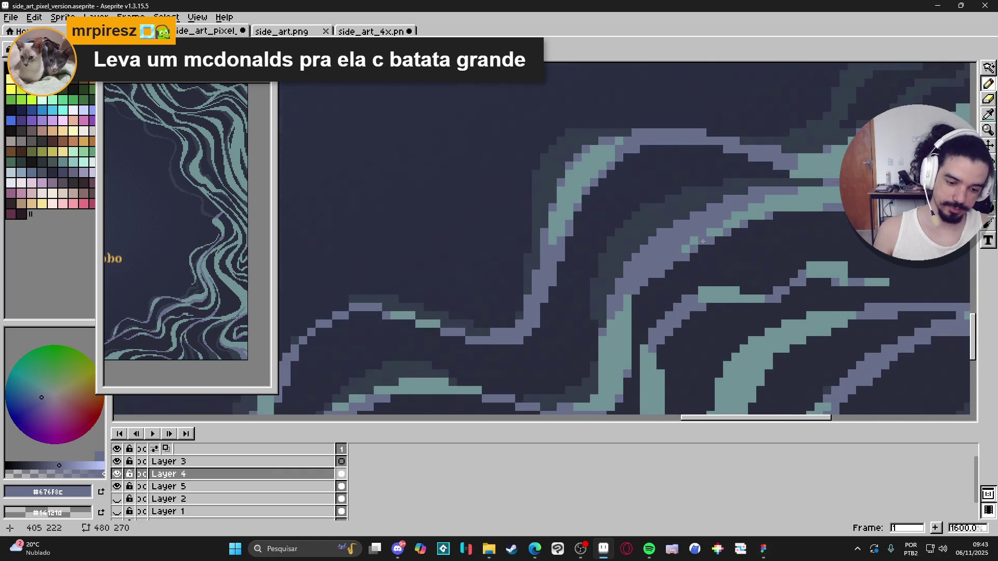
# - Eyedrop teal, then purple, then teal #709295 again from the strands
pyautogui.keyDown('alt'); pyautogui.click(727, 220); pyautogui.keyUp('alt')
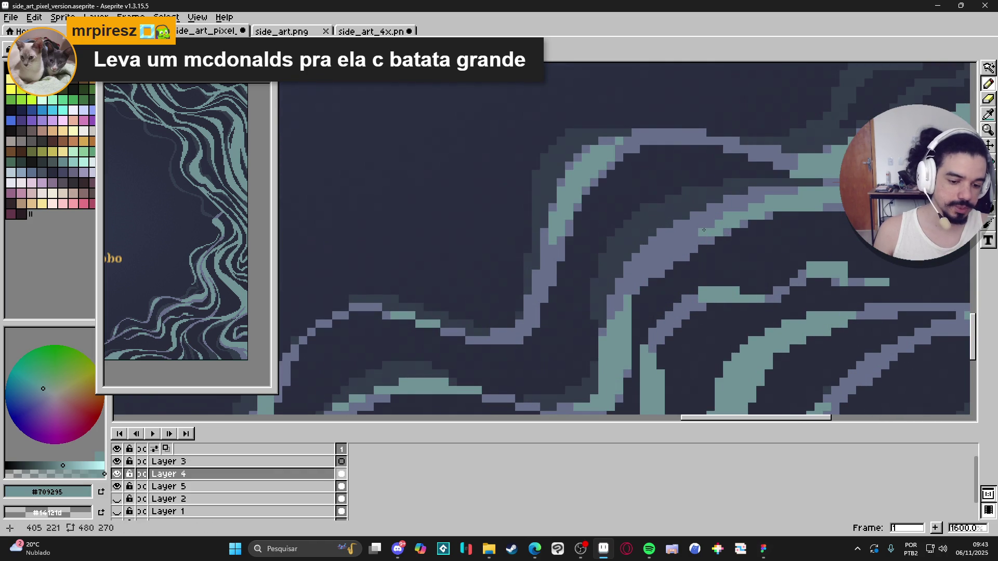
pyautogui.scroll(-3, 705, 228)
pyautogui.scroll(3, 702, 224)
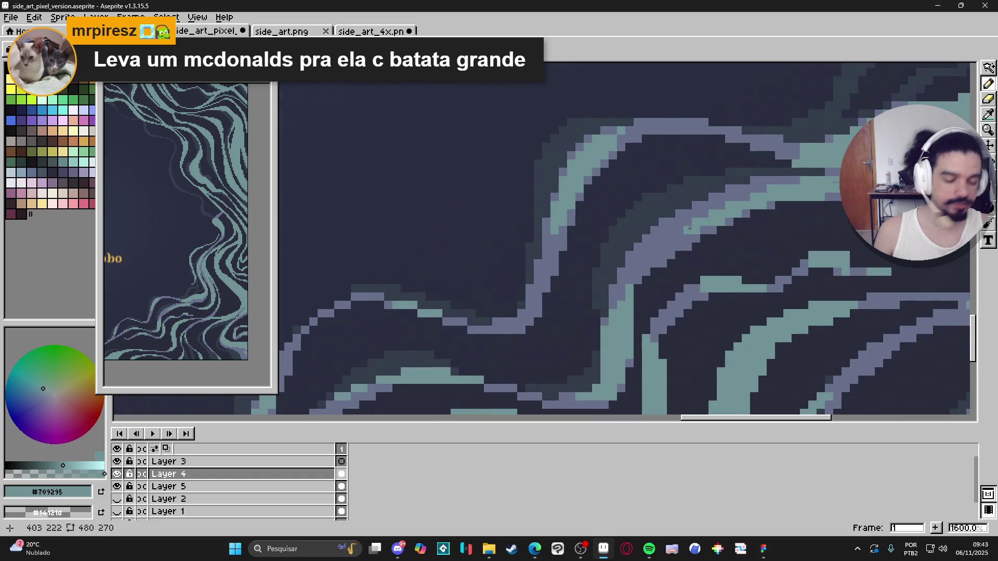
pyautogui.scroll(2, 690, 229)
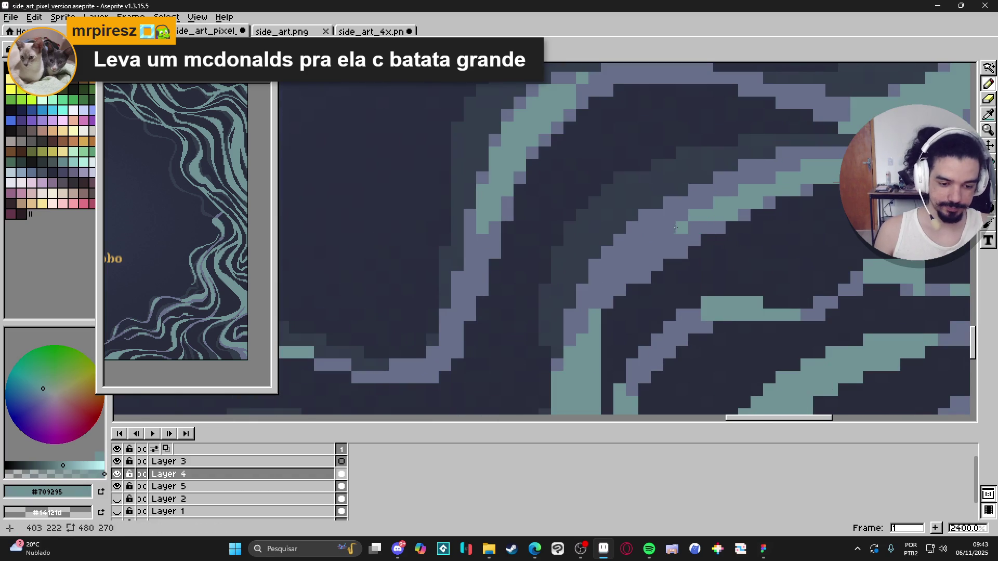
pyautogui.scroll(-4, 677, 228)
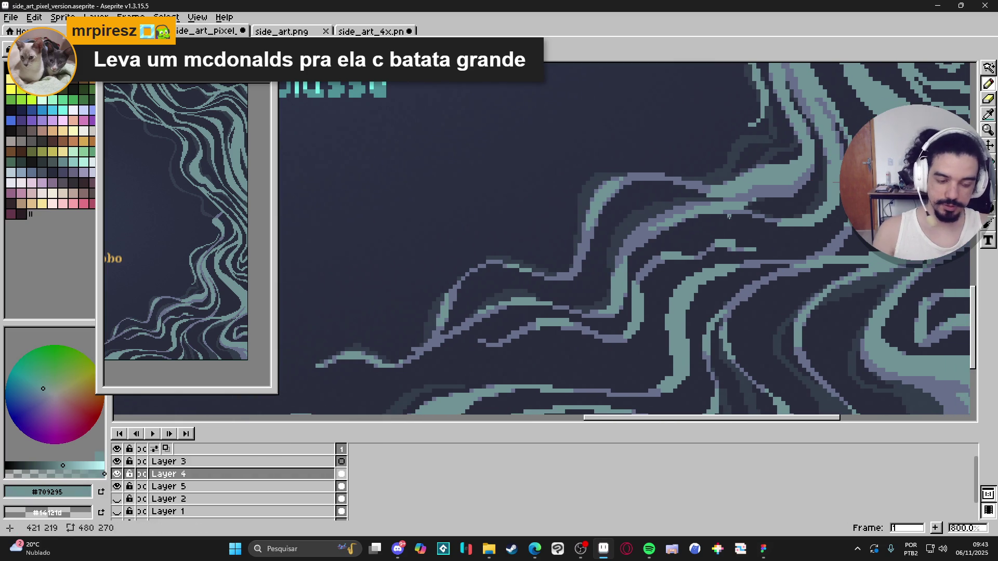
pyautogui.scroll(2, 746, 203)
pyautogui.keyDown('alt'); pyautogui.click(762, 195); pyautogui.keyUp('alt')
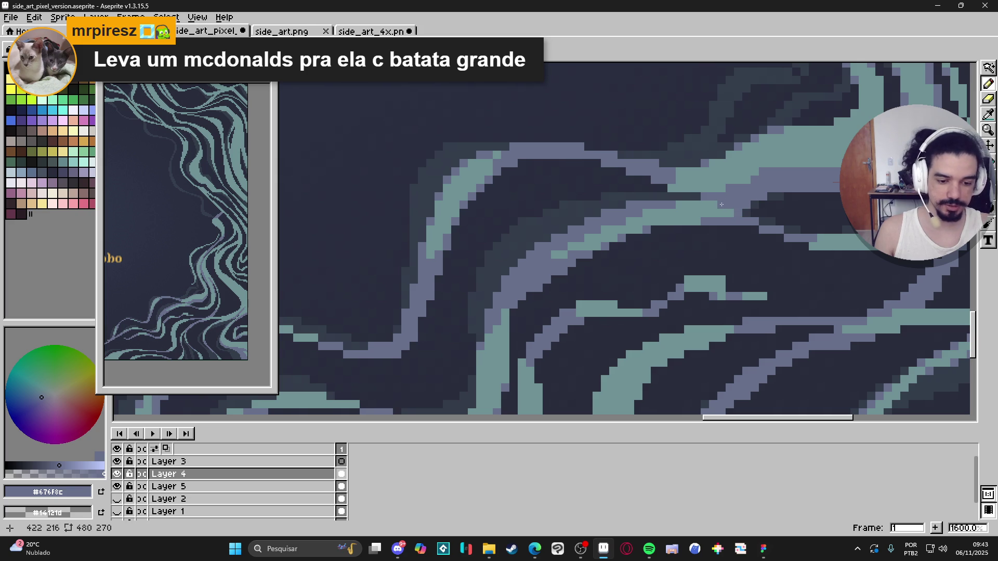
pyautogui.scroll(-4, 724, 205)
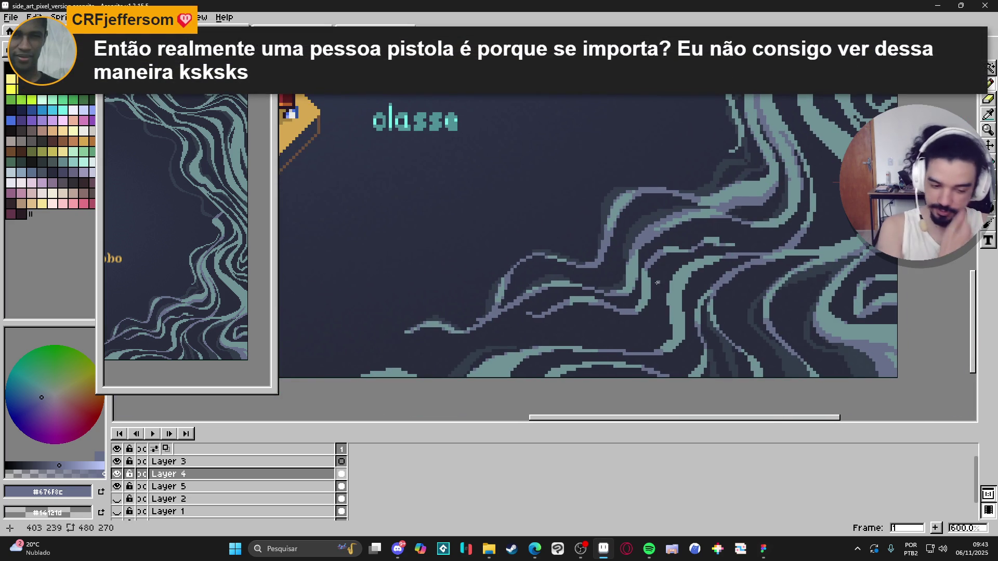
pyautogui.scroll(4, 605, 279)
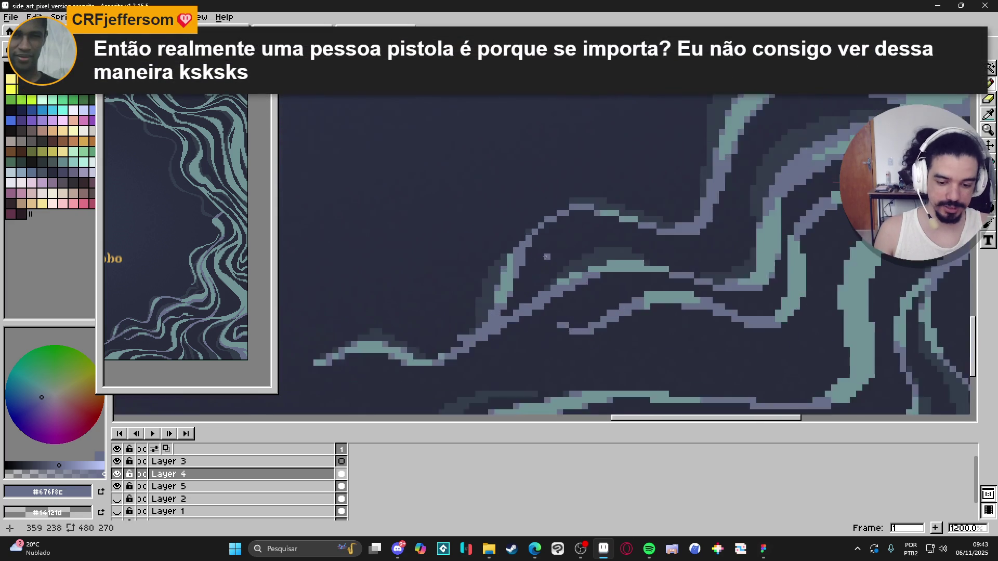
pyautogui.keyDown('alt'); pyautogui.click(504, 253); pyautogui.keyUp('alt')
# - Paint a teal column down through the strand, then pick lavender #676f8c
pyautogui.moveTo(503, 253)
pyautogui.mouseDown()
pyautogui.moveTo(502, 243)
pyautogui.moveTo(502, 274)
pyautogui.mouseUp()
pyautogui.scroll(-3, 502, 274)
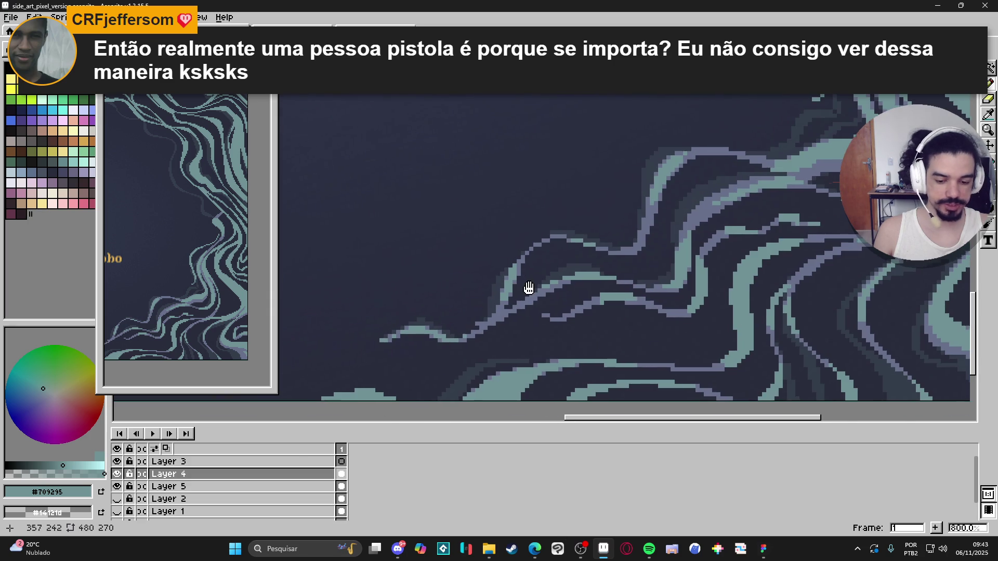
pyautogui.scroll(2, 527, 290)
pyautogui.keyDown('alt'); pyautogui.click(536, 299); pyautogui.keyUp('alt')
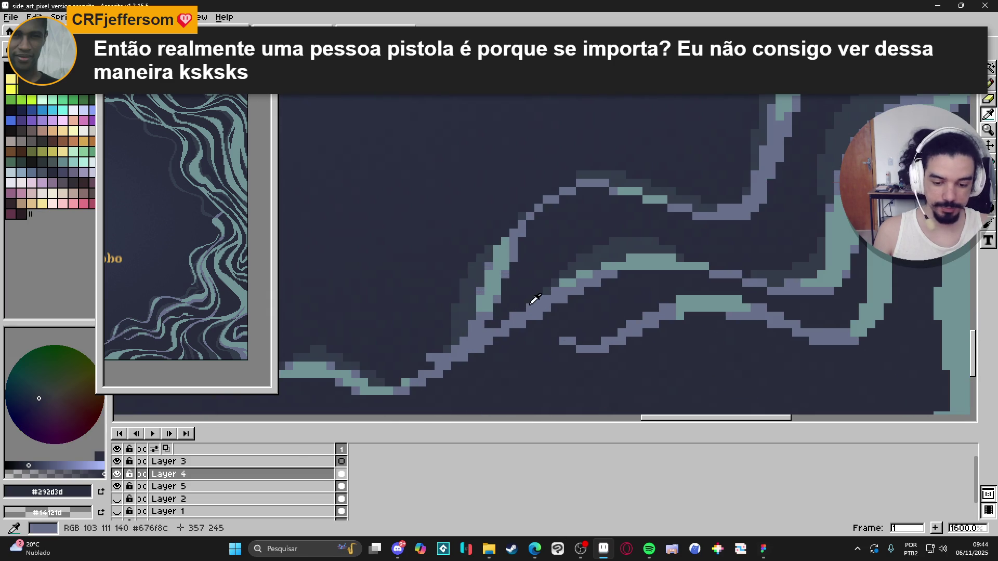
pyautogui.keyDown('alt'); pyautogui.click(496, 252); pyautogui.keyUp('alt')
# - Cap five teal stroke ends with lavender pixels
pyautogui.scroll(-3, 541, 274)
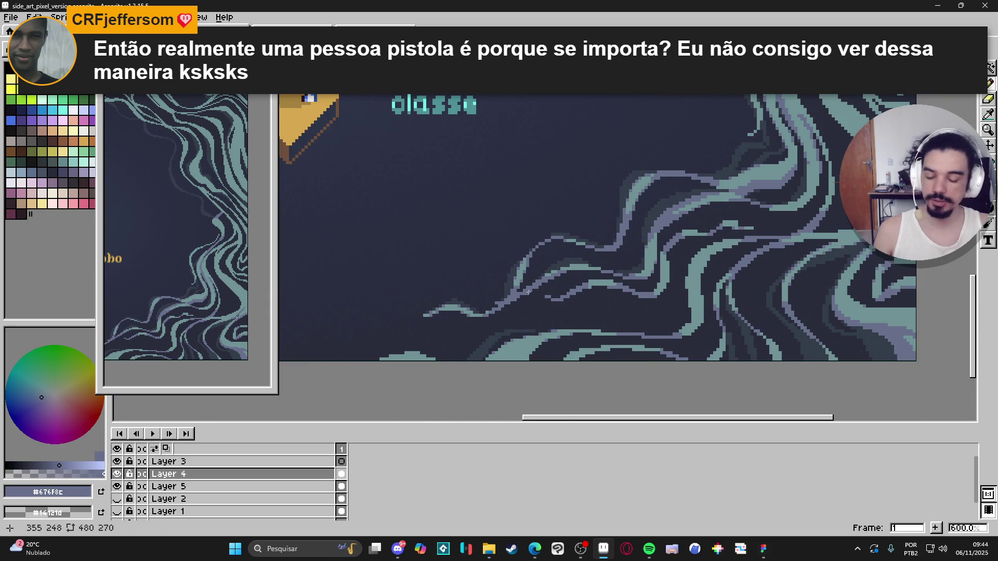
pyautogui.scroll(4, 601, 282)
pyautogui.click(573, 251)
pyautogui.click(624, 240)
pyautogui.click(635, 251)
pyautogui.click(685, 264)
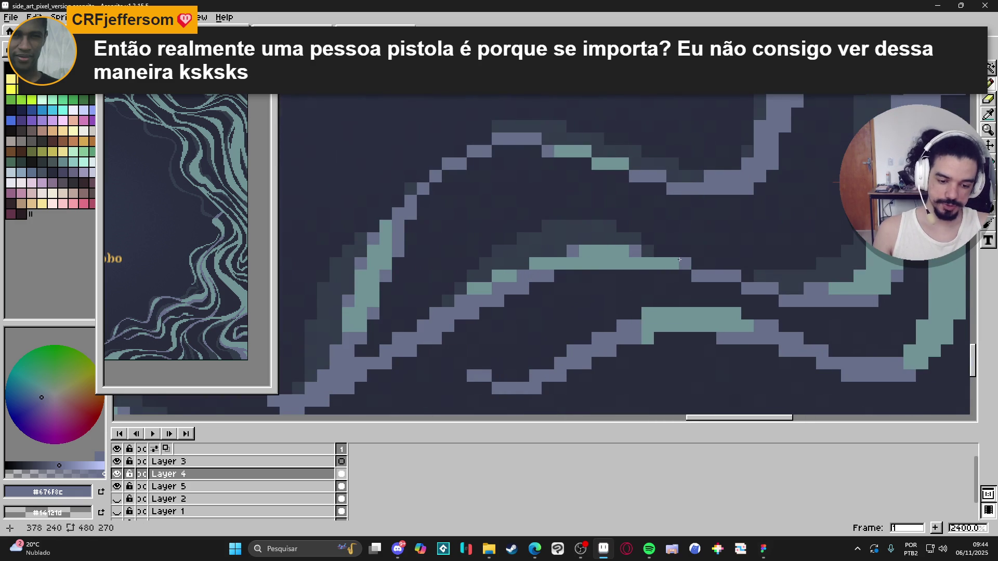
pyautogui.click(535, 264)
pyautogui.scroll(-3, 655, 273)
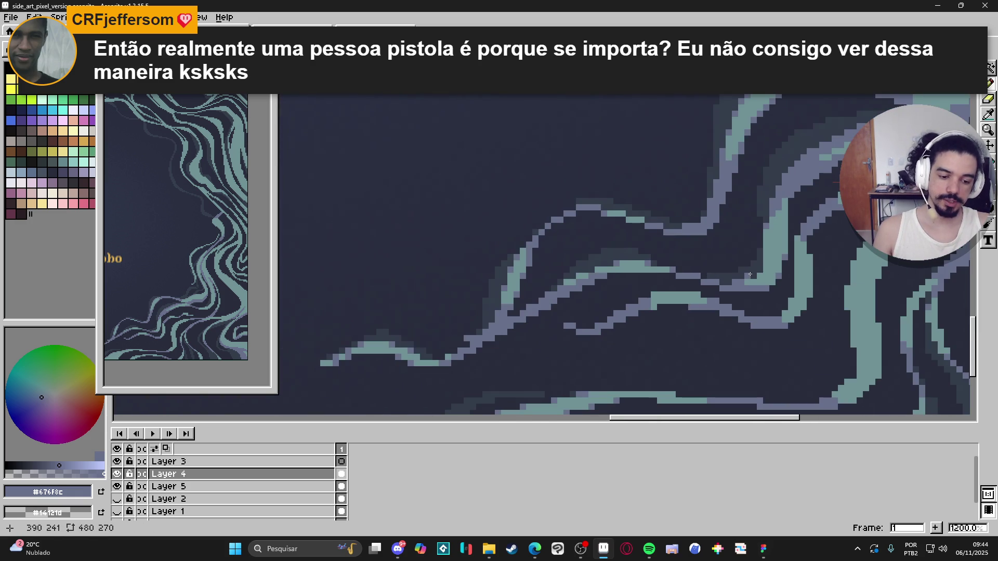
pyautogui.scroll(3, 751, 274)
pyautogui.scroll(-3, 770, 275)
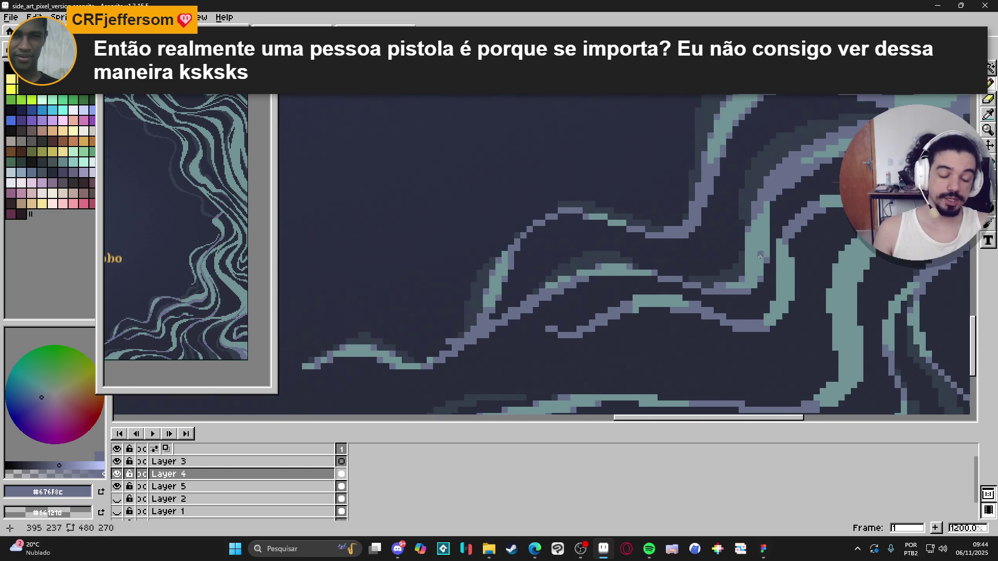
pyautogui.scroll(3, 764, 278)
# - Add lavender pixels along the teal stroke's right and left edges
pyautogui.click(813, 348)
pyautogui.click(800, 373)
pyautogui.click(775, 360)
pyautogui.click(762, 385)
pyautogui.click(787, 235)
pyautogui.scroll(-5, 773, 261)
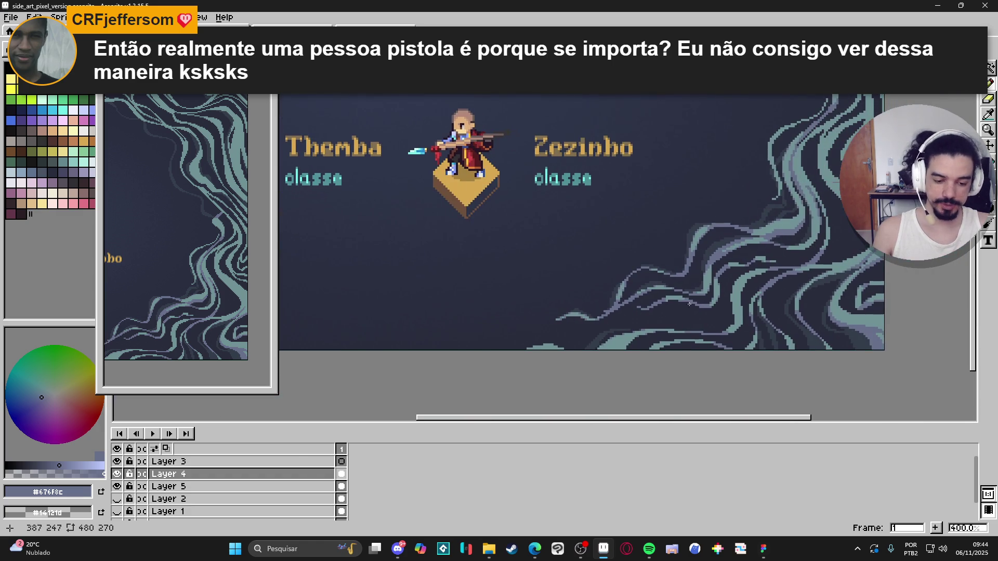
pyautogui.moveTo(778, 228); pyautogui.dragTo(756, 221)
pyautogui.scroll(5, 697, 264)
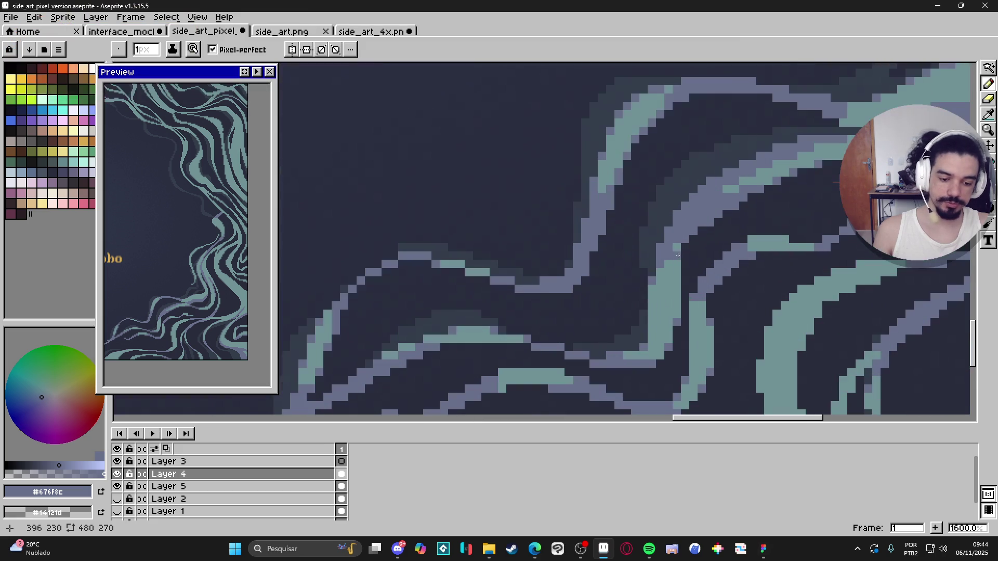
# - Repaint a purple-grey column down the teal stripe and darken pixels at its lower end
pyautogui.moveTo(676, 263); pyautogui.dragTo(676, 320)
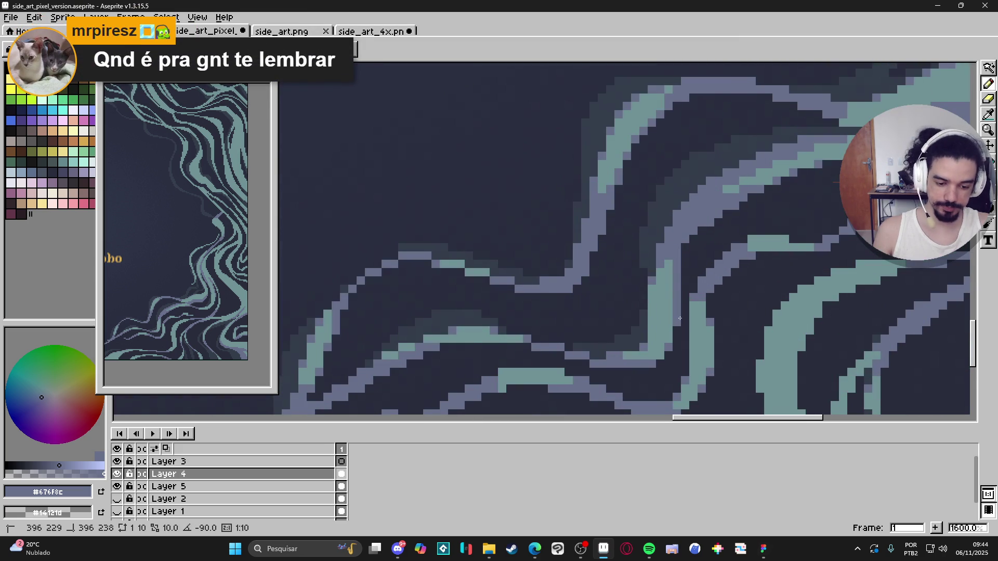
pyautogui.moveTo(669, 263); pyautogui.dragTo(665, 343)
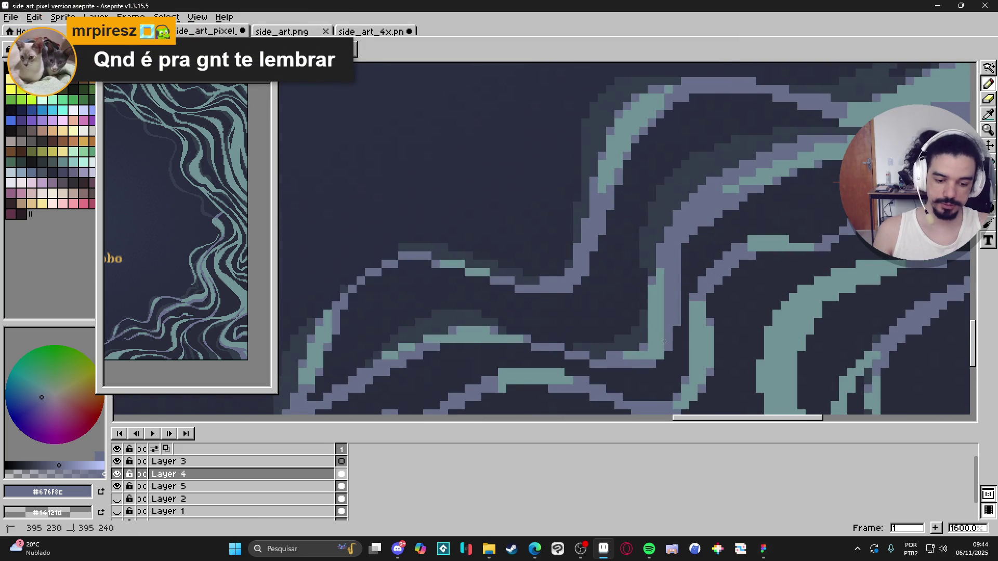
pyautogui.click(656, 355)
pyautogui.click(661, 341)
pyautogui.click(653, 348)
pyautogui.scroll(-3, 656, 346)
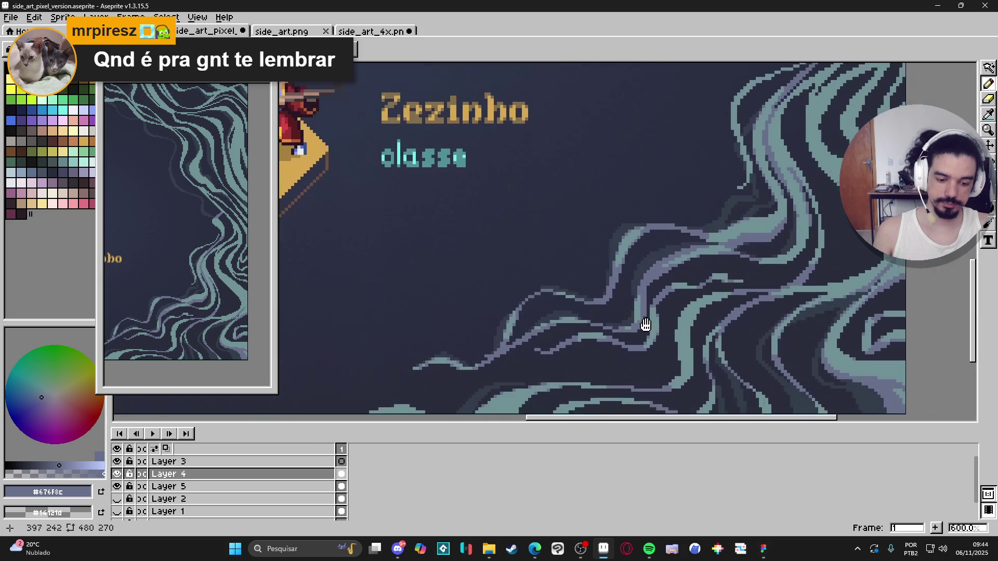
pyautogui.scroll(4, 657, 335)
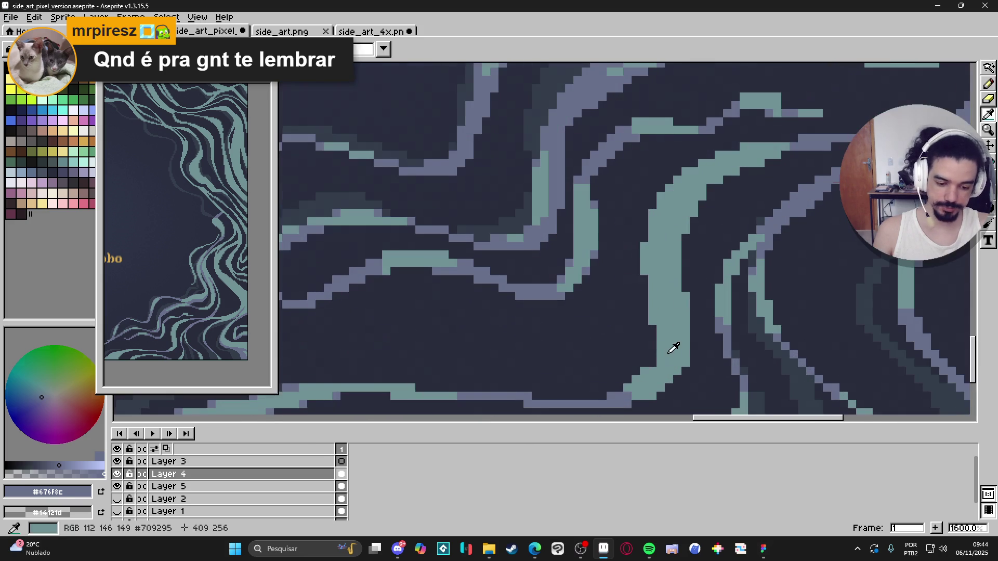
# - Pick teal and add it along the band's left edge, filling the dark notch on the right
pyautogui.keyDown('alt'); pyautogui.click(649, 314); pyautogui.keyUp('alt')
pyautogui.click(644, 363)
pyautogui.moveTo(644, 345); pyautogui.dragTo(644, 360)
pyautogui.click(637, 371)
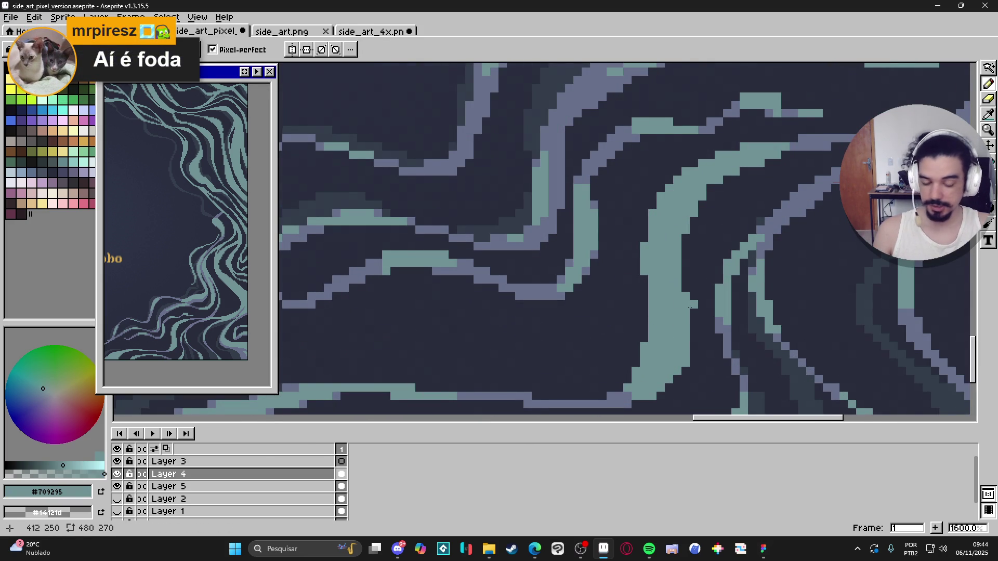
pyautogui.moveTo(687, 292); pyautogui.dragTo(686, 237)
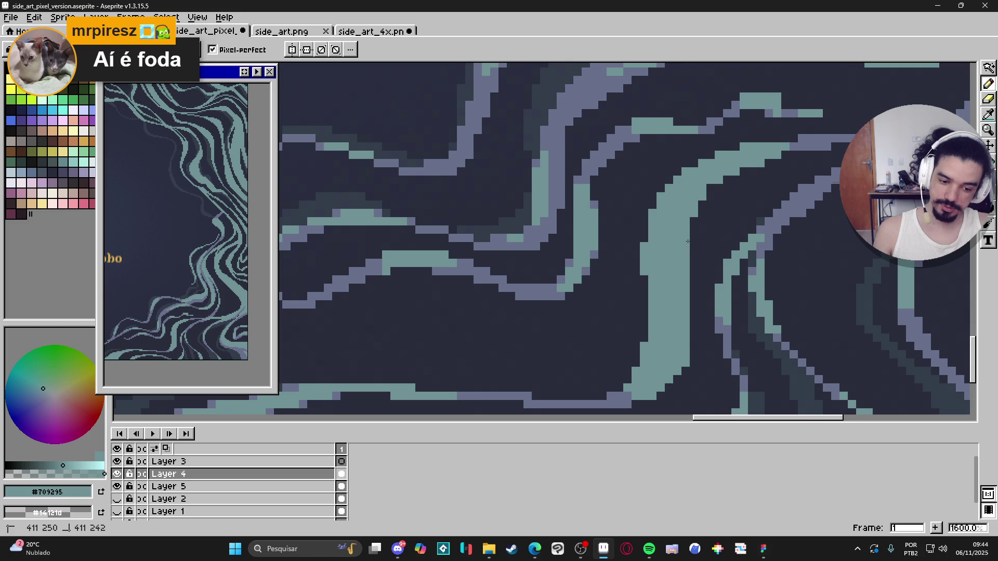
# - Erase stray teal pixels on both band edges, then widen the band's right edge
pyautogui.press('e')
pyautogui.click(686, 367)
pyautogui.moveTo(686, 363); pyautogui.dragTo(686, 338)
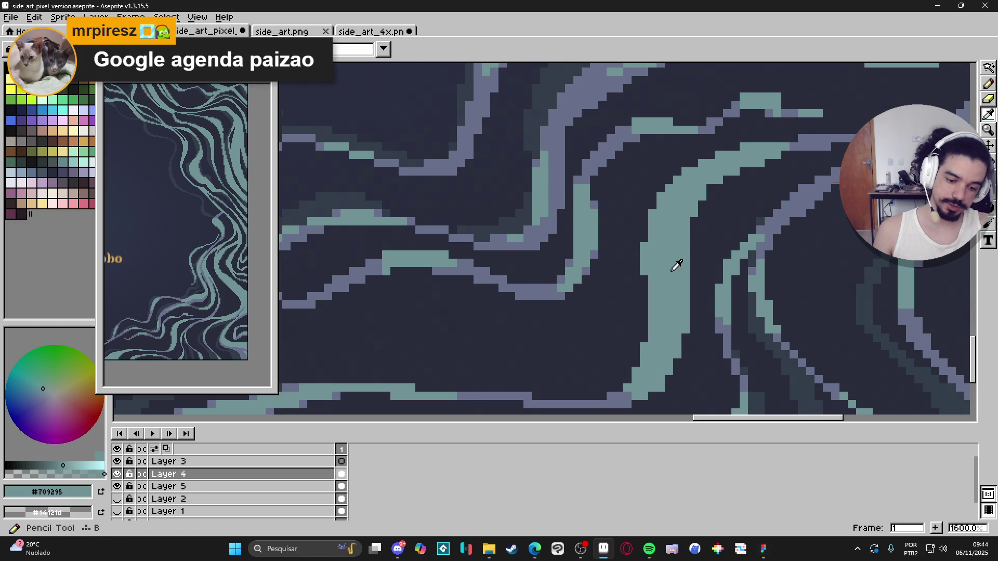
pyautogui.moveTo(645, 247); pyautogui.dragTo(644, 272)
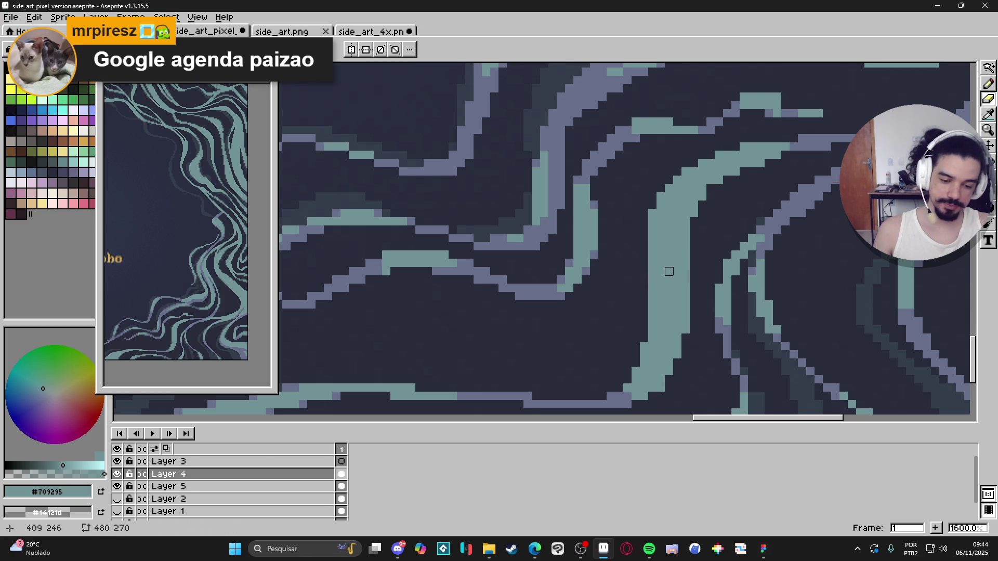
pyautogui.press('b')
pyautogui.moveTo(691, 217); pyautogui.dragTo(694, 275)
pyautogui.scroll(-4, 684, 327)
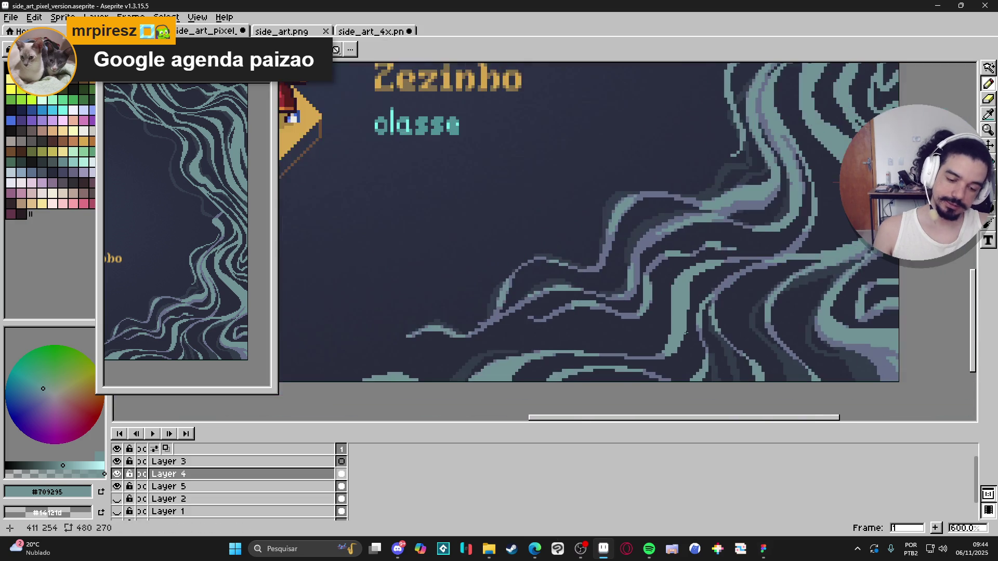
pyautogui.scroll(4, 668, 288)
# - Add two purple-grey pixels to the teal strip, one at its right edge
pyautogui.press('e')
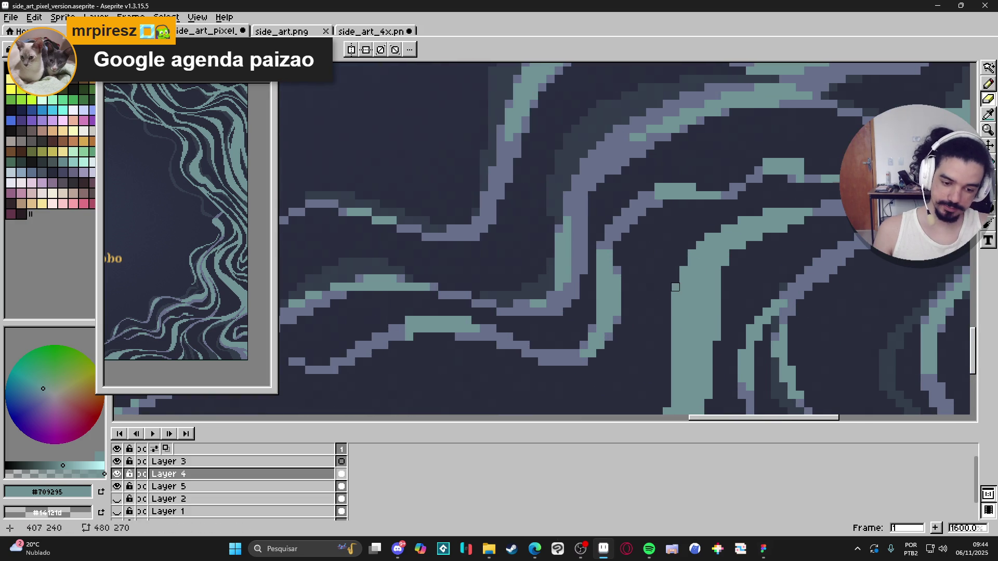
pyautogui.press('b')
pyautogui.scroll(-3, 679, 283)
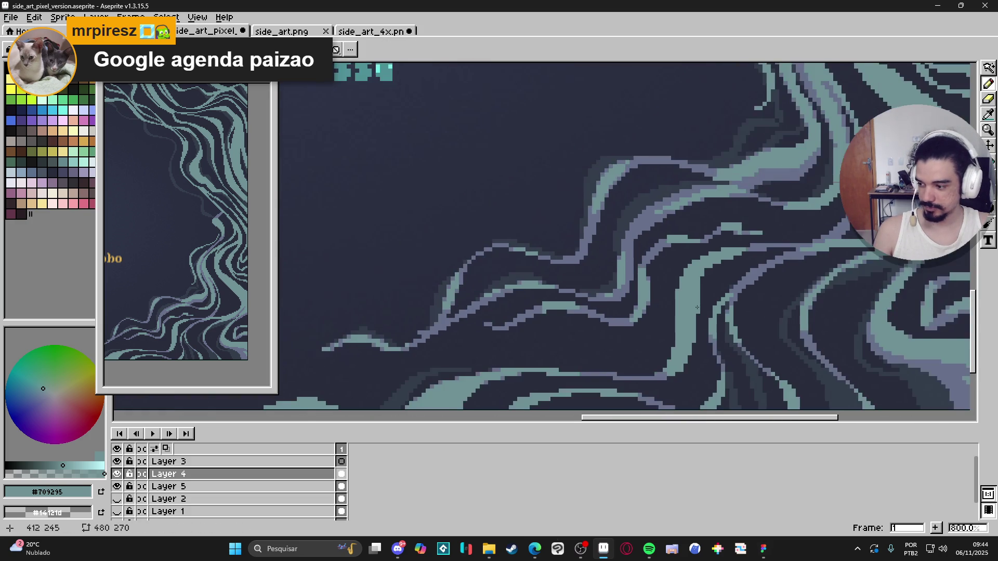
pyautogui.scroll(2, 686, 279)
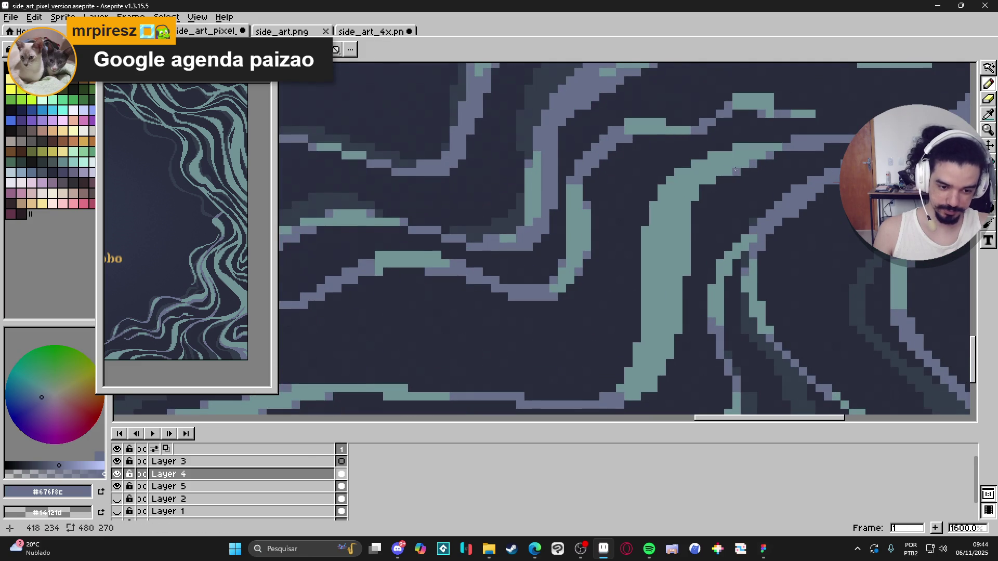
pyautogui.click(682, 273)
pyautogui.click(678, 327)
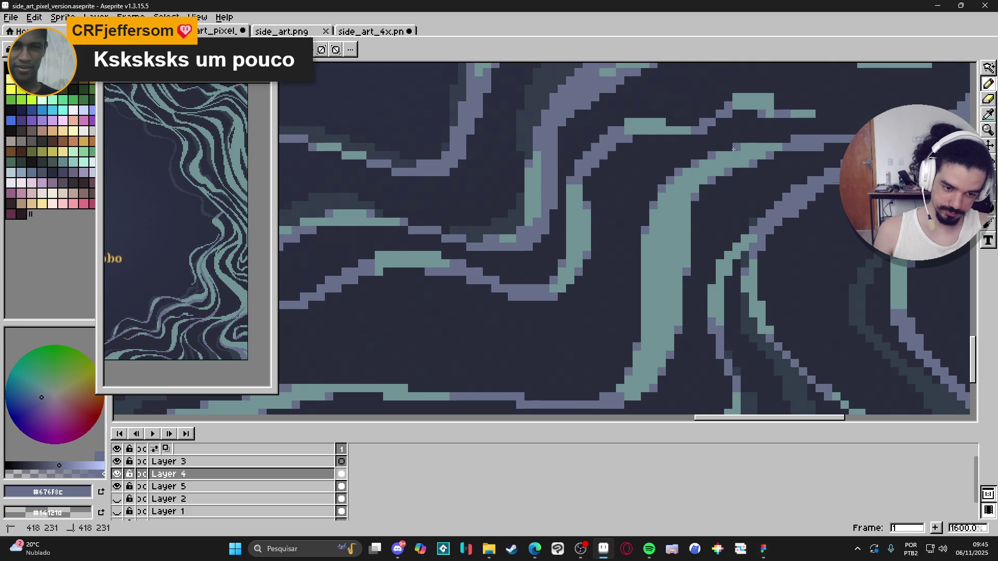
pyautogui.scroll(-4, 652, 239)
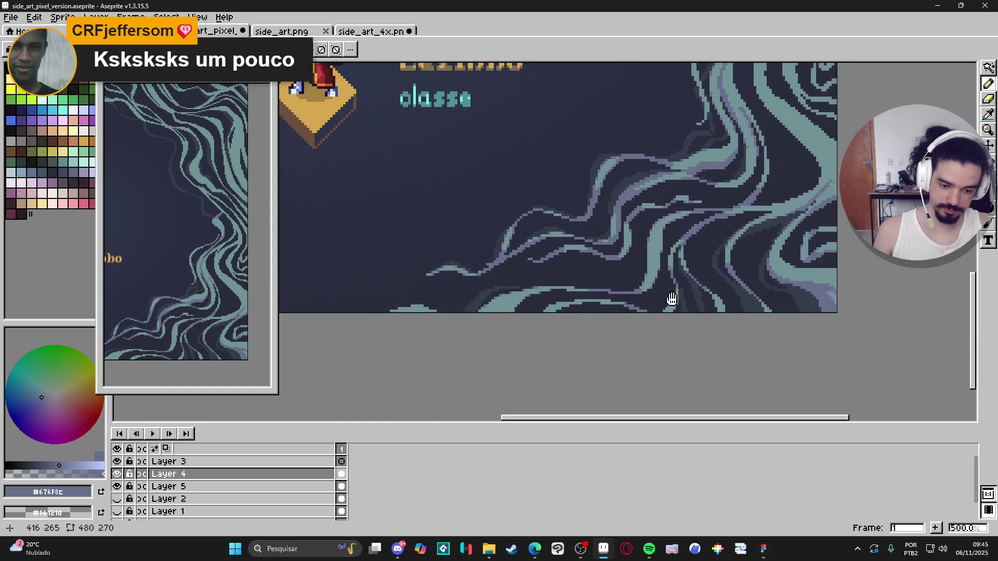
# - Paint a run of lavender pixels along the teal strand's edge at 2400% zoom
pyautogui.moveTo(627, 293); pyautogui.dragTo(631, 293)
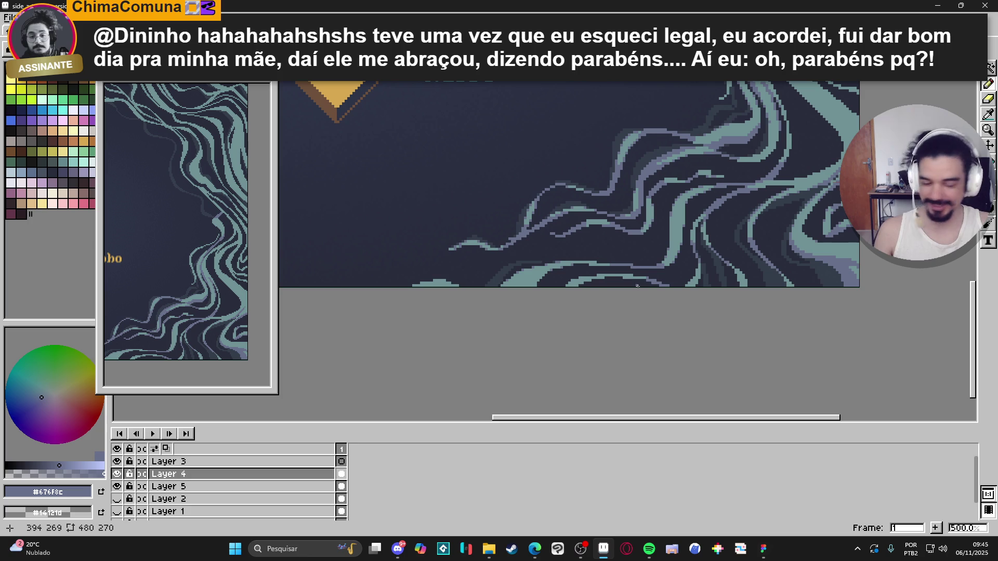
pyautogui.scroll(7, 705, 260)
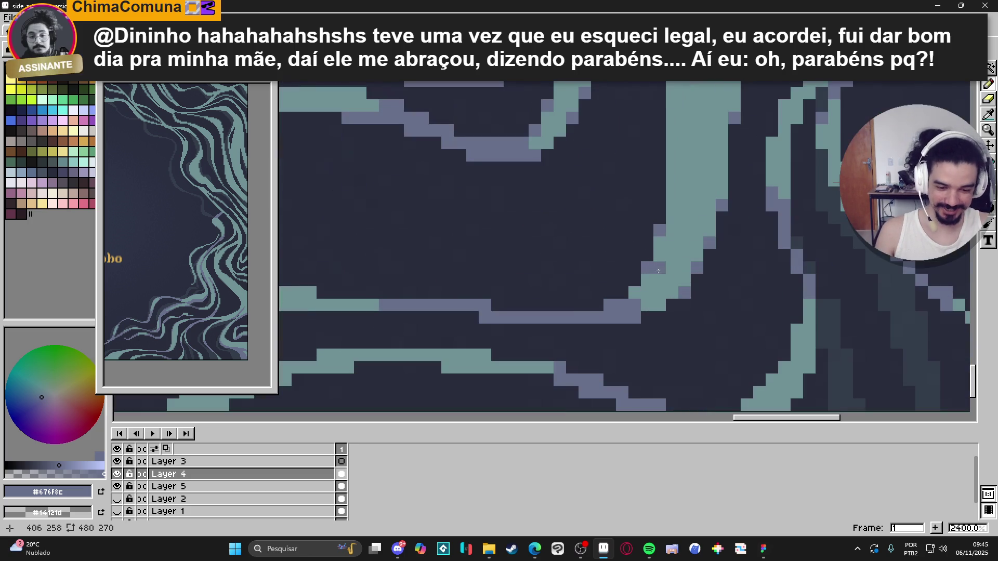
pyautogui.moveTo(635, 292)
pyautogui.mouseDown()
pyautogui.moveTo(697, 279)
pyautogui.moveTo(678, 285)
pyautogui.mouseUp()
pyautogui.scroll(-4, 678, 285)
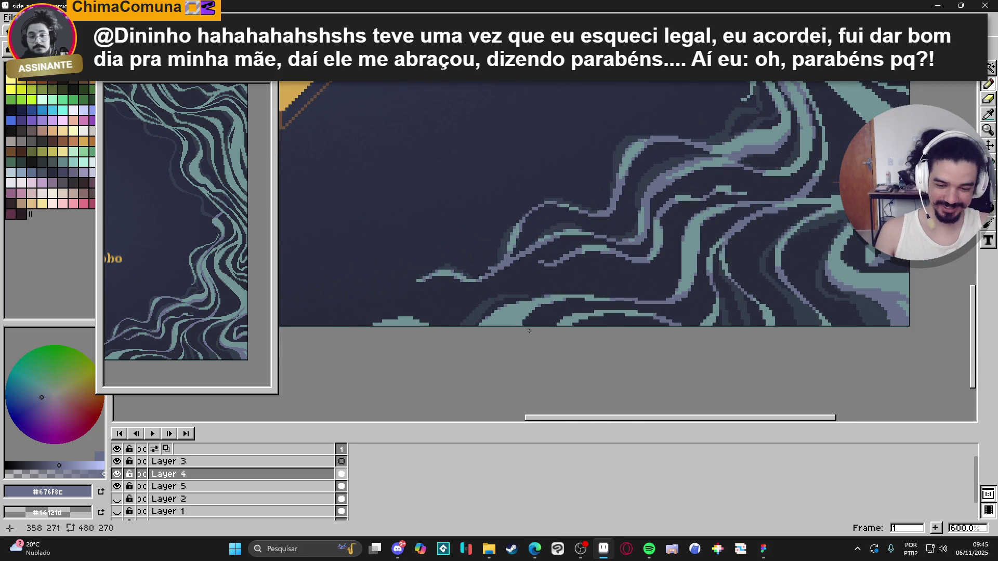
pyautogui.scroll(2, 515, 315)
# - Try a Magic Wand selection of the strand and a Line stroke, then undo the line
pyautogui.press('w')
pyautogui.click(515, 315)
pyautogui.press('l')
pyautogui.moveTo(555, 287); pyautogui.dragTo(494, 335)
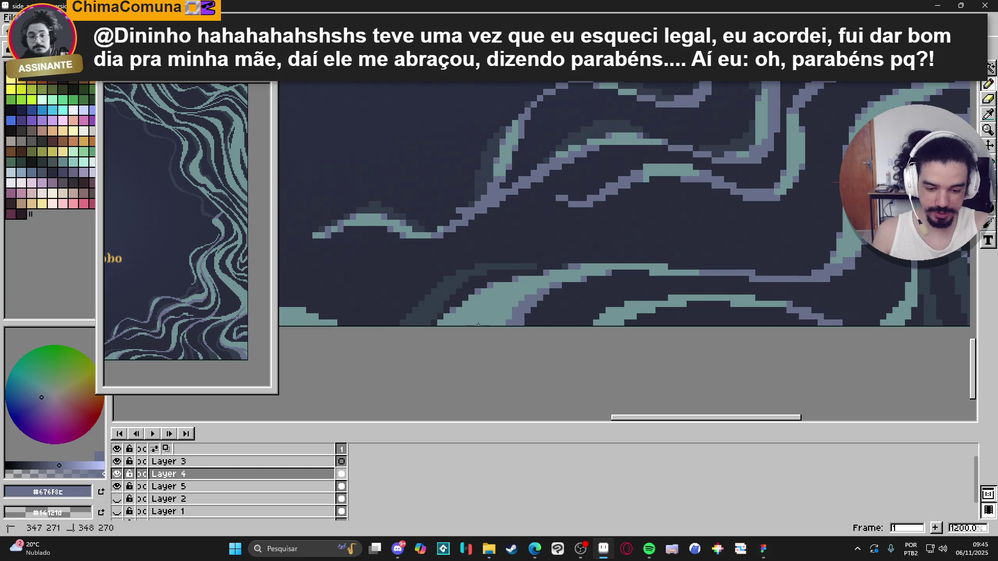
pyautogui.hotkey('ctrl', 'z')
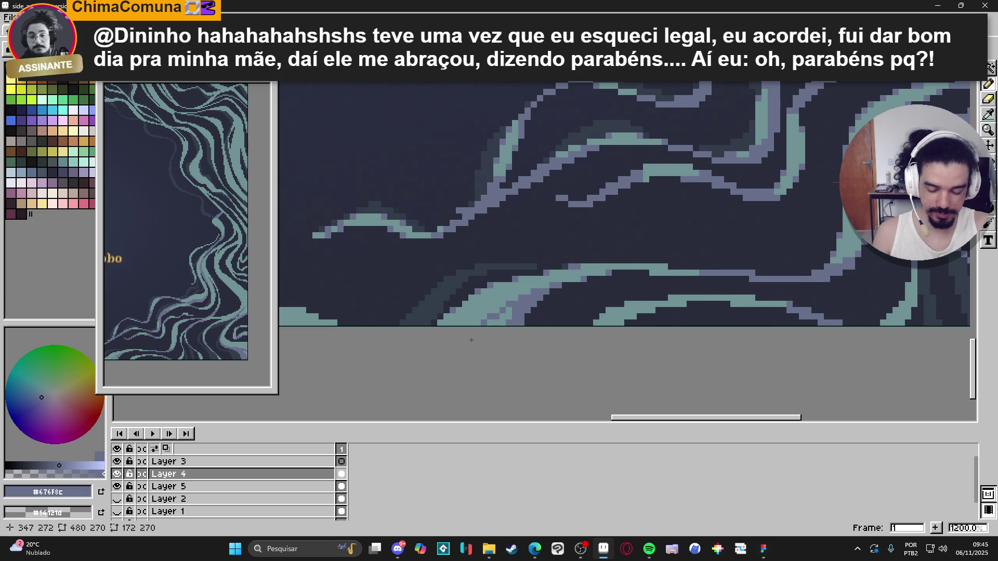
pyautogui.scroll(3, 532, 301)
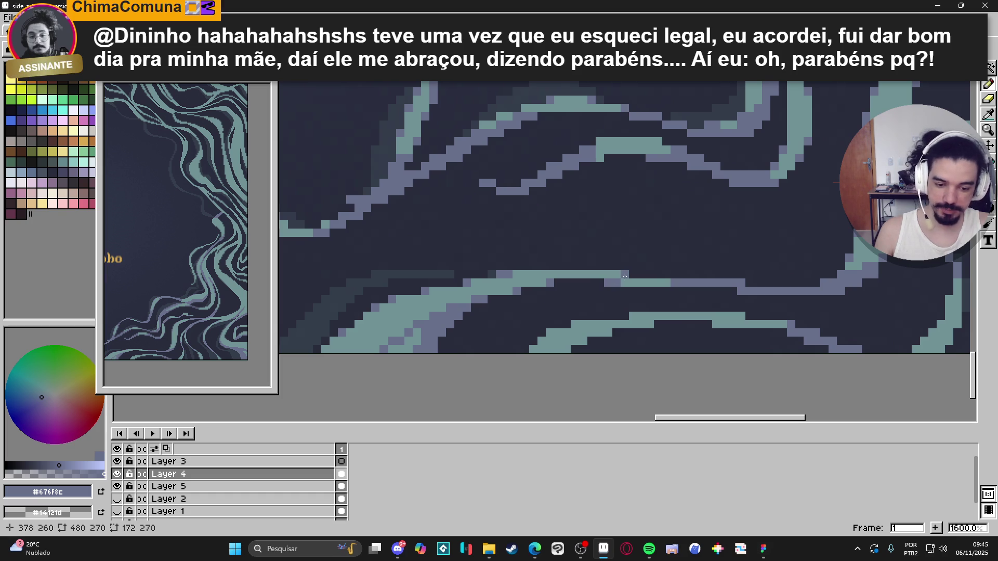
pyautogui.scroll(-3, 623, 281)
pyautogui.scroll(-1, 646, 308)
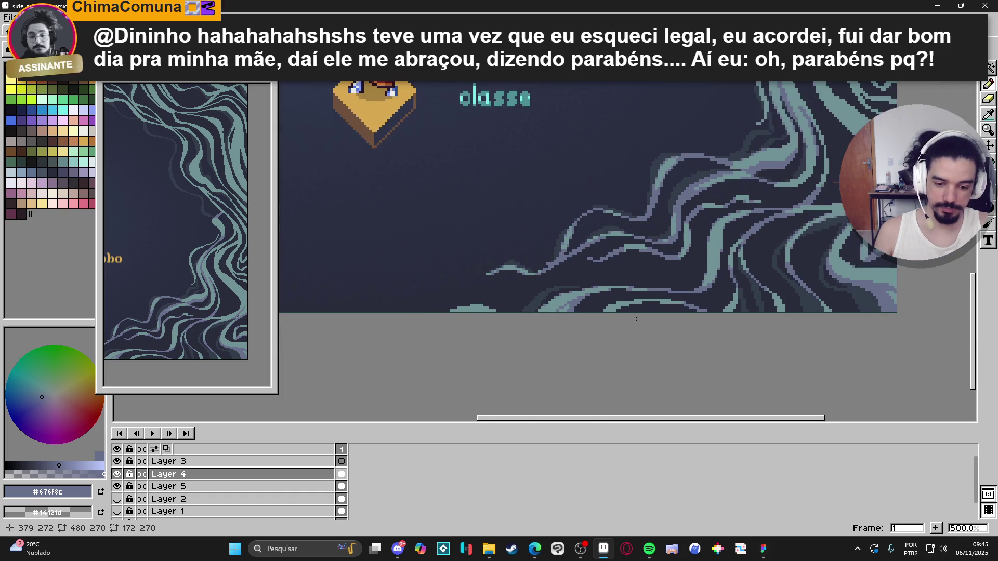
pyautogui.scroll(-2, 722, 300)
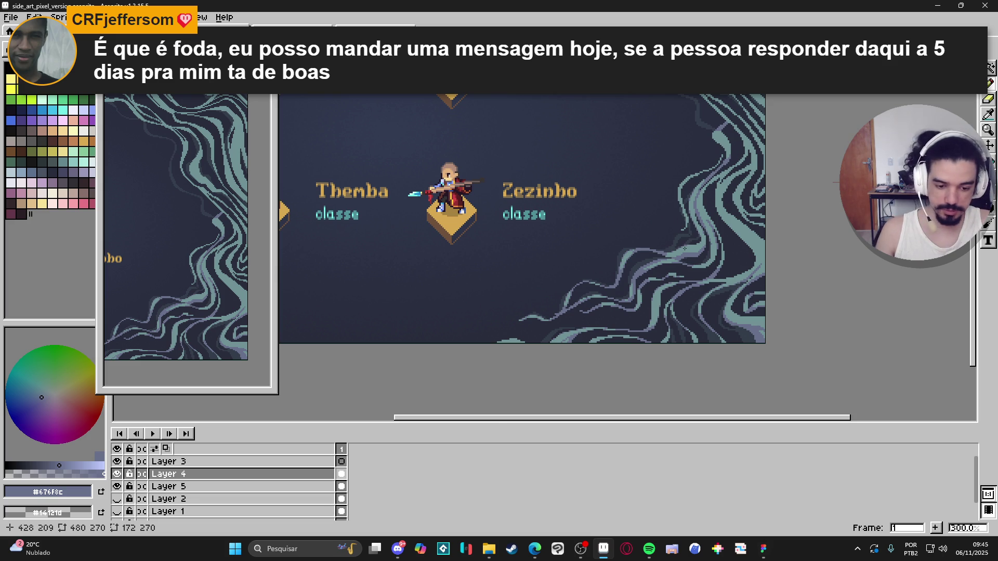
# - Add a vertical lavender stroke and three single lavender pixels along the strand
pyautogui.scroll(7, 683, 248)
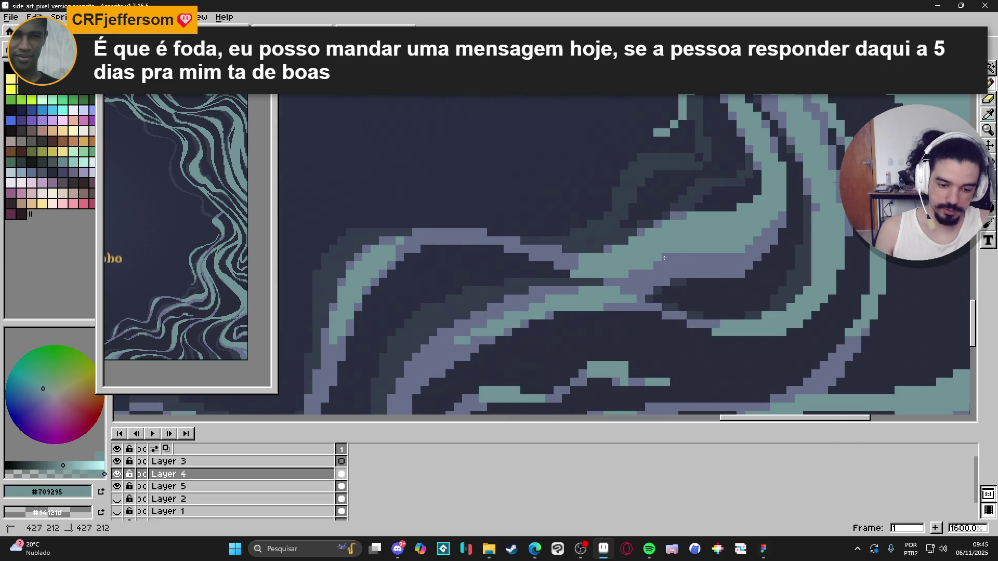
pyautogui.scroll(-3, 673, 258)
pyautogui.scroll(5, 681, 252)
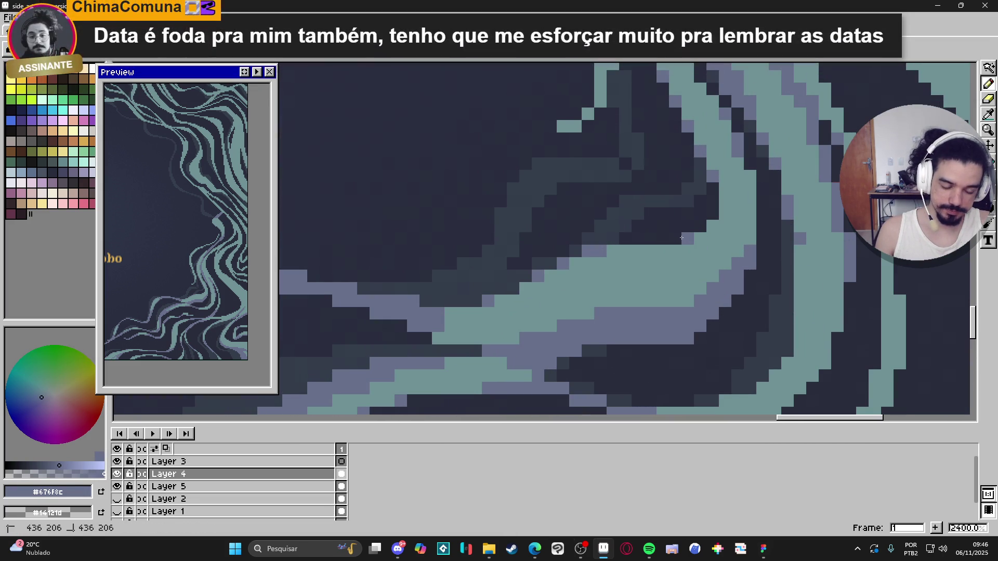
pyautogui.scroll(-3, 705, 228)
pyautogui.scroll(3, 645, 185)
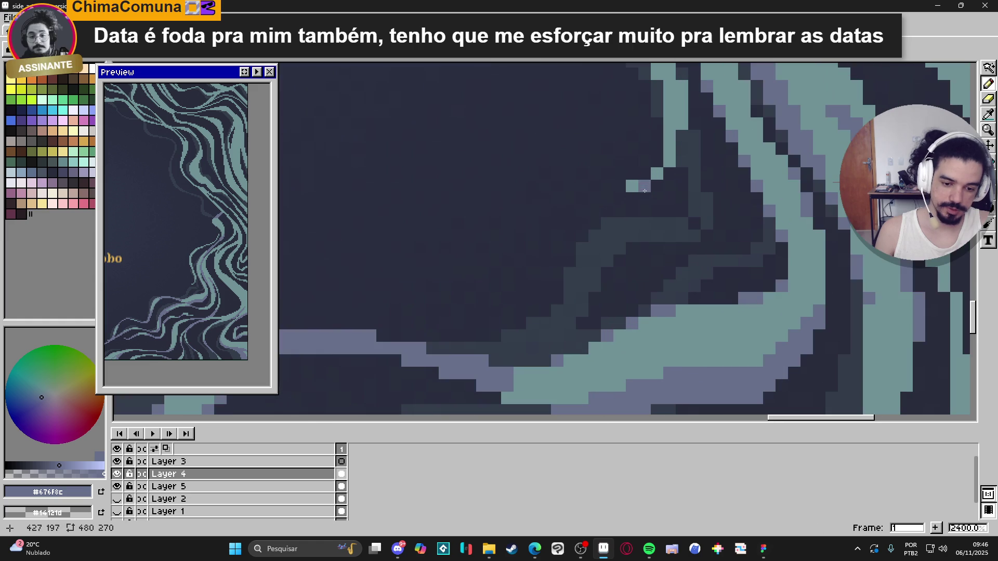
pyautogui.moveTo(670, 136); pyautogui.dragTo(685, 195)
pyautogui.moveTo(684, 195)
pyautogui.mouseDown()
pyautogui.moveTo(679, 134)
pyautogui.moveTo(678, 200)
pyautogui.mouseUp()
pyautogui.click(656, 173)
pyautogui.click(643, 148)
pyautogui.click(668, 135)
# - Zoom out to 200% and pan so the four portraits and side-menu labels show
pyautogui.scroll(-5, 657, 84)
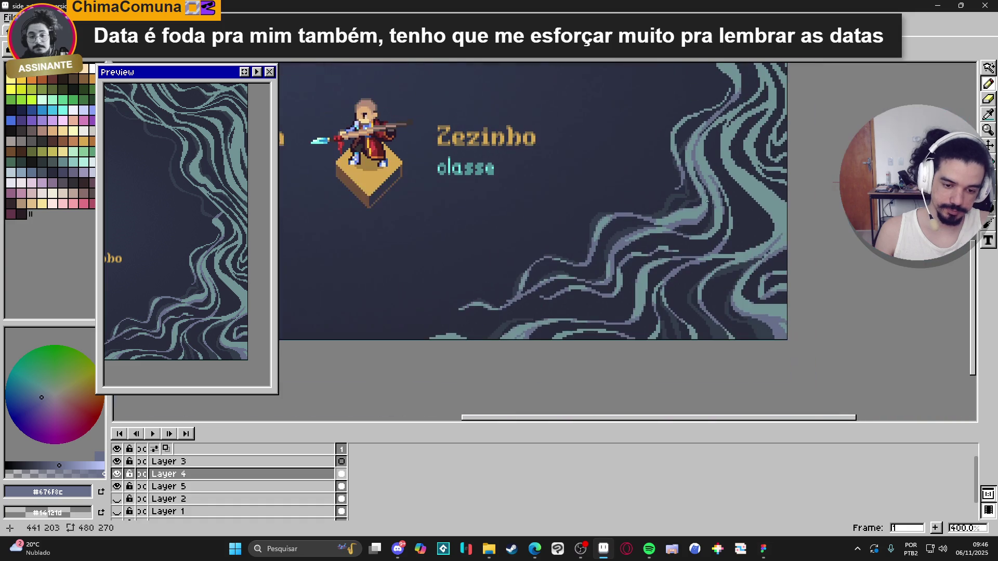
pyautogui.scroll(-1, 684, 279)
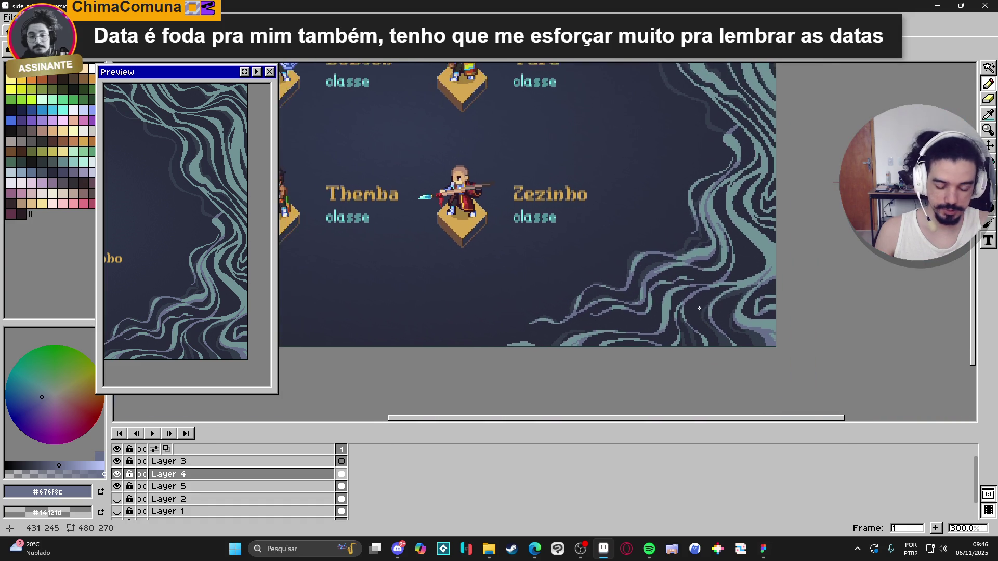
pyautogui.moveTo(757, 227); pyautogui.dragTo(769, 250)
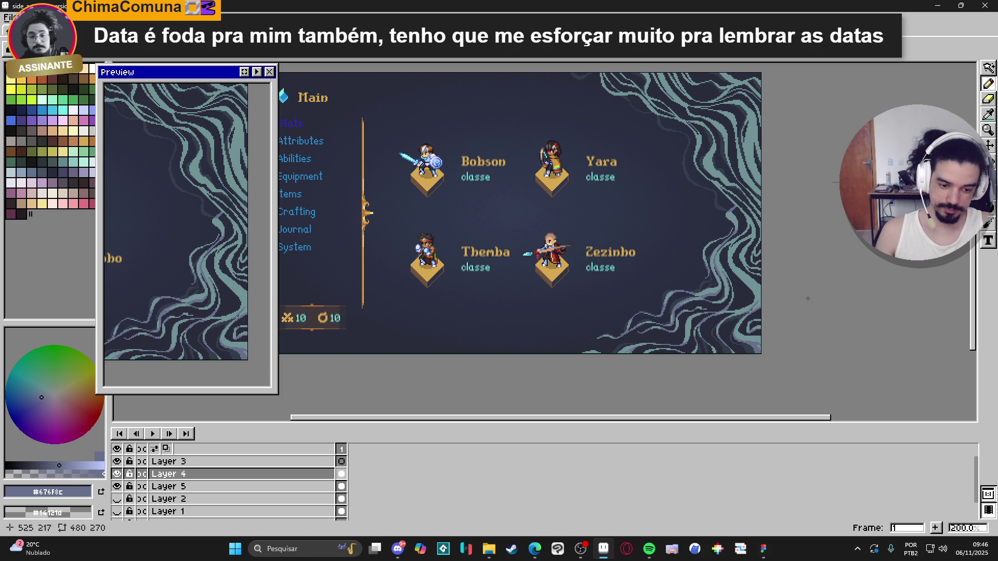
# - Draw #676F8C lavender pencil lines along the teal strand's left edge, sampling teal and lavender from the artwork
pyautogui.scroll(1, 716, 216)
pyautogui.scroll(2, 715, 216)
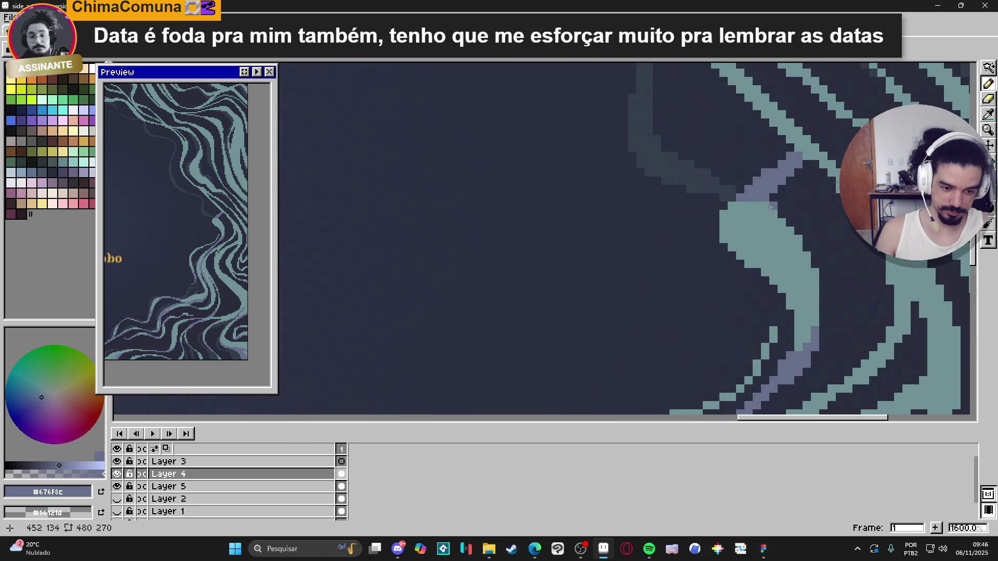
pyautogui.moveTo(731, 246); pyautogui.dragTo(785, 305)
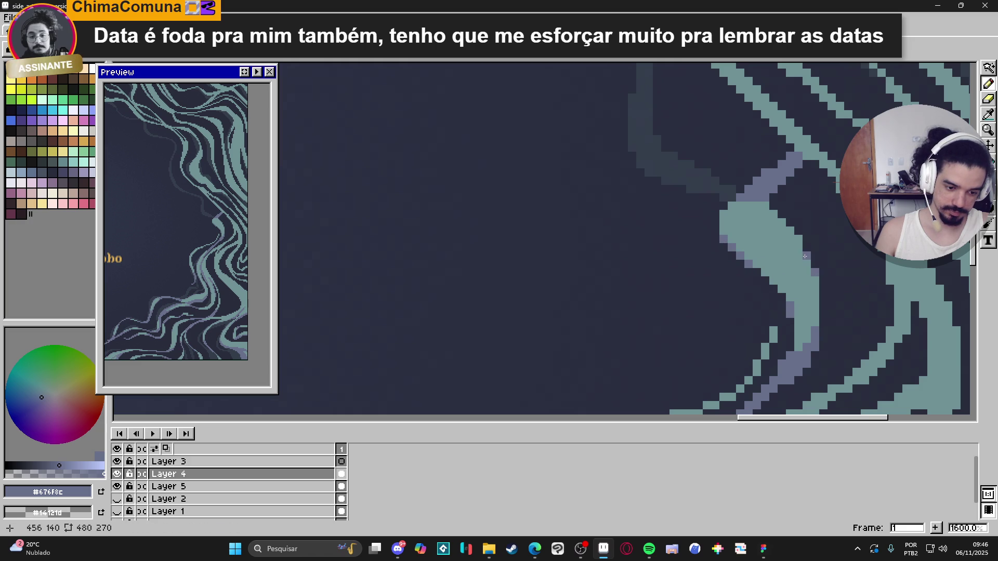
pyautogui.scroll(1, 800, 255)
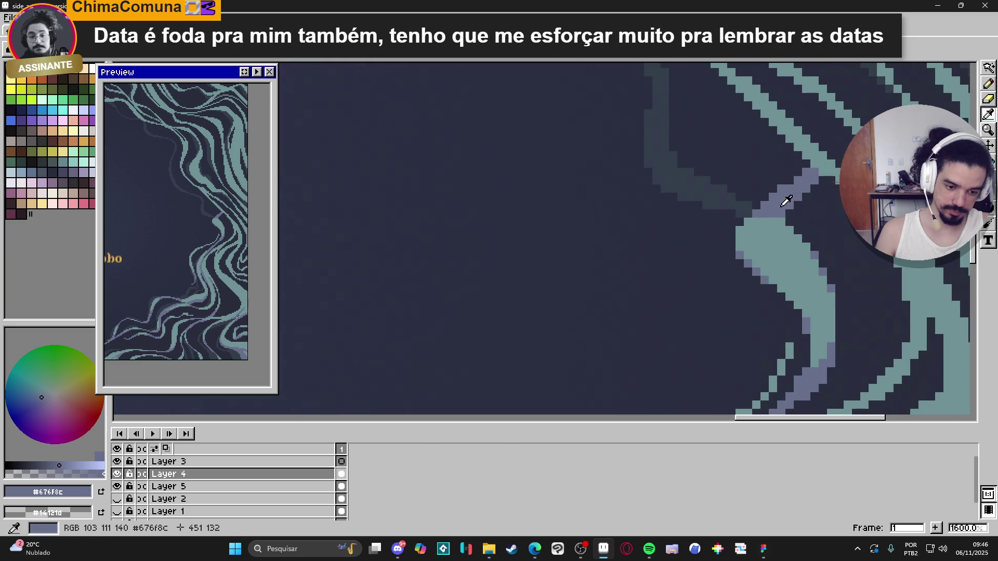
pyautogui.moveTo(744, 256)
pyautogui.mouseDown()
pyautogui.moveTo(809, 305)
pyautogui.moveTo(815, 366)
pyautogui.mouseUp()
pyautogui.press('alt')
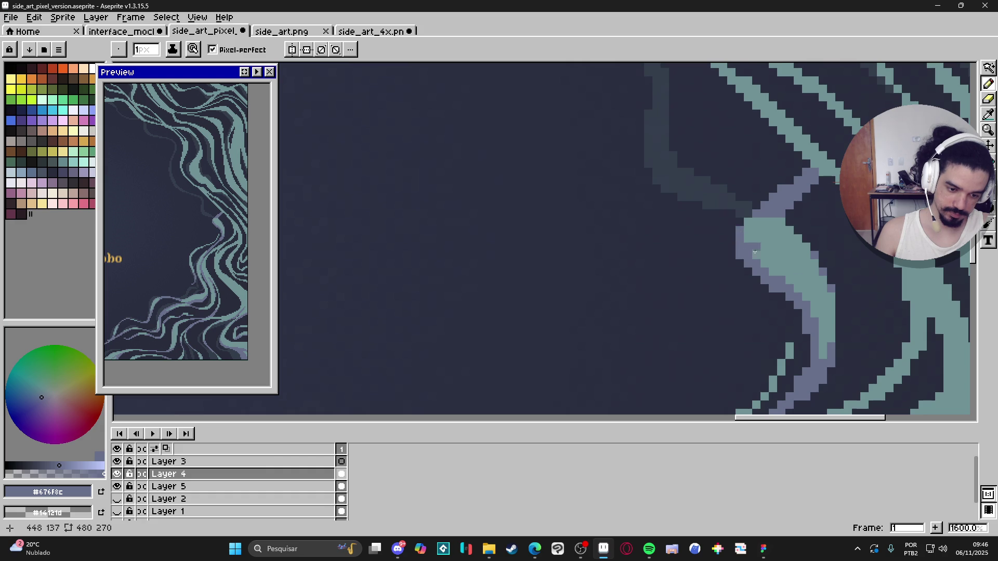
pyautogui.scroll(-4, 752, 247)
pyautogui.scroll(4, 801, 288)
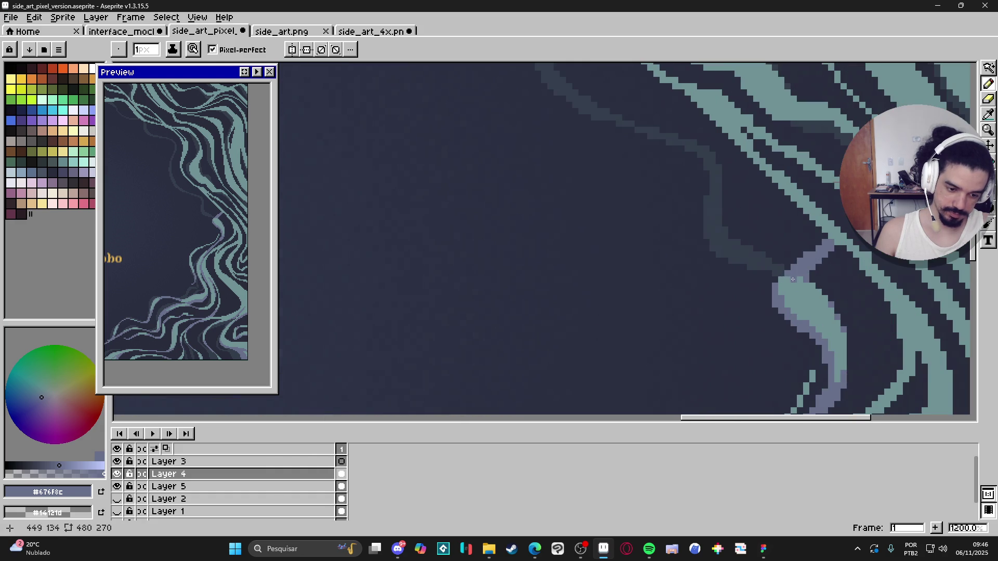
pyautogui.keyDown('alt'); pyautogui.click(786, 272); pyautogui.keyUp('alt')
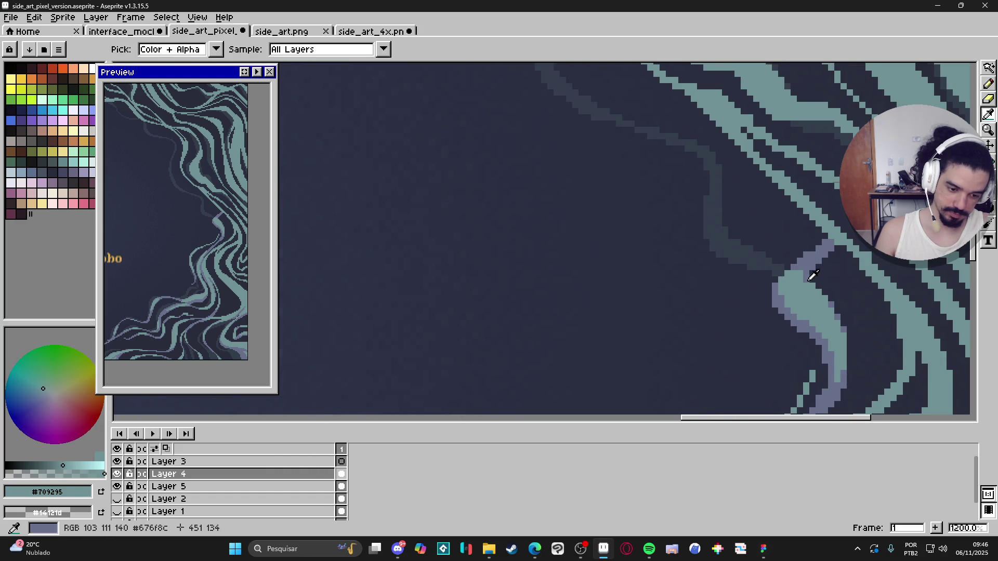
pyautogui.keyDown('alt'); pyautogui.click(800, 272); pyautogui.keyUp('alt')
# - Save side_art_pixel_version.aseprite
pyautogui.scroll(-5, 811, 292)
pyautogui.scroll(3, 804, 296)
pyautogui.scroll(-2, 796, 301)
pyautogui.scroll(-1, 791, 307)
pyautogui.hotkey('ctrl', 's')
pyautogui.scroll(-2, 796, 312)
pyautogui.scroll(1, 769, 292)
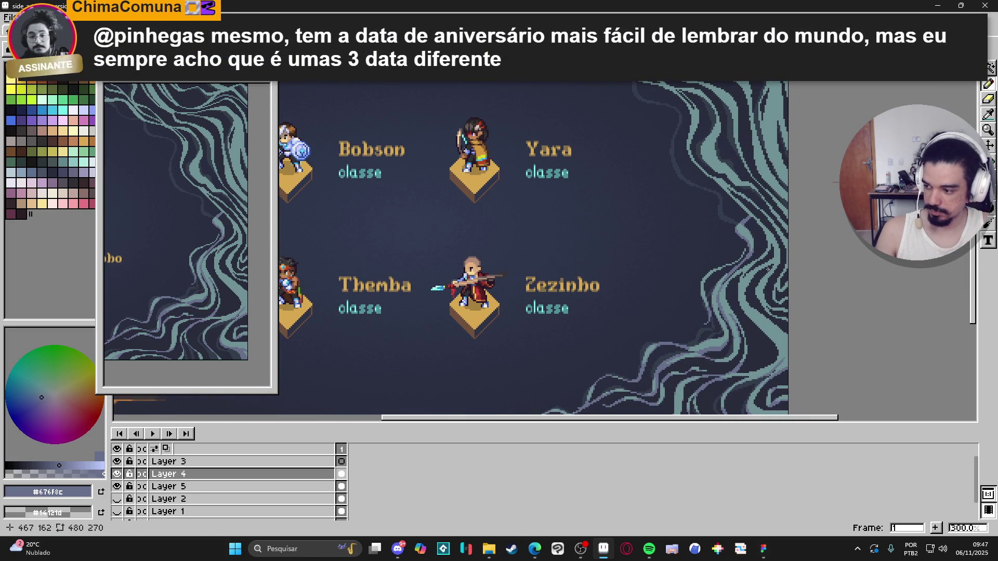
# - Sample teal and draw a short teal line on the lower-right wave strand
pyautogui.scroll(5, 738, 276)
pyautogui.keyDown('alt'); pyautogui.click(726, 280); pyautogui.keyUp('alt')
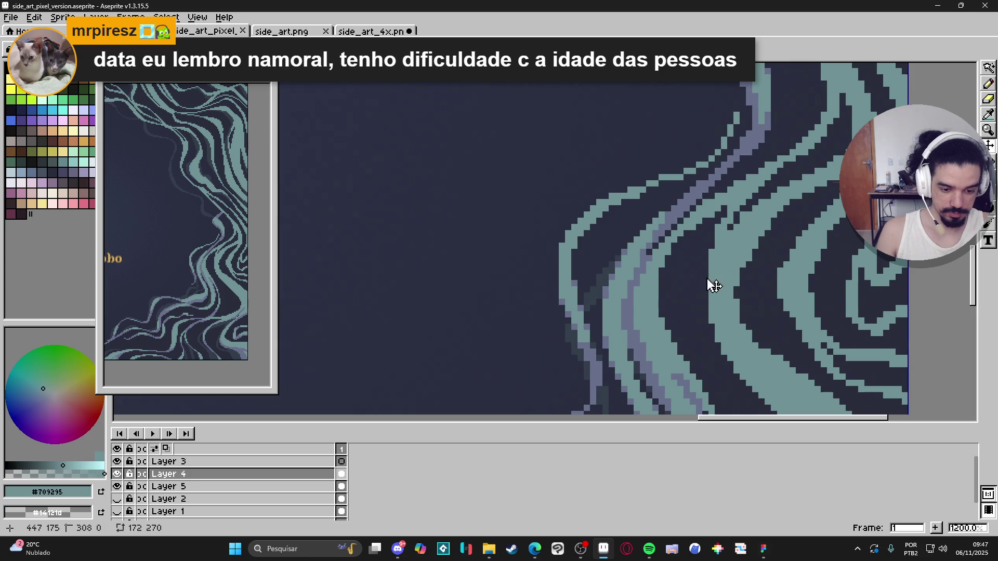
pyautogui.moveTo(706, 277); pyautogui.dragTo(706, 306)
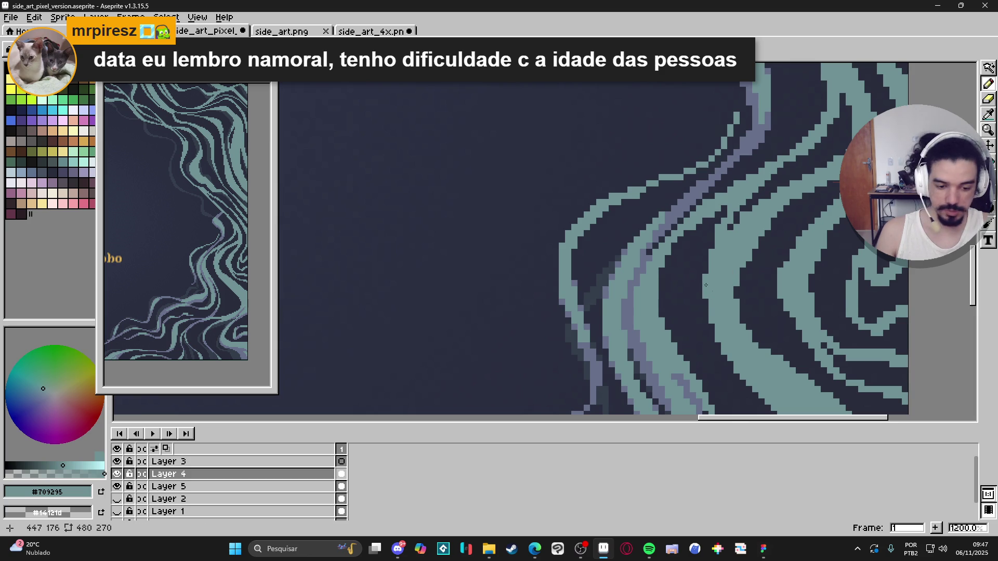
pyautogui.hscroll(-1, 712, 290)
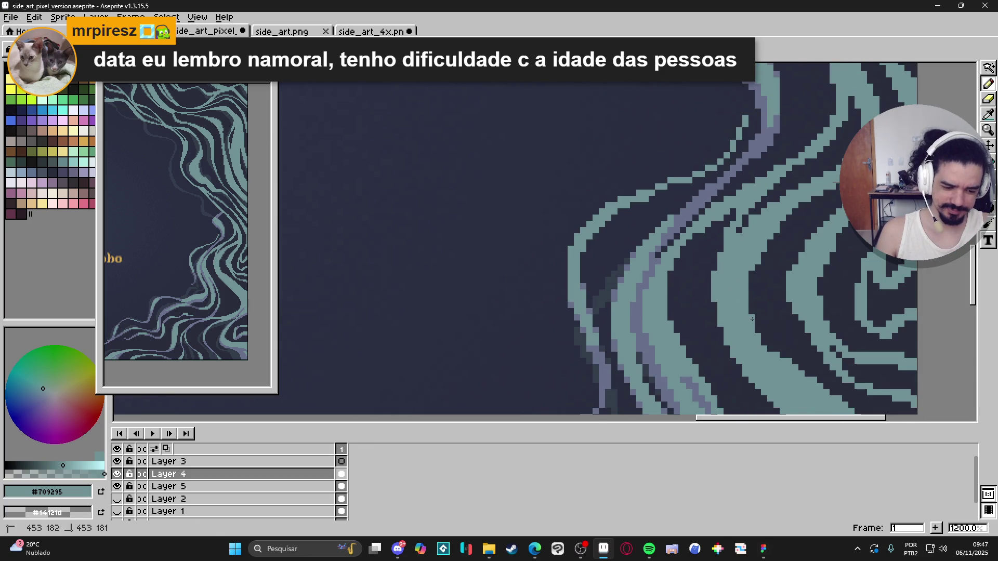
pyautogui.scroll(-3, 766, 343)
pyautogui.scroll(2, 733, 177)
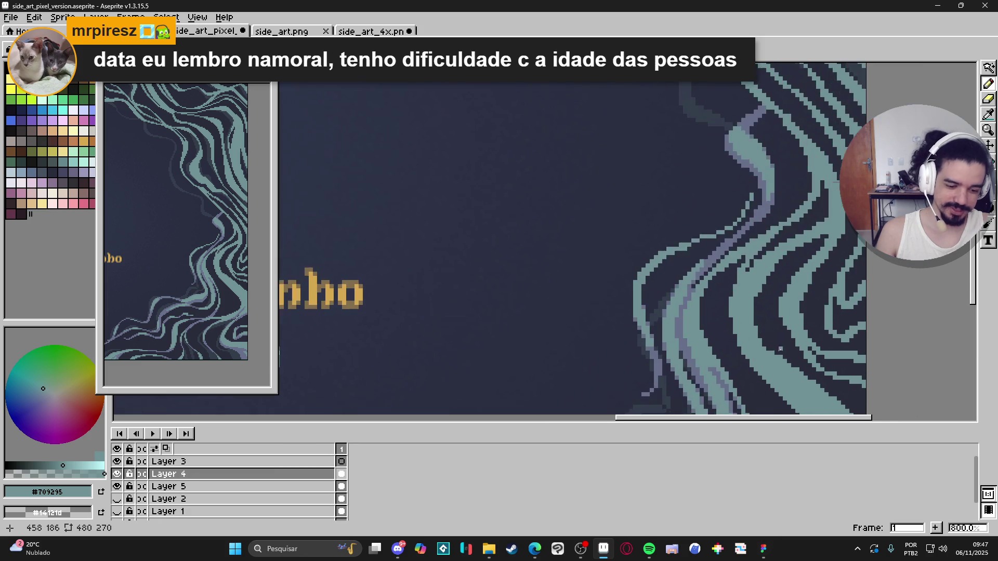
pyautogui.scroll(-2, 788, 277)
pyautogui.scroll(2, 750, 225)
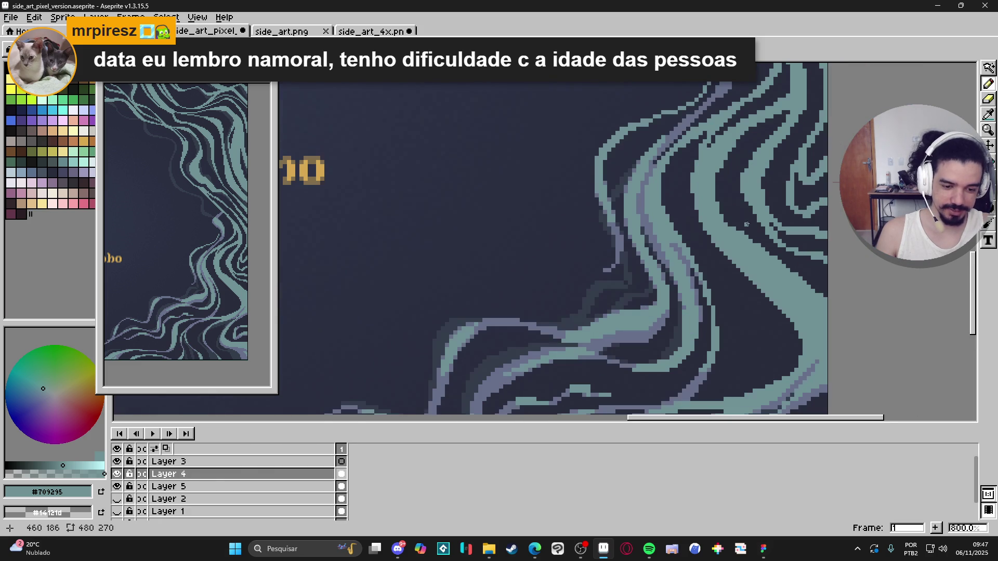
pyautogui.scroll(-3, 735, 231)
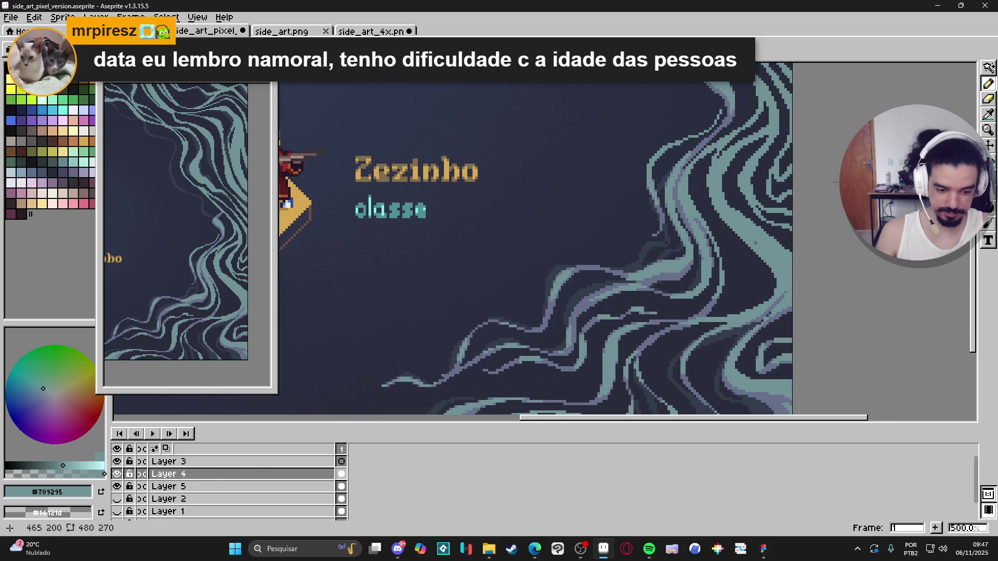
pyautogui.scroll(2, 779, 285)
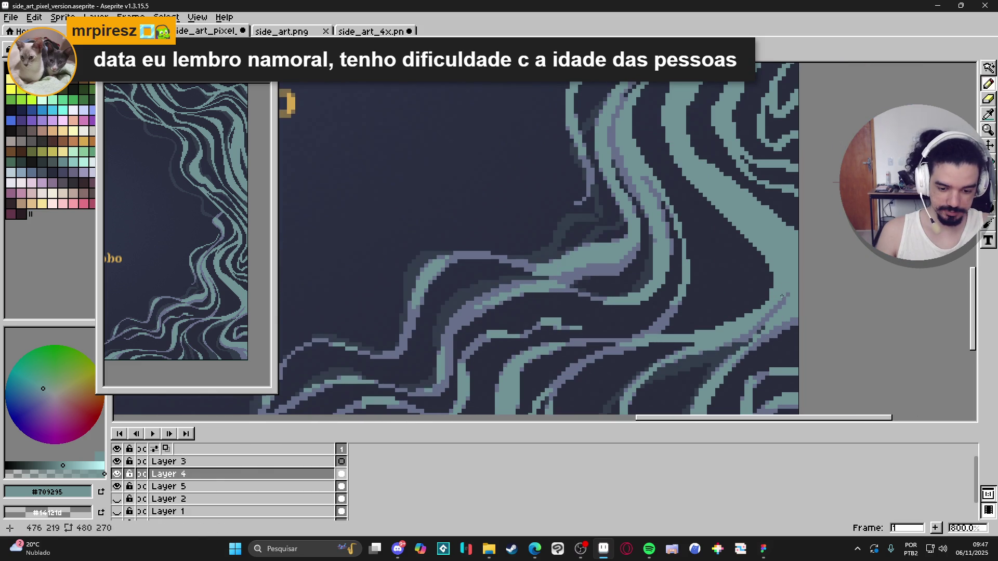
pyautogui.scroll(3, 628, 316)
# - Extend the lavender edge leftward beneath the teal block, adding darker pixels at its ends
pyautogui.keyDown('alt'); pyautogui.click(559, 327); pyautogui.keyUp('alt')
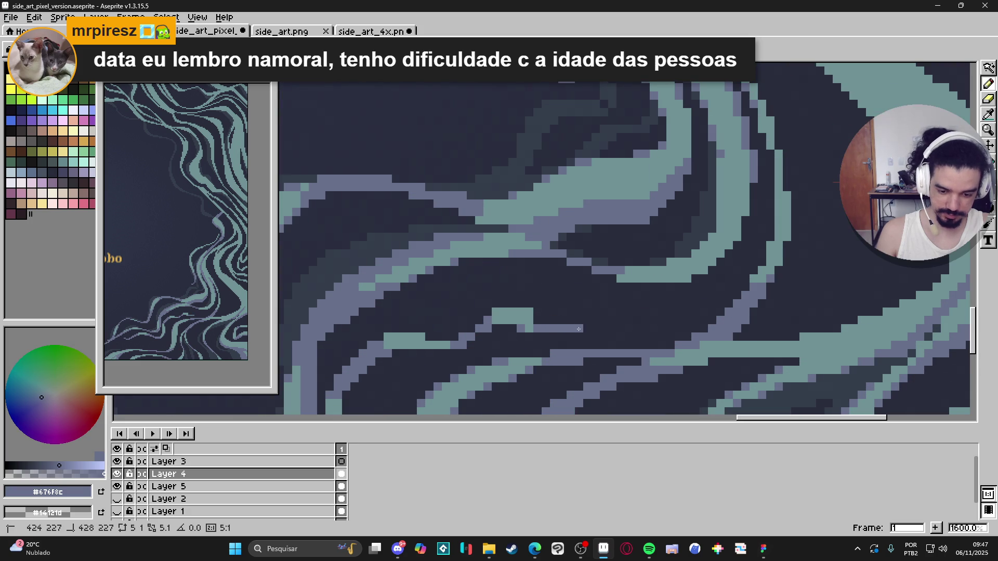
pyautogui.moveTo(529, 328); pyautogui.dragTo(521, 328)
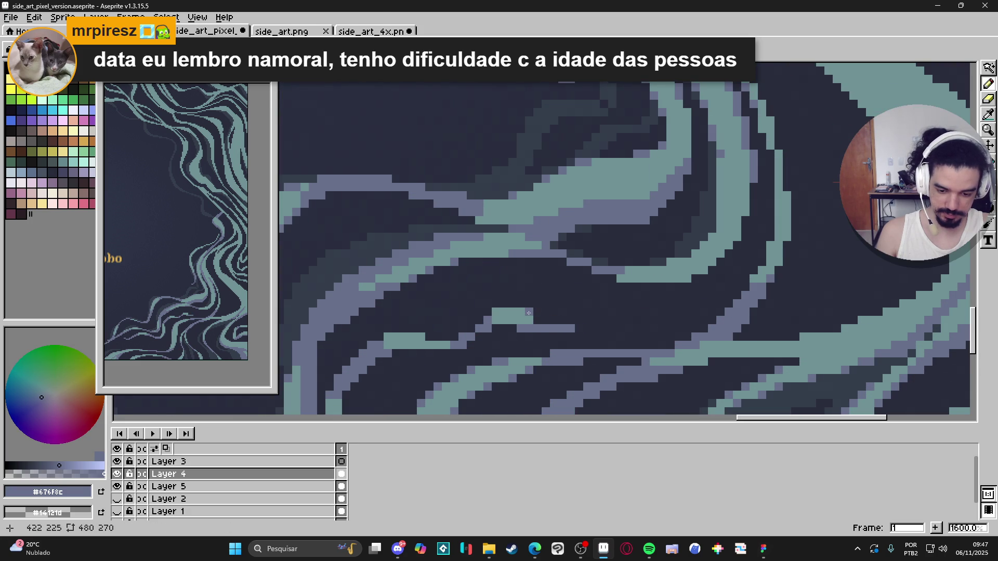
pyautogui.click(503, 321)
pyautogui.click(498, 313)
pyautogui.click(529, 313)
pyautogui.scroll(-3, 525, 315)
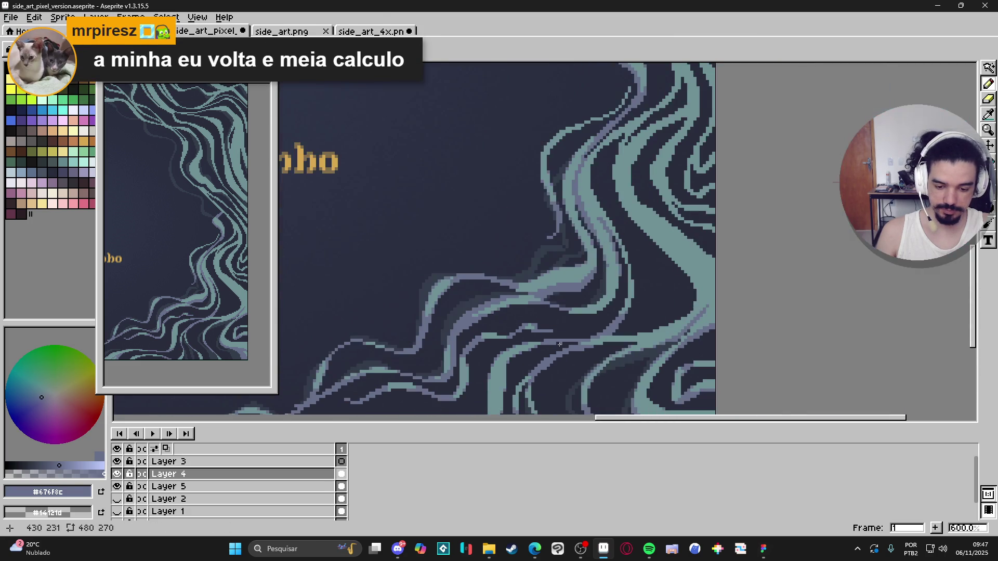
pyautogui.scroll(5, 524, 317)
# - Repaint the stray lavender pixels teal, then resample the lavender colour
pyautogui.keyDown('alt'); pyautogui.click(522, 320); pyautogui.keyUp('alt')
pyautogui.moveTo(520, 321); pyautogui.dragTo(508, 335)
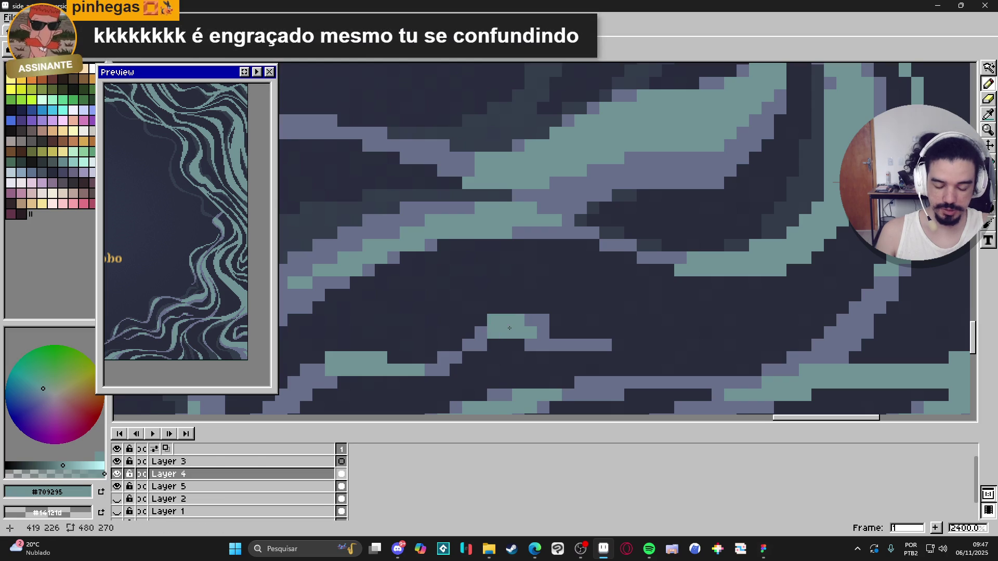
pyautogui.keyDown('alt'); pyautogui.click(537, 336); pyautogui.keyUp('alt')
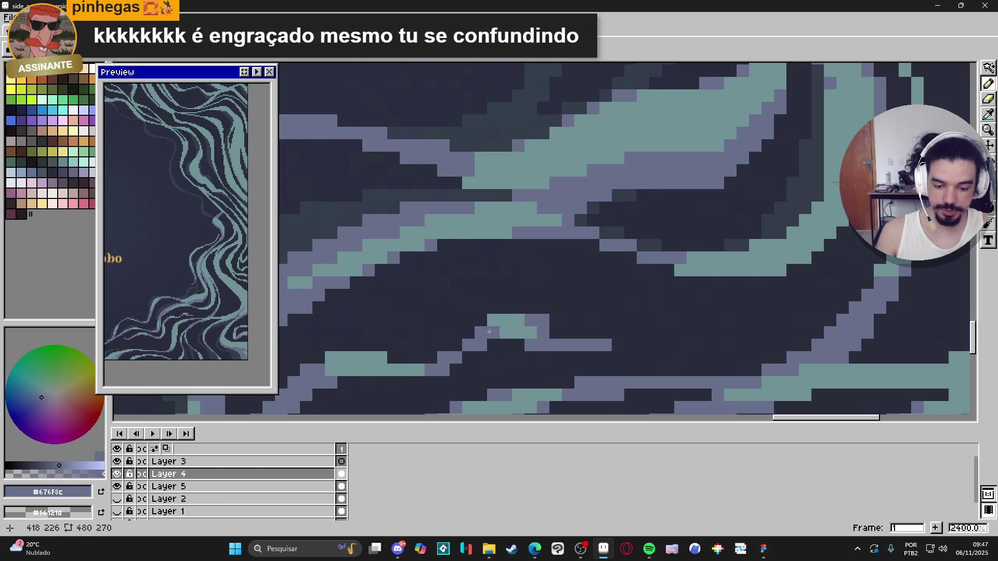
pyautogui.scroll(-3, 542, 349)
pyautogui.scroll(3, 542, 352)
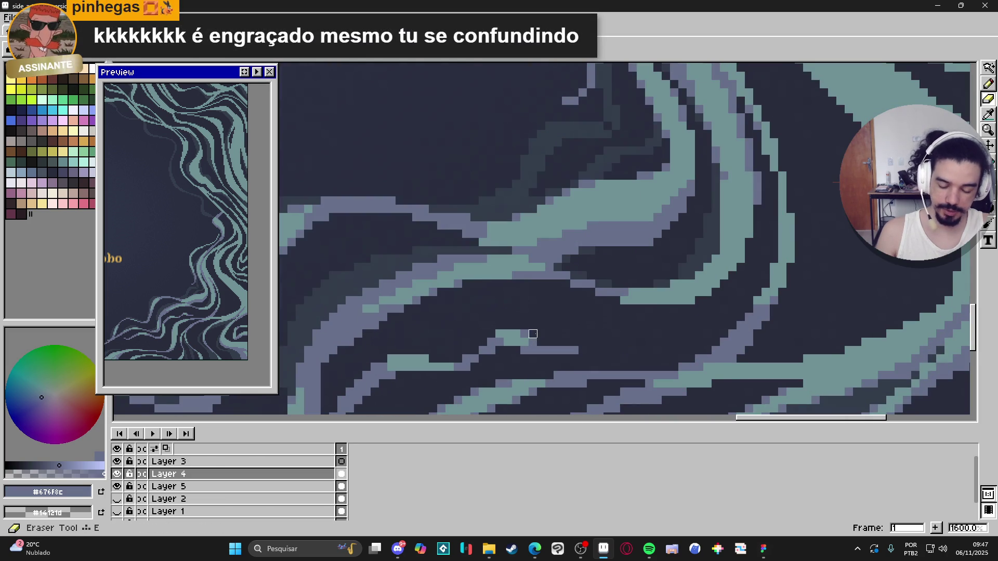
pyautogui.scroll(-2, 546, 354)
pyautogui.scroll(1, 551, 357)
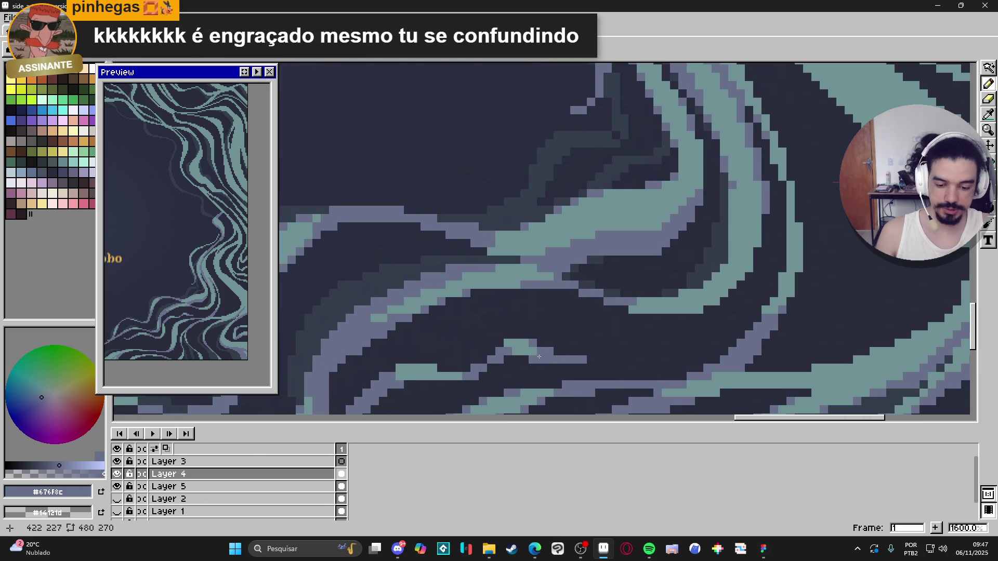
pyautogui.scroll(-1, 533, 351)
# - Zoom out and pan across the lower wave strands to check them beside the Zezinho card
pyautogui.moveTo(559, 333)
pyautogui.mouseDown()
pyautogui.moveTo(586, 312)
pyautogui.moveTo(604, 258)
pyautogui.mouseUp()
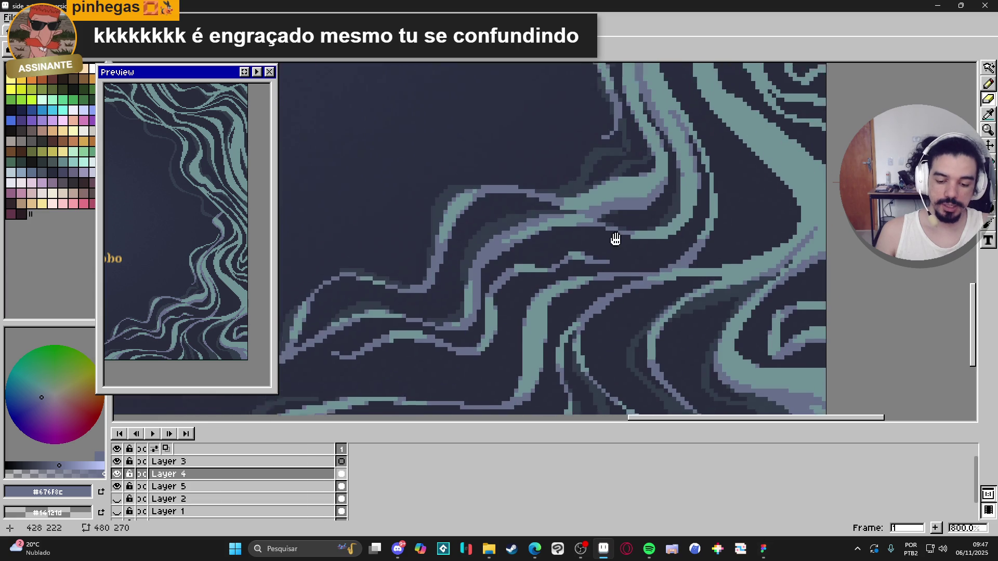
pyautogui.scroll(-1, 604, 258)
pyautogui.scroll(-1, 649, 234)
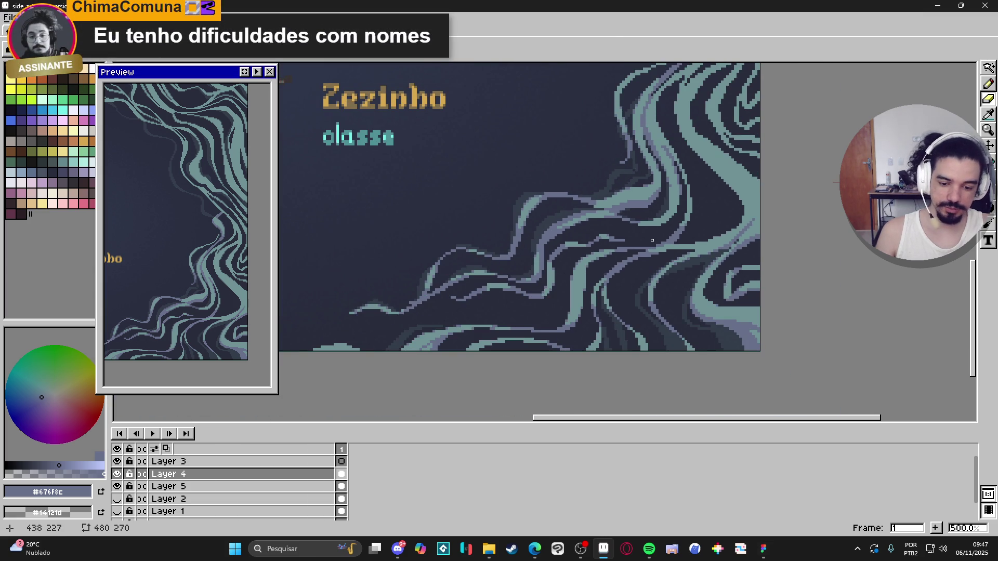
pyautogui.press('b')
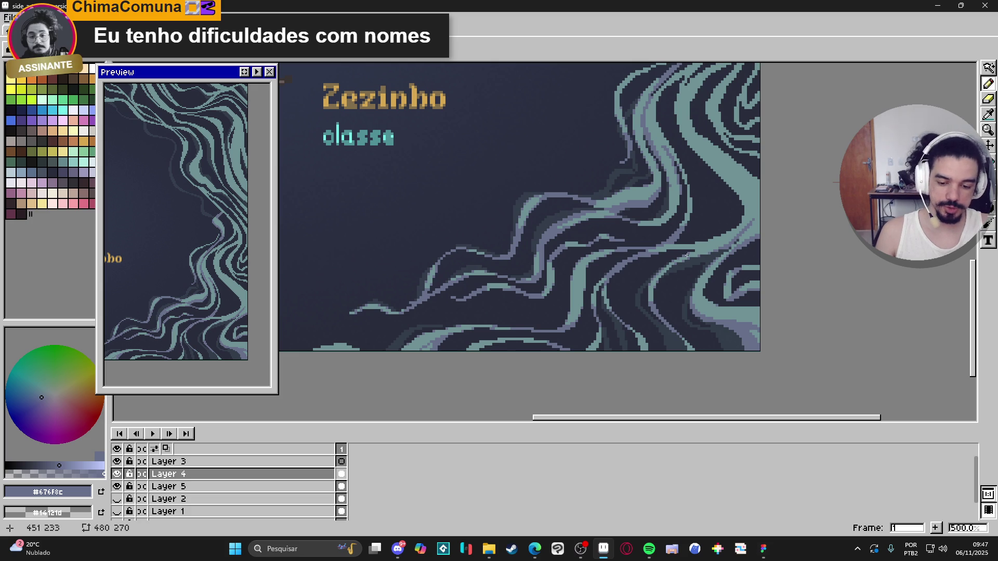
pyautogui.scroll(5, 686, 255)
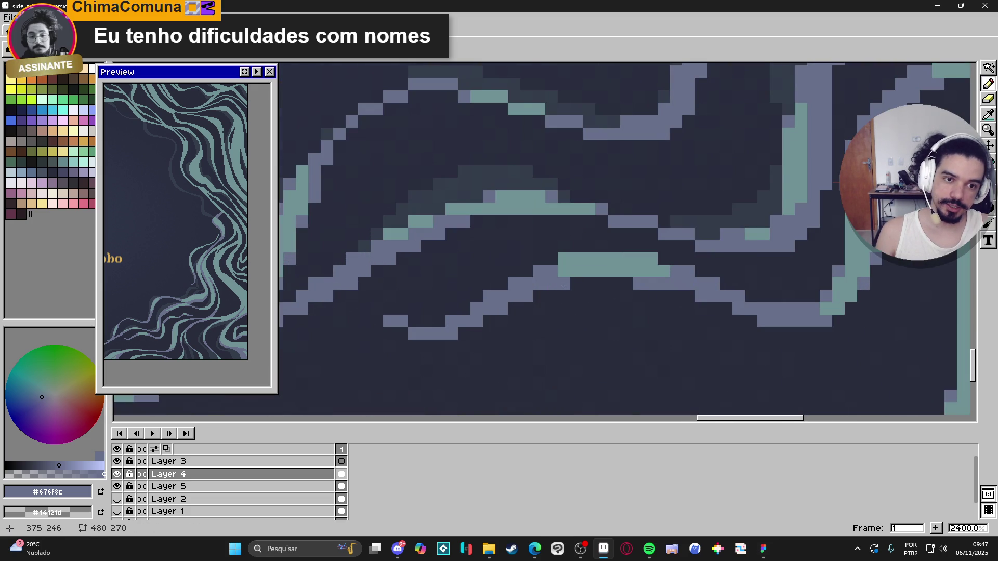
pyautogui.scroll(-2, 564, 287)
pyautogui.scroll(3, 563, 284)
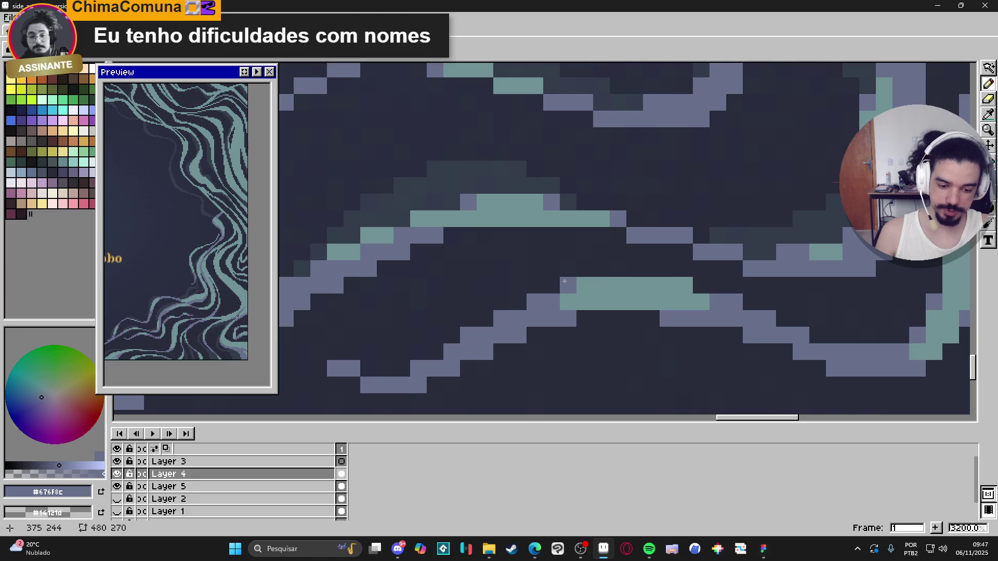
pyautogui.scroll(-5, 660, 299)
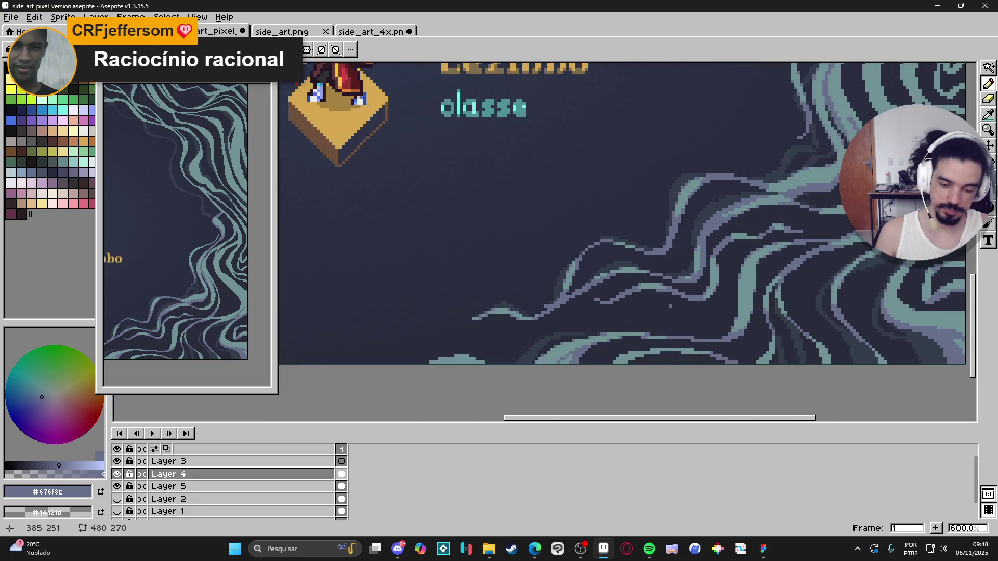
pyautogui.scroll(-1, 659, 301)
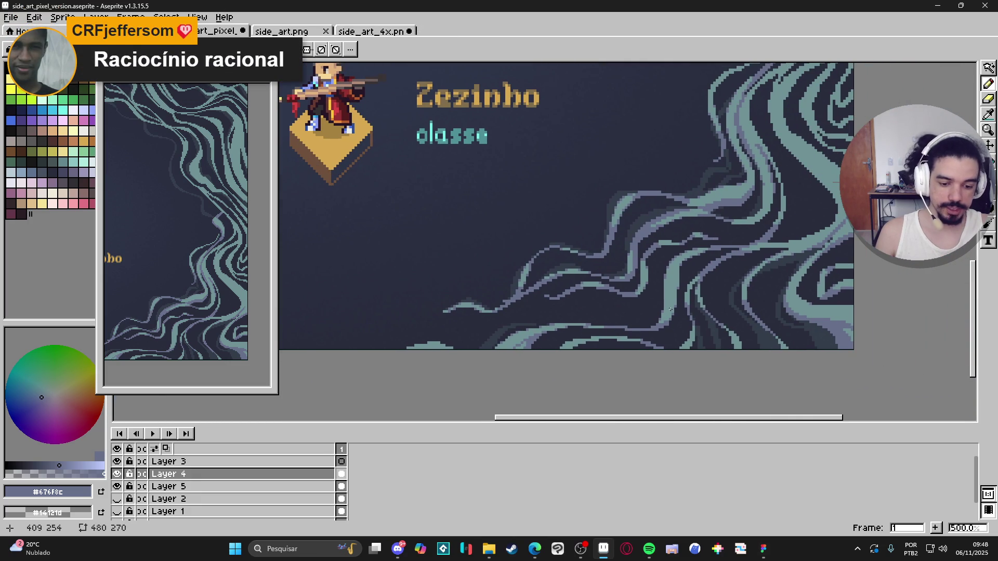
pyautogui.moveTo(671, 309); pyautogui.dragTo(665, 271)
pyautogui.scroll(4, 508, 302)
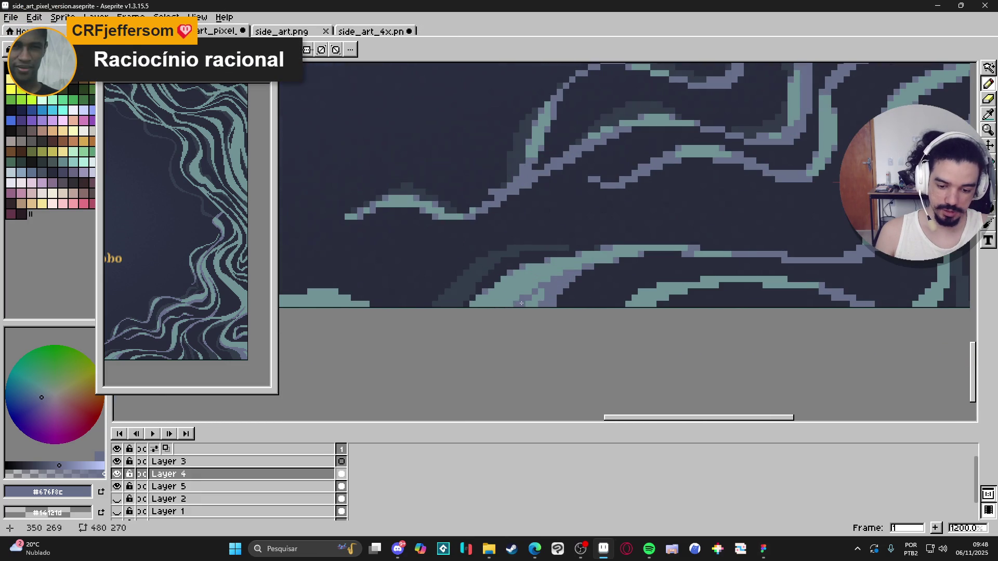
pyautogui.scroll(-4, 550, 304)
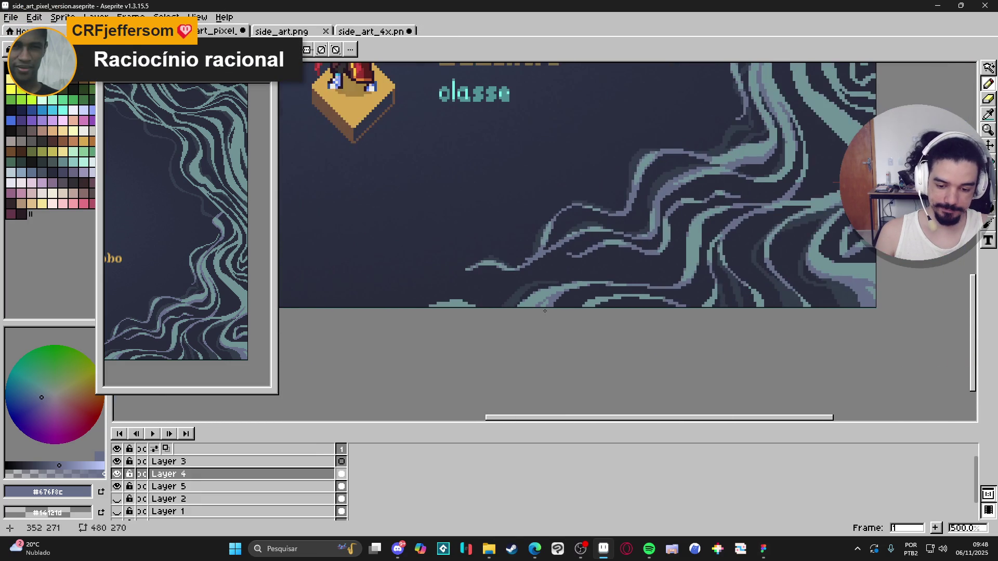
pyautogui.scroll(5, 512, 305)
# - Pencil purple-grey pixels along the teal mound's top edge and both ends, undoing one stray pixel
pyautogui.click(414, 310)
pyautogui.click(405, 310)
pyautogui.click(455, 311)
pyautogui.click(475, 319)
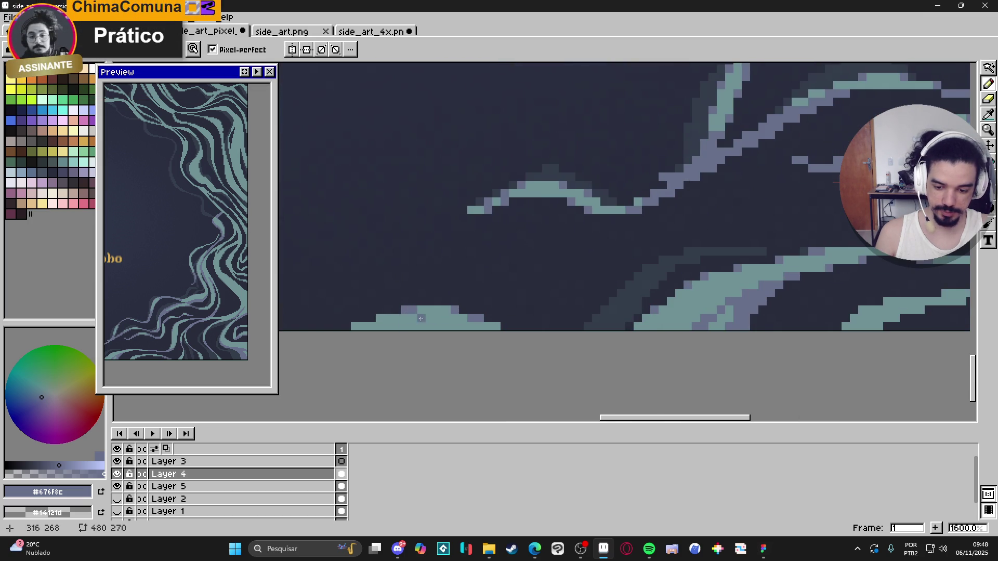
pyautogui.click(374, 317)
pyautogui.hotkey('ctrl', 'z')
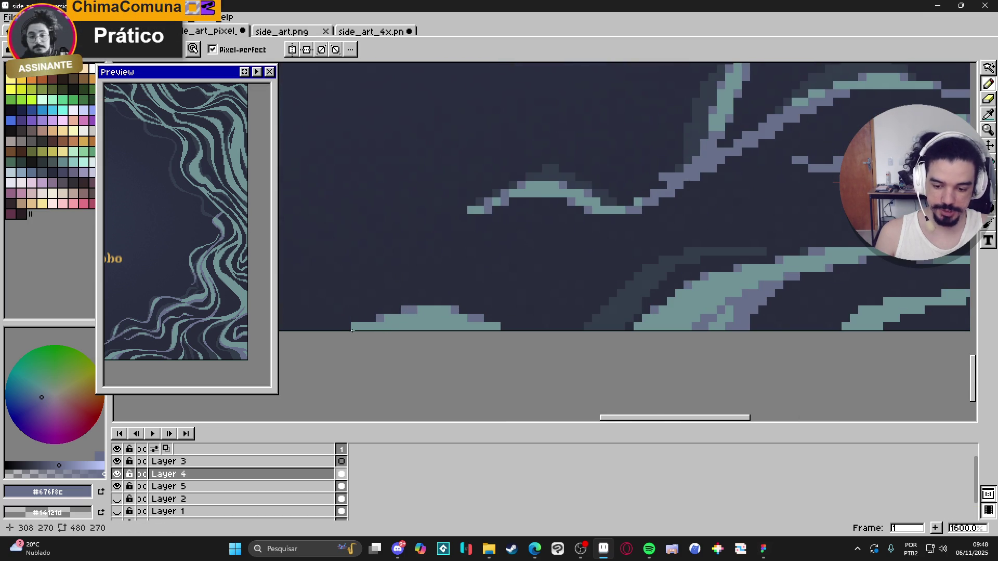
pyautogui.click(354, 327)
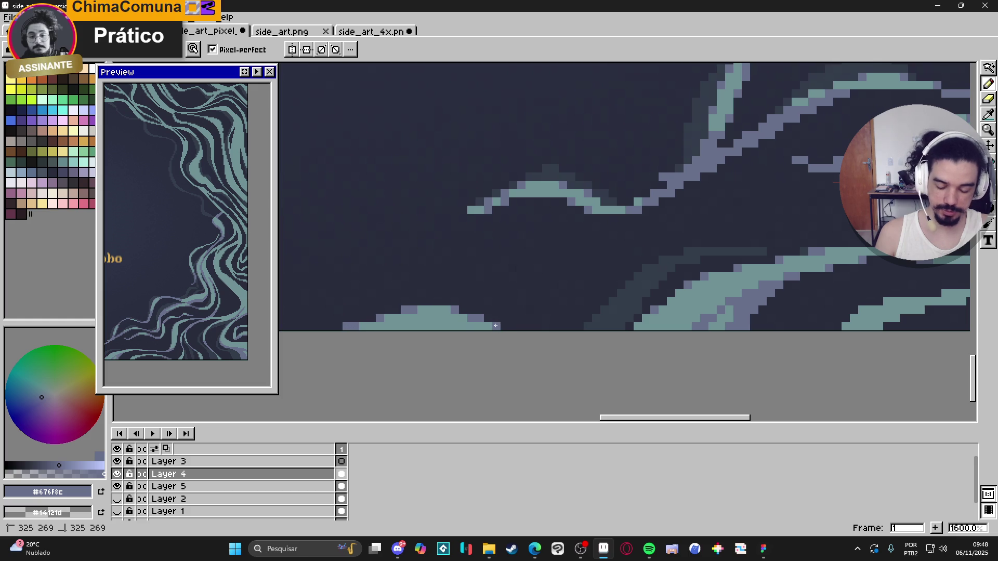
pyautogui.scroll(-6, 490, 325)
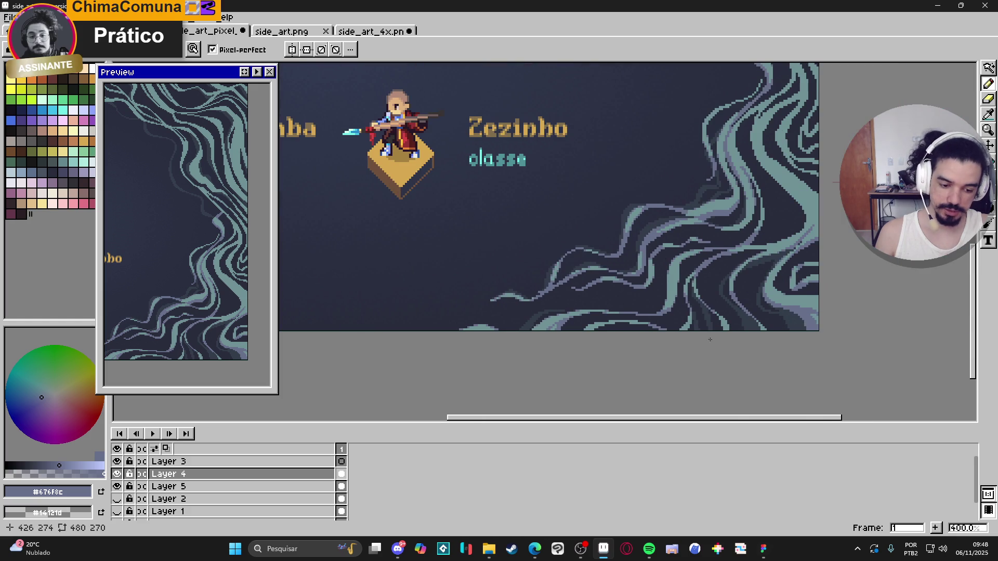
pyautogui.scroll(5, 745, 322)
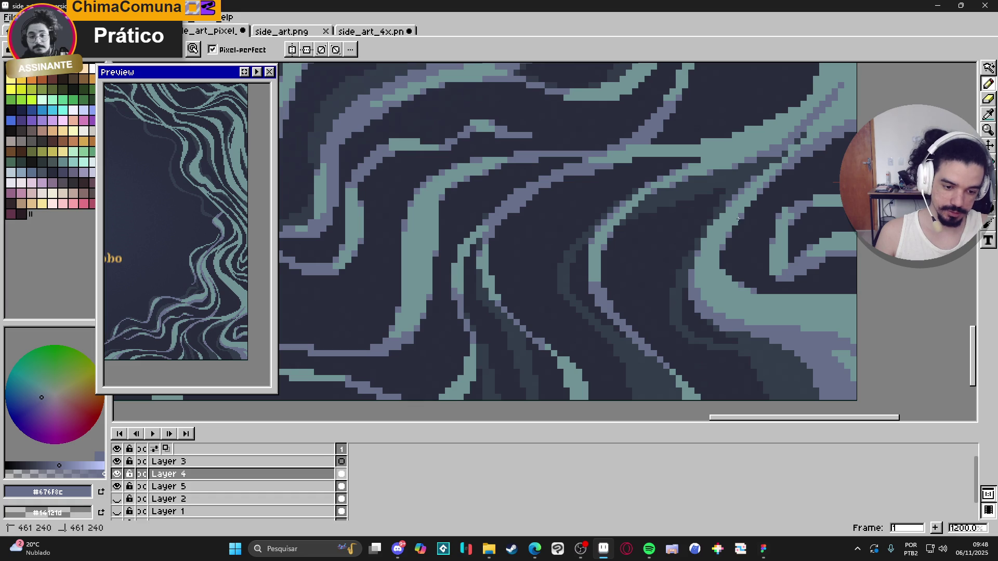
# - Recolour stray purple-grey pixels on the wave strand teal, then save side_art_pixel_version.aseprite
pyautogui.scroll(1, 755, 221)
pyautogui.scroll(2, 755, 221)
pyautogui.keyDown('alt'); pyautogui.click(762, 170); pyautogui.keyUp('alt')
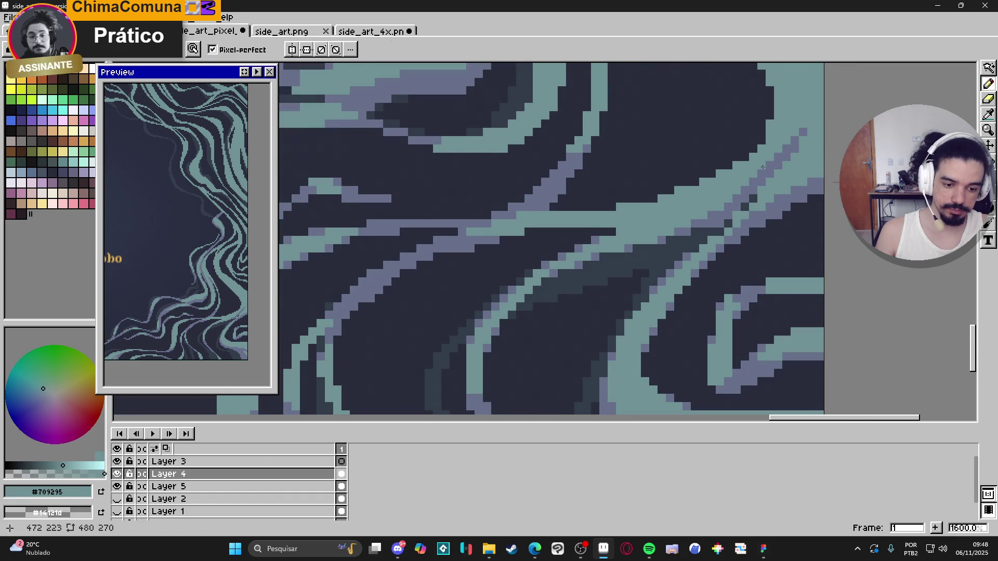
pyautogui.keyDown('alt'); pyautogui.click(794, 139); pyautogui.keyUp('alt')
pyautogui.keyDown('alt'); pyautogui.click(798, 140); pyautogui.keyUp('alt')
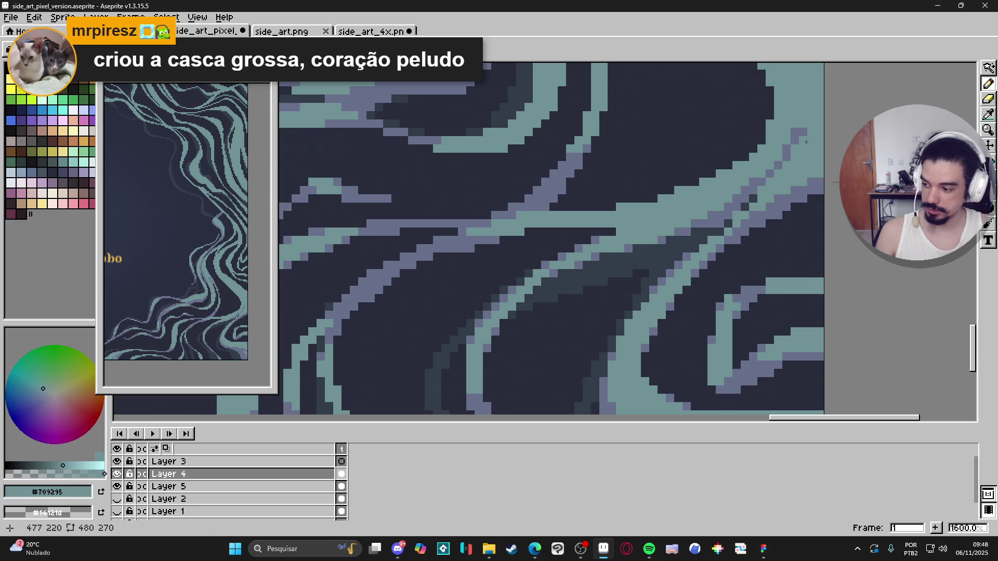
pyautogui.moveTo(796, 138); pyautogui.dragTo(800, 151)
pyautogui.click(799, 145)
pyautogui.keyDown('alt'); pyautogui.click(794, 139); pyautogui.keyUp('alt')
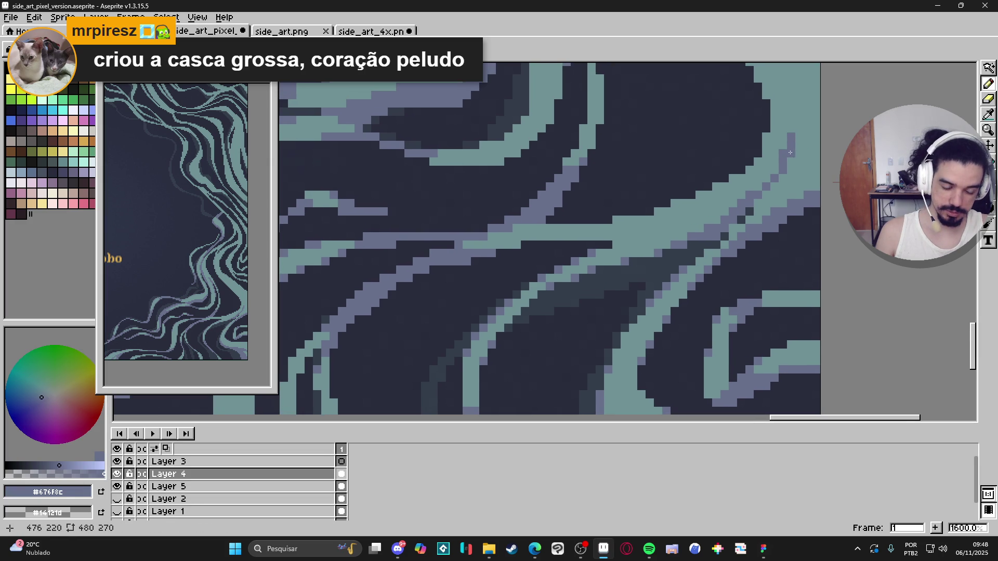
pyautogui.keyDown('alt'); pyautogui.click(799, 154); pyautogui.keyUp('alt')
pyautogui.click(792, 152)
pyautogui.keyDown('alt'); pyautogui.click(775, 169); pyautogui.keyUp('alt')
pyautogui.keyDown('alt'); pyautogui.click(787, 171); pyautogui.keyUp('alt')
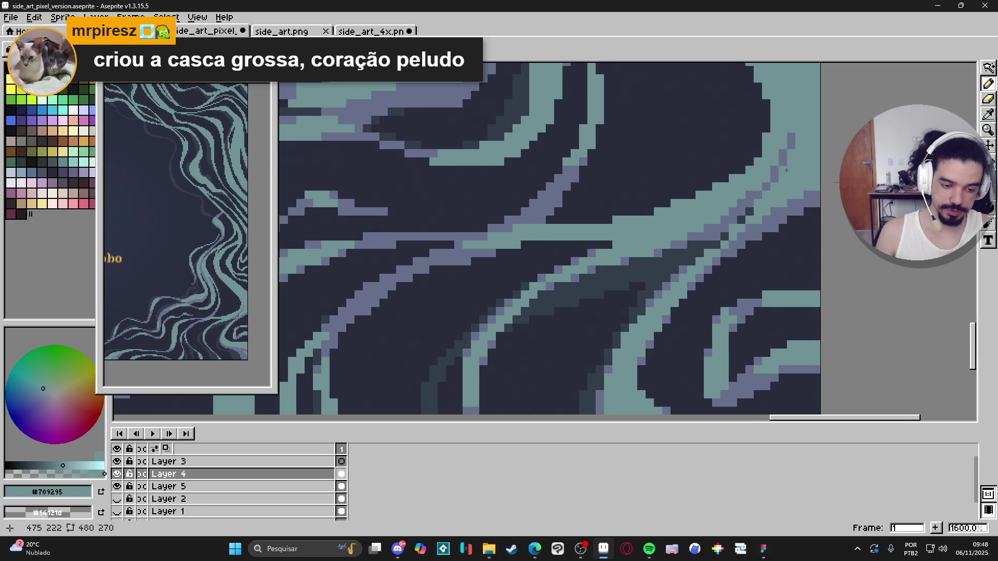
pyautogui.keyDown('alt'); pyautogui.click(793, 141); pyautogui.keyUp('alt')
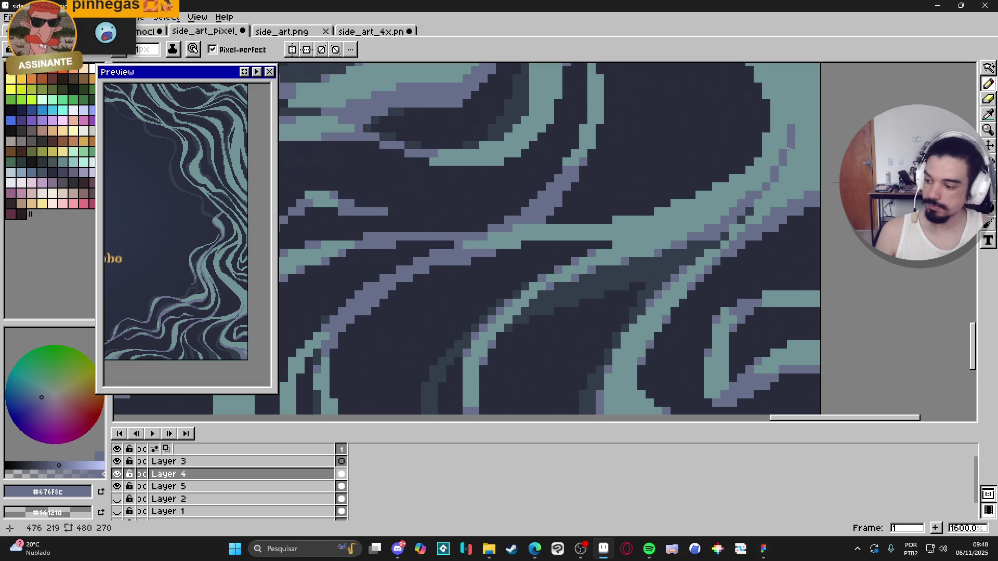
pyautogui.moveTo(788, 150); pyautogui.dragTo(790, 167)
pyautogui.hotkey('ctrl', 's')
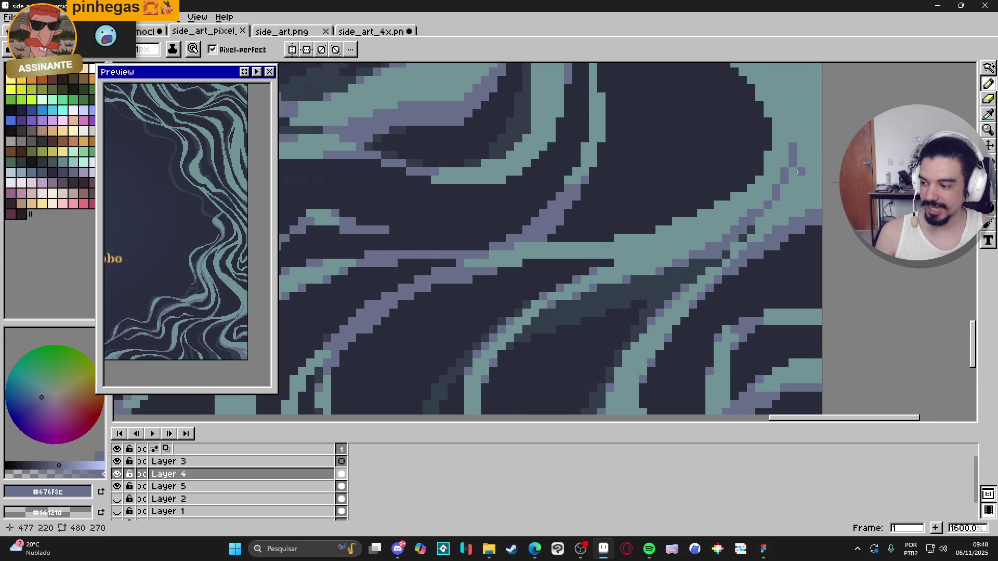
# - Add lavender pixels along the dark shape's edge and lower edge
pyautogui.click(801, 182)
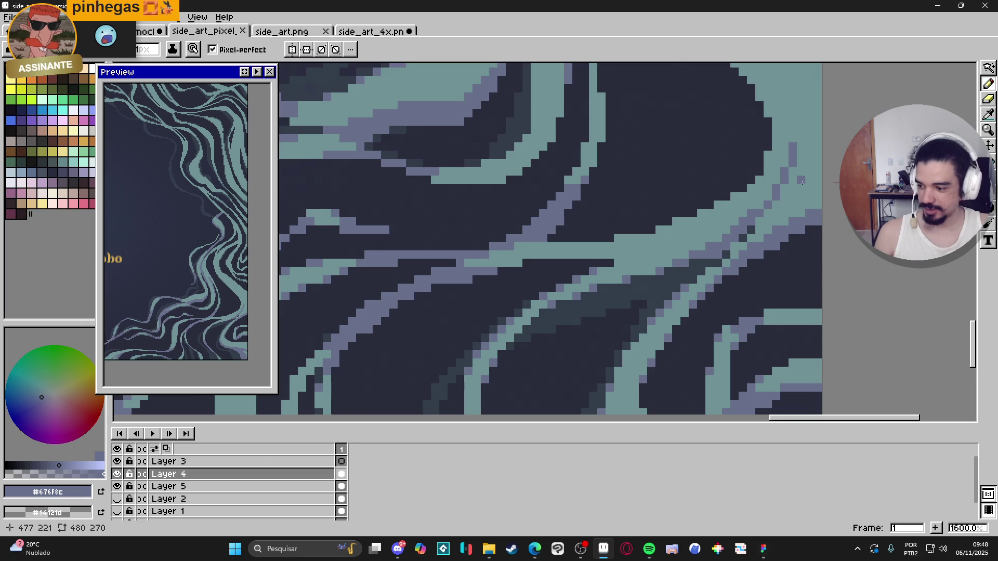
pyautogui.scroll(-3, 797, 188)
pyautogui.moveTo(792, 193); pyautogui.dragTo(774, 230)
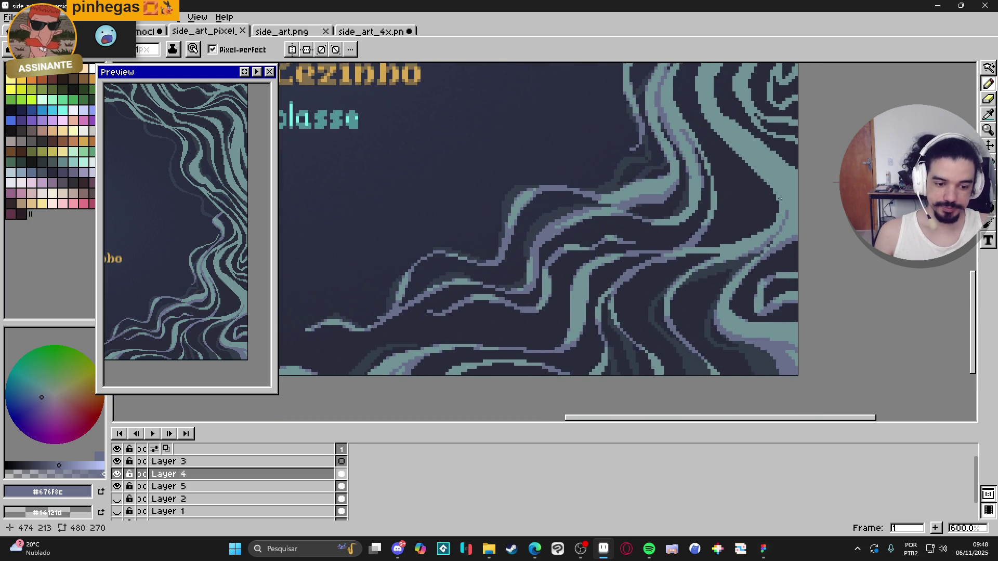
pyautogui.scroll(5, 780, 199)
pyautogui.click(754, 282)
pyautogui.click(671, 347)
pyautogui.click(633, 360)
pyautogui.click(608, 372)
pyautogui.click(543, 388)
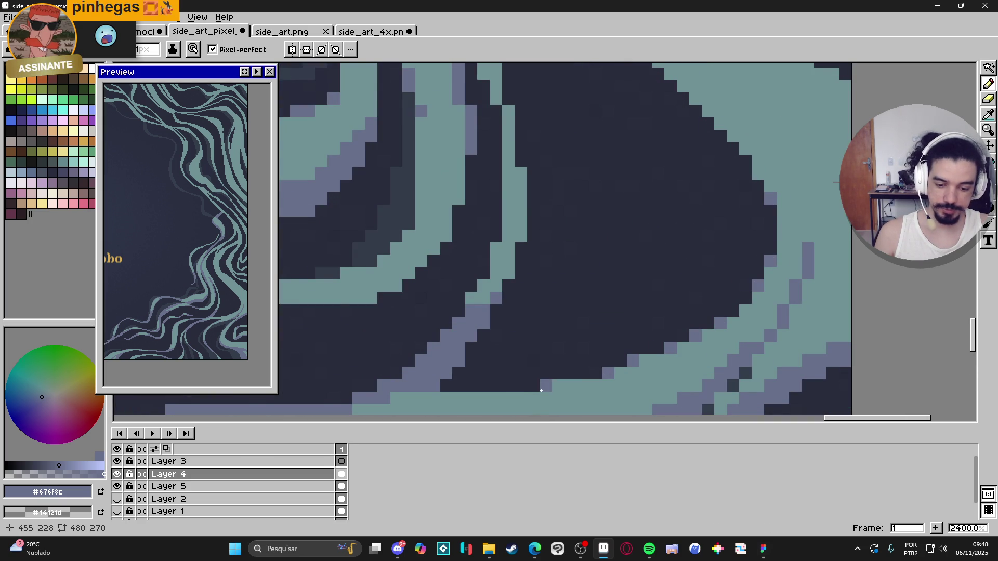
# - Sample teal and purple-grey from the artwork and zoom out to 400% to check
pyautogui.scroll(-2, 731, 236)
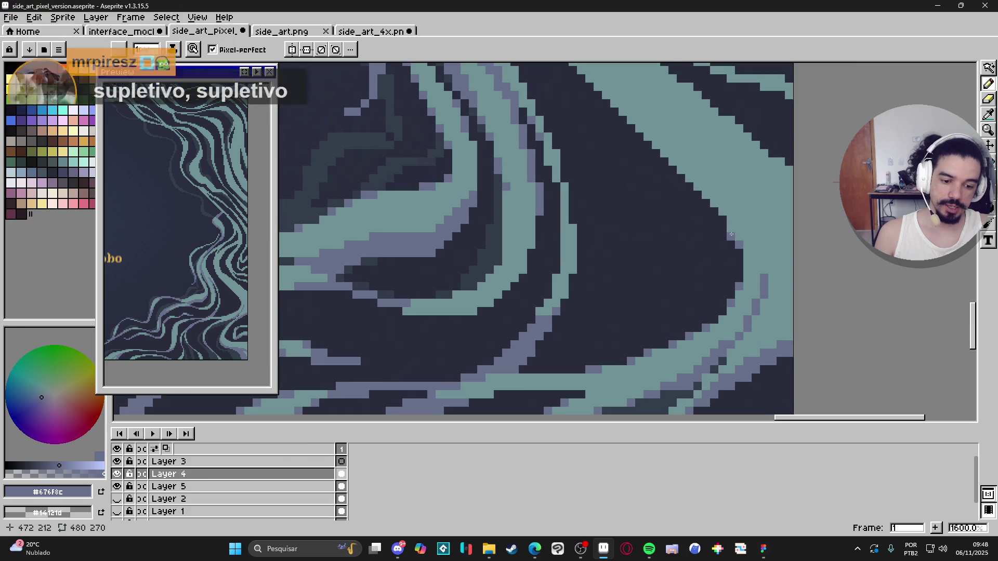
pyautogui.scroll(-3, 738, 252)
pyautogui.scroll(3, 739, 251)
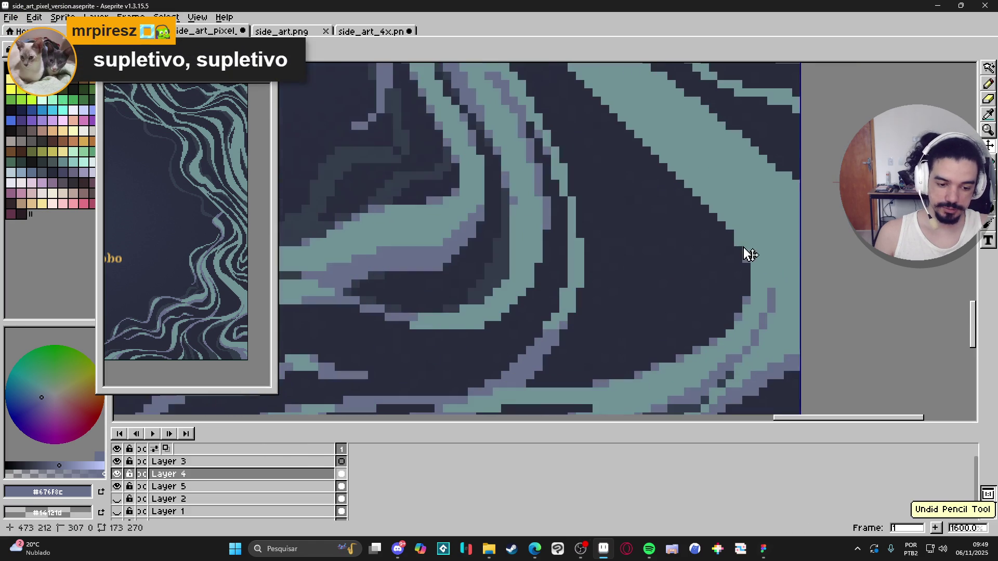
pyautogui.scroll(-3, 742, 248)
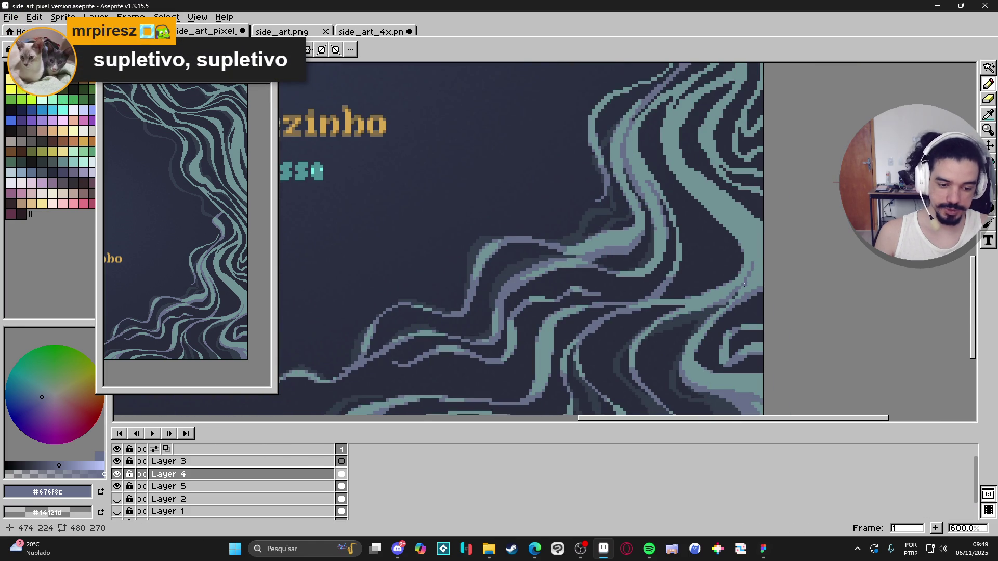
pyautogui.scroll(3, 739, 260)
pyautogui.keyDown('alt'); pyautogui.click(735, 287); pyautogui.keyUp('alt')
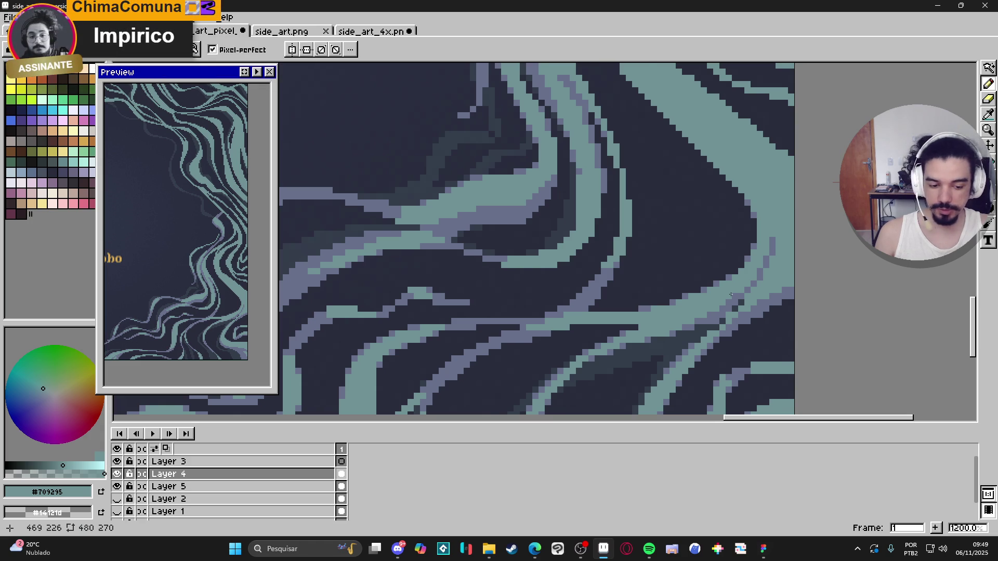
pyautogui.scroll(-2, 731, 295)
pyautogui.scroll(2, 730, 295)
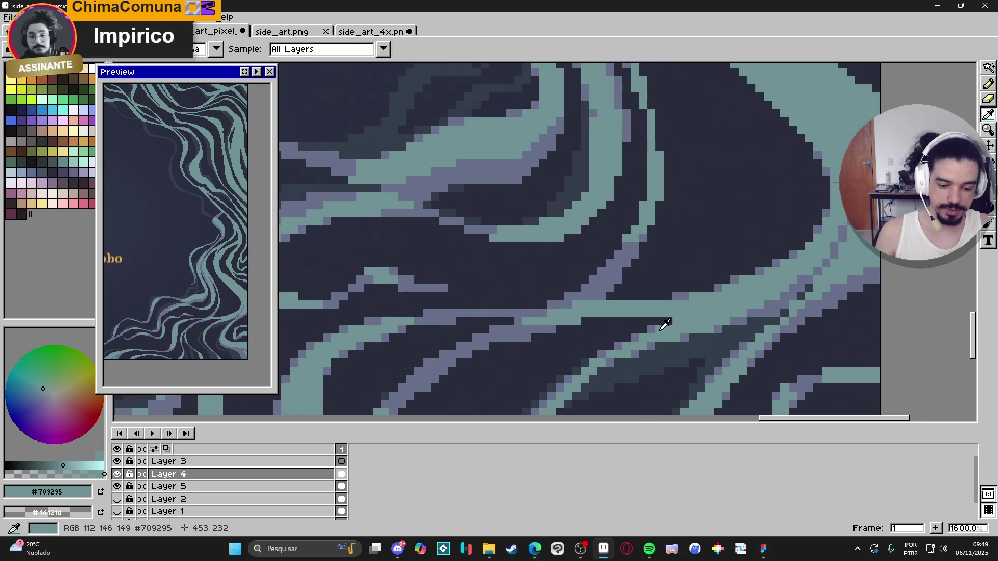
pyautogui.keyDown('alt'); pyautogui.click(671, 326); pyautogui.keyUp('alt')
pyautogui.scroll(-5, 683, 320)
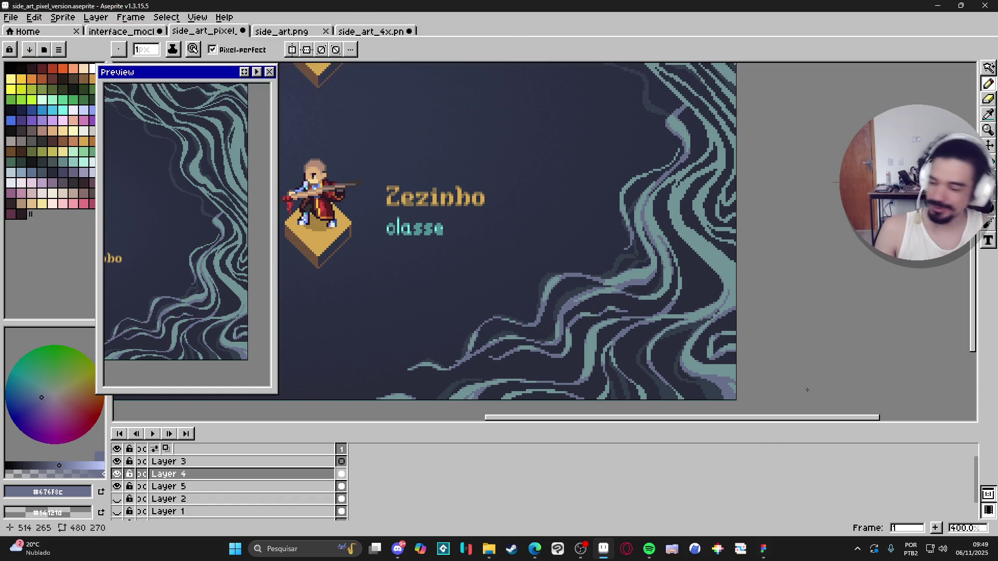
# - Frame the right-side teal strand and sample its teal colour with the pencil
pyautogui.scroll(2, 706, 229)
pyautogui.scroll(2, 706, 229)
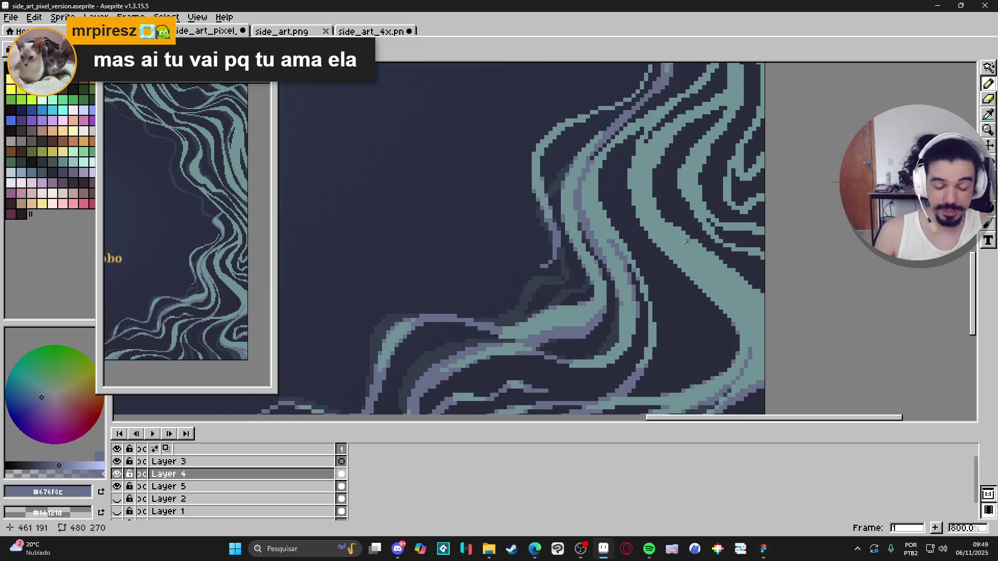
pyautogui.scroll(-2, 723, 291)
pyautogui.moveTo(723, 291); pyautogui.dragTo(689, 279)
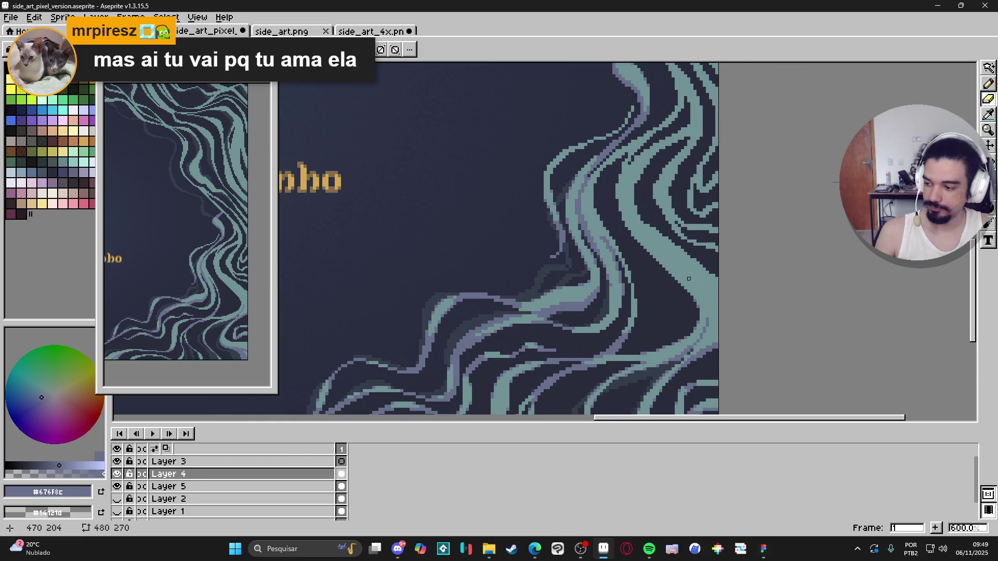
pyautogui.scroll(3, 689, 279)
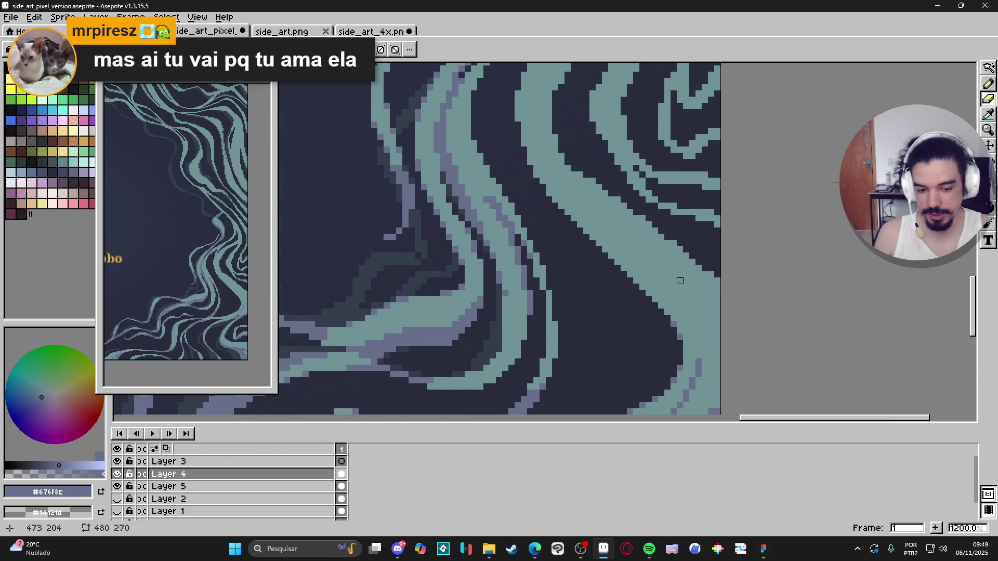
pyautogui.moveTo(581, 168); pyautogui.dragTo(736, 287)
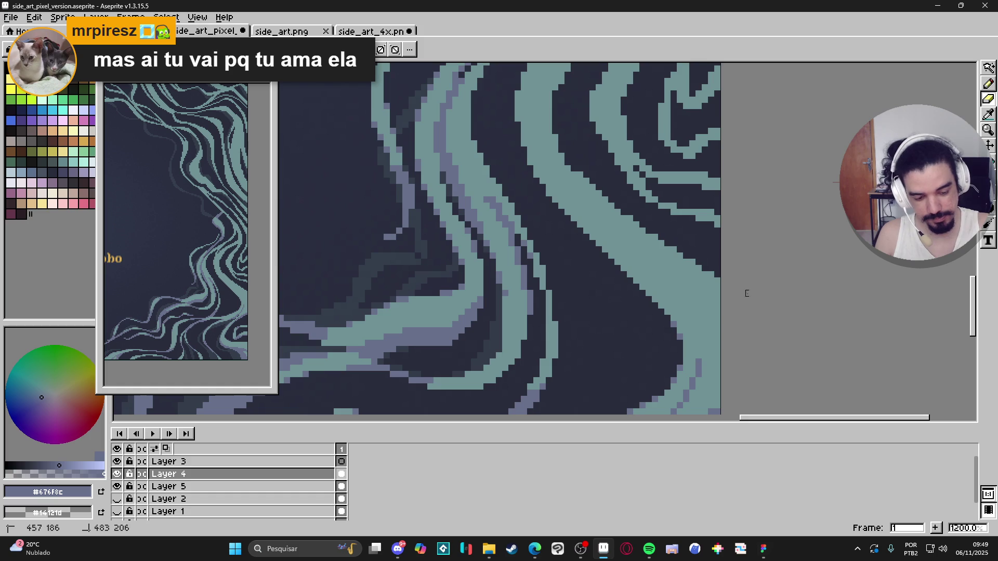
pyautogui.moveTo(575, 167)
pyautogui.mouseDown()
pyautogui.moveTo(606, 208)
pyautogui.moveTo(673, 246)
pyautogui.mouseUp()
pyautogui.press('b')
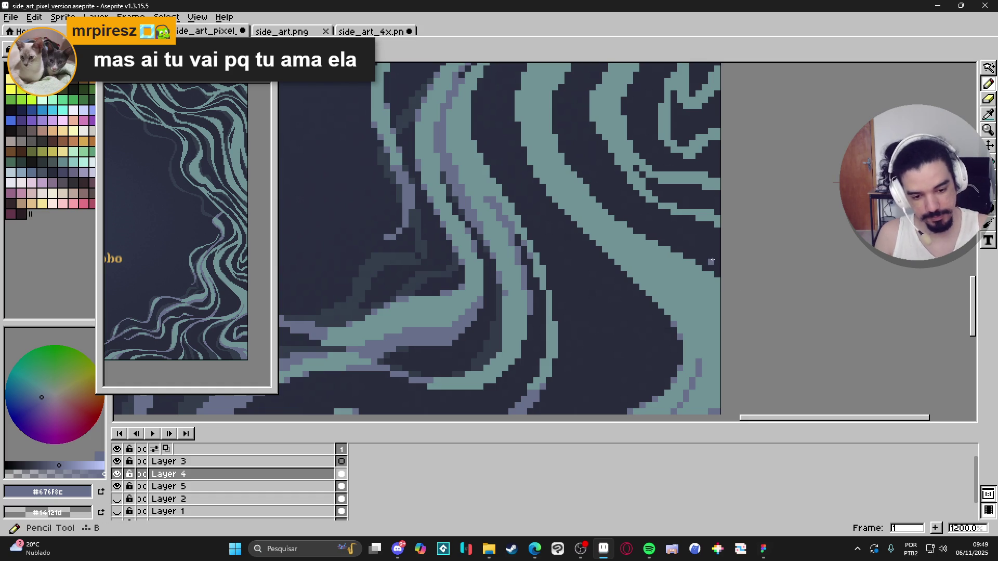
pyautogui.scroll(1, 712, 261)
pyautogui.keyDown('alt'); pyautogui.click(711, 265); pyautogui.keyUp('alt')
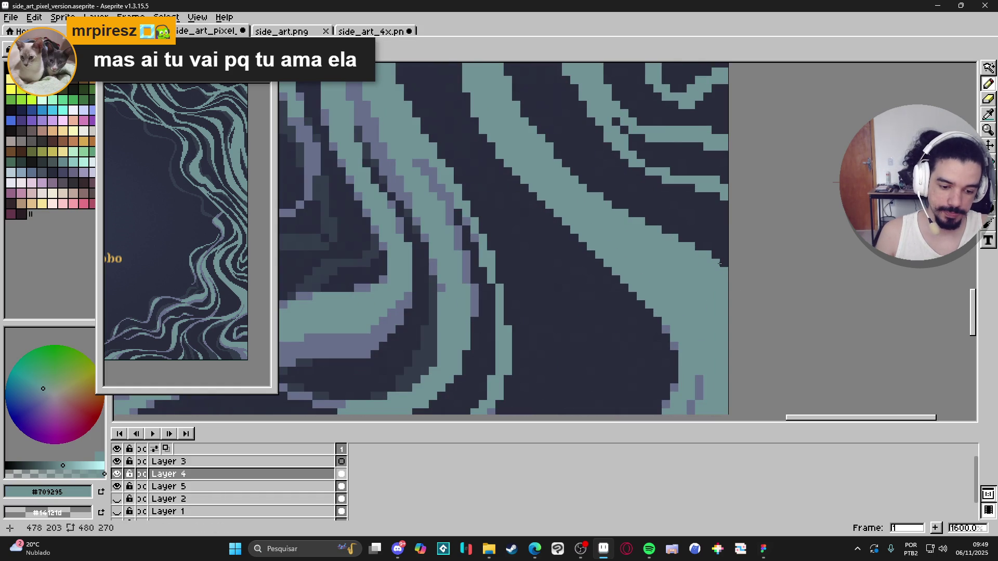
pyautogui.scroll(-2, 723, 271)
pyautogui.scroll(-1, 689, 279)
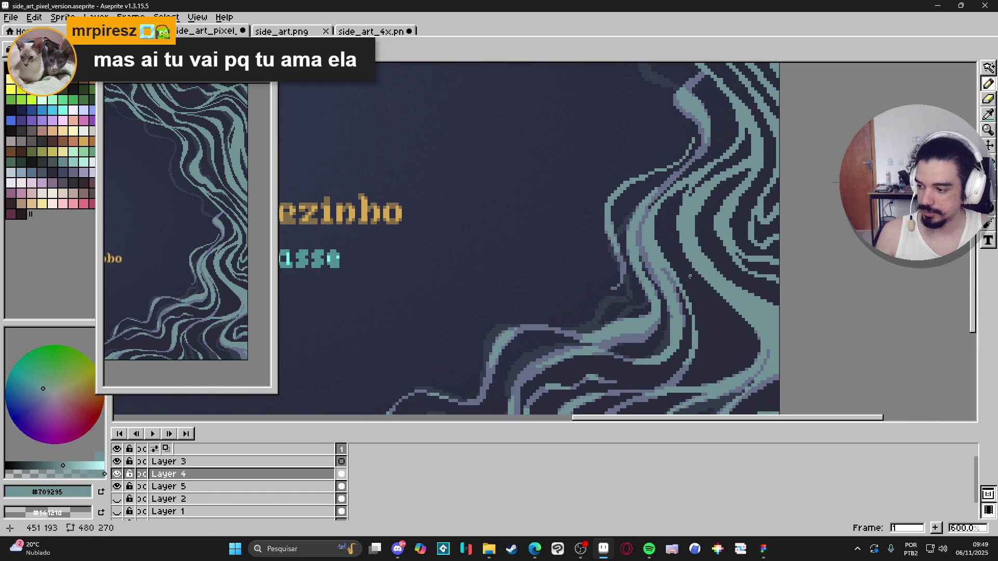
pyautogui.scroll(1, 672, 267)
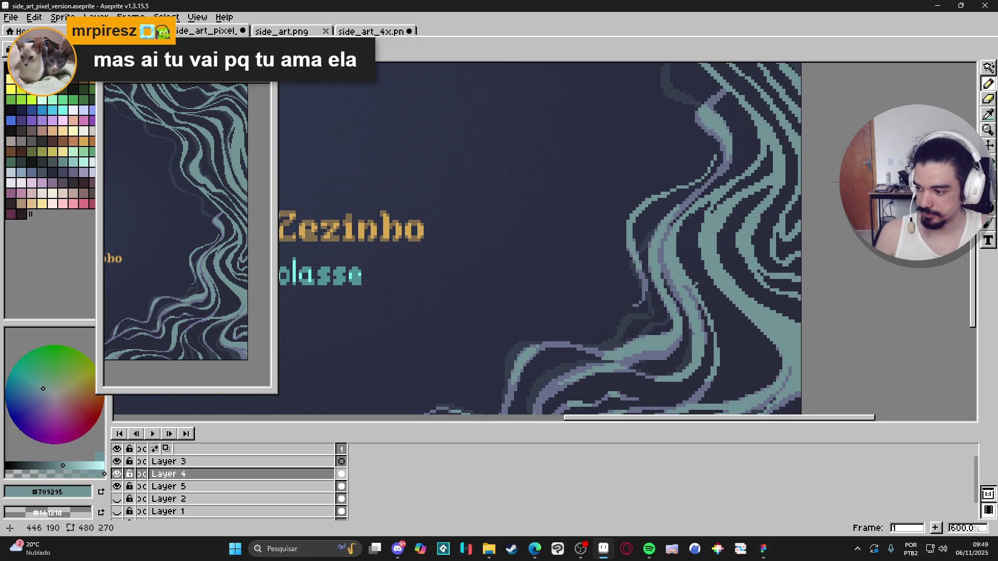
pyautogui.scroll(4, 699, 284)
# - Switch to the eraser and back to the pencil while inspecting the strand edge
pyautogui.press('e')
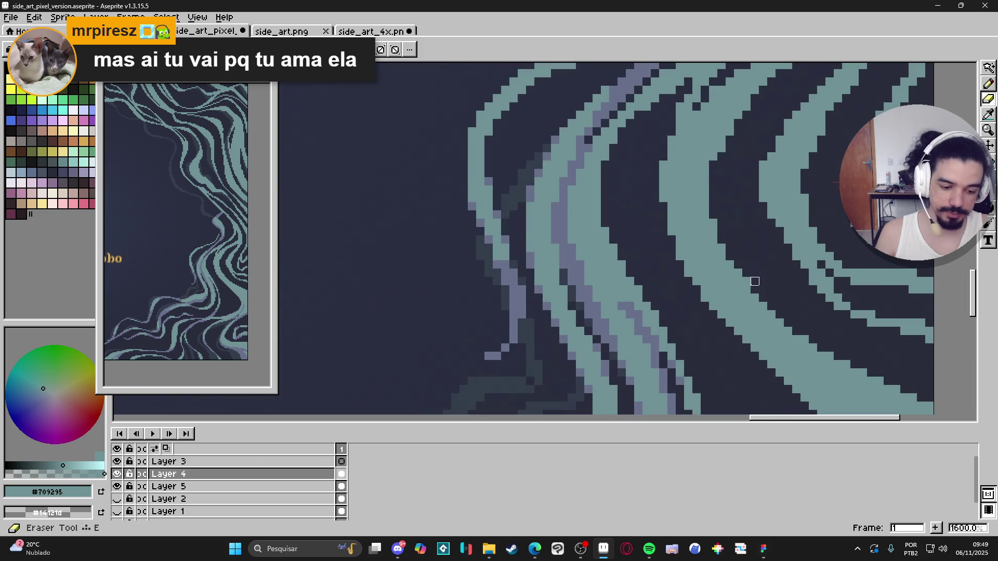
pyautogui.scroll(-4, 746, 265)
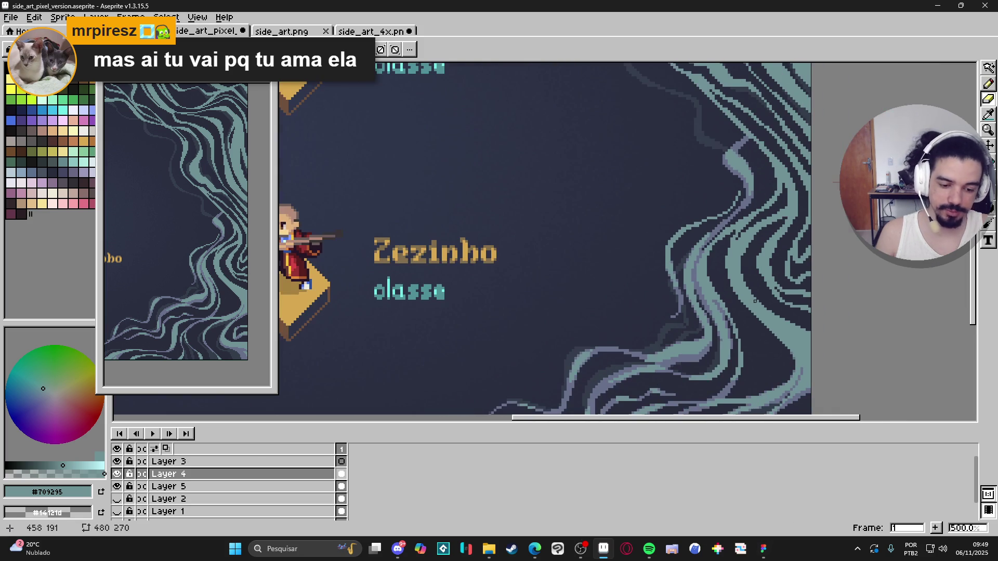
pyautogui.scroll(5, 755, 304)
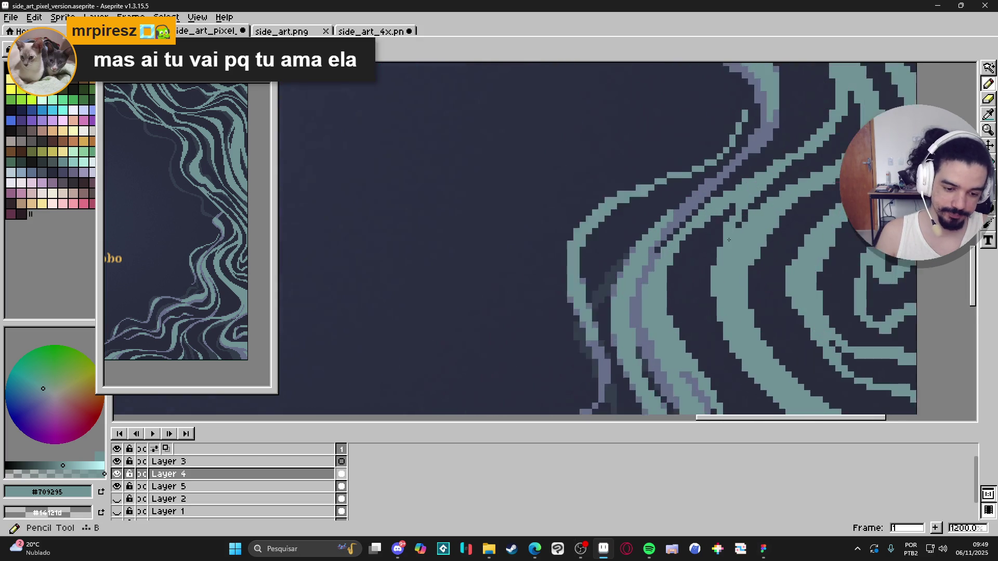
pyautogui.scroll(-4, 728, 260)
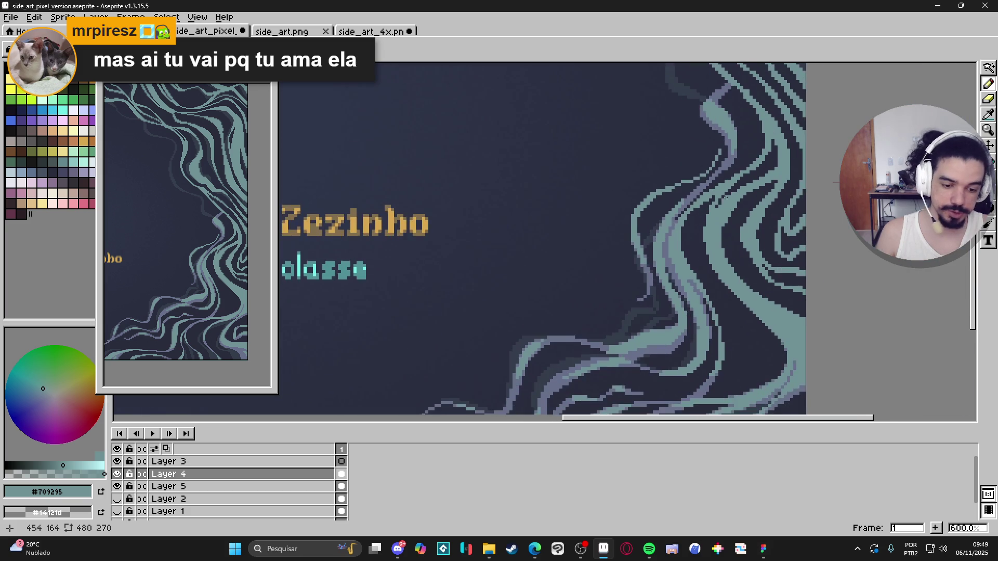
pyautogui.scroll(4, 703, 191)
pyautogui.press('e')
pyautogui.scroll(-4, 707, 195)
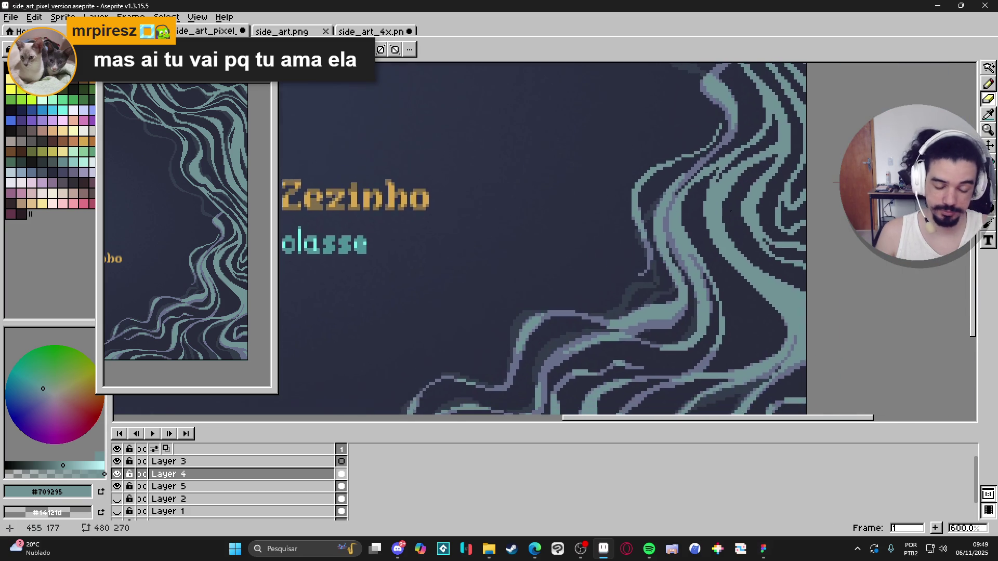
pyautogui.scroll(3, 695, 168)
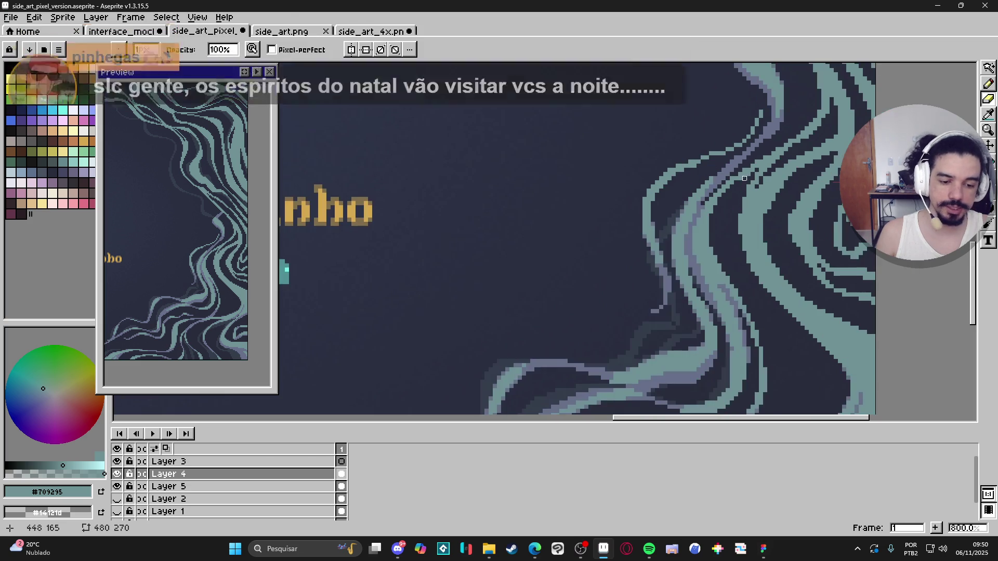
pyautogui.scroll(1, 749, 178)
pyautogui.press('b')
pyautogui.scroll(-3, 738, 184)
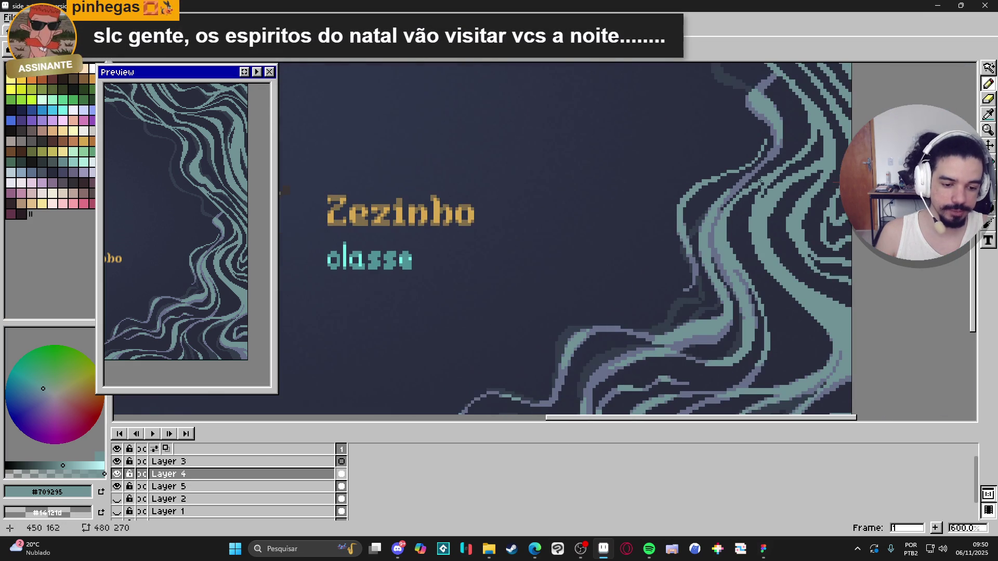
pyautogui.scroll(-2, 761, 212)
pyautogui.scroll(3, 777, 258)
pyautogui.scroll(1, 778, 259)
# - Sample #676F8C and pencil three purple pixels along the teal strand's edge
pyautogui.rightClick(787, 260)
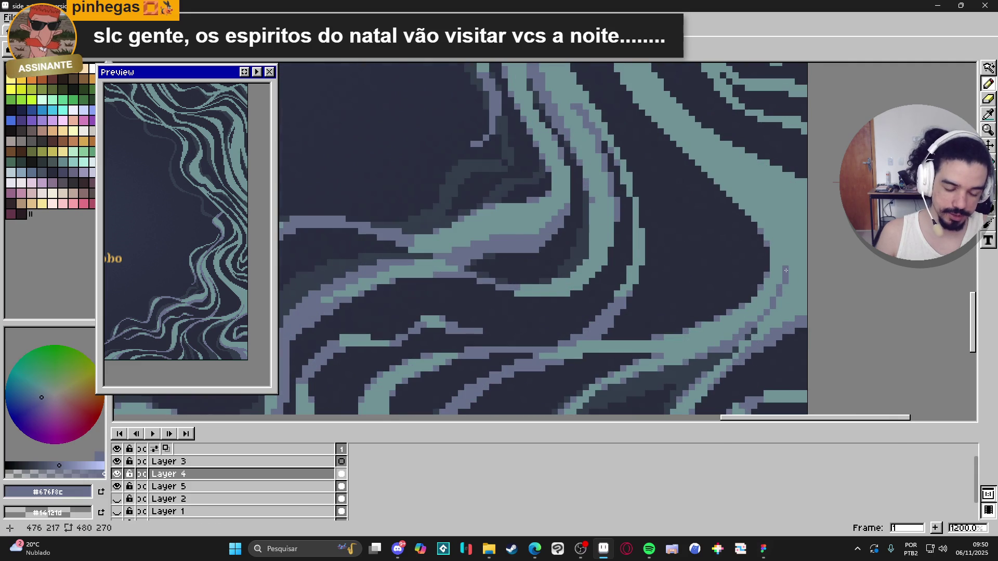
pyautogui.scroll(1, 803, 178)
pyautogui.click(804, 178)
pyautogui.click(787, 168)
pyautogui.click(772, 160)
# - Save side_art_pixel_version.aseprite with the latest wave touch-ups
pyautogui.scroll(-2, 753, 152)
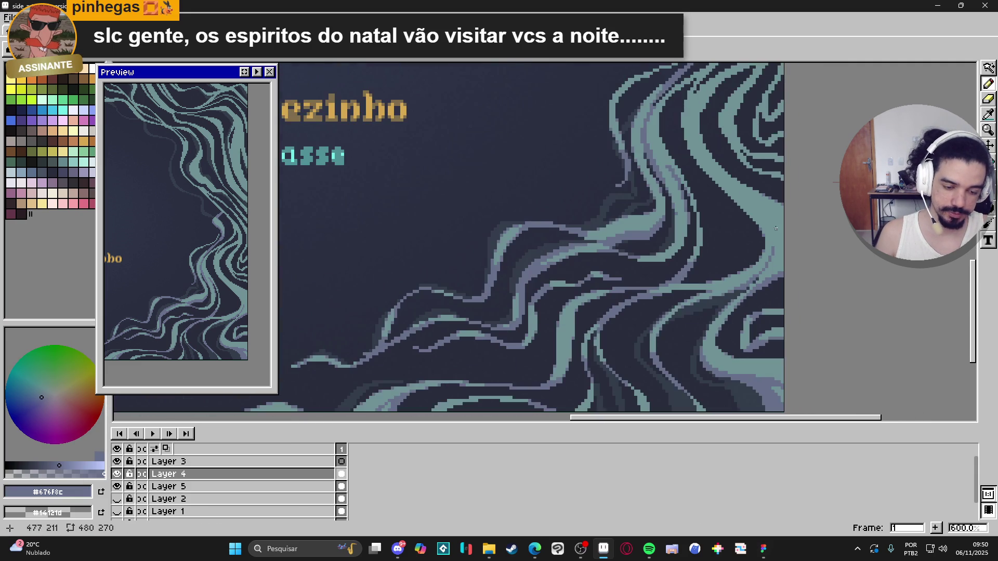
pyautogui.scroll(3, 750, 188)
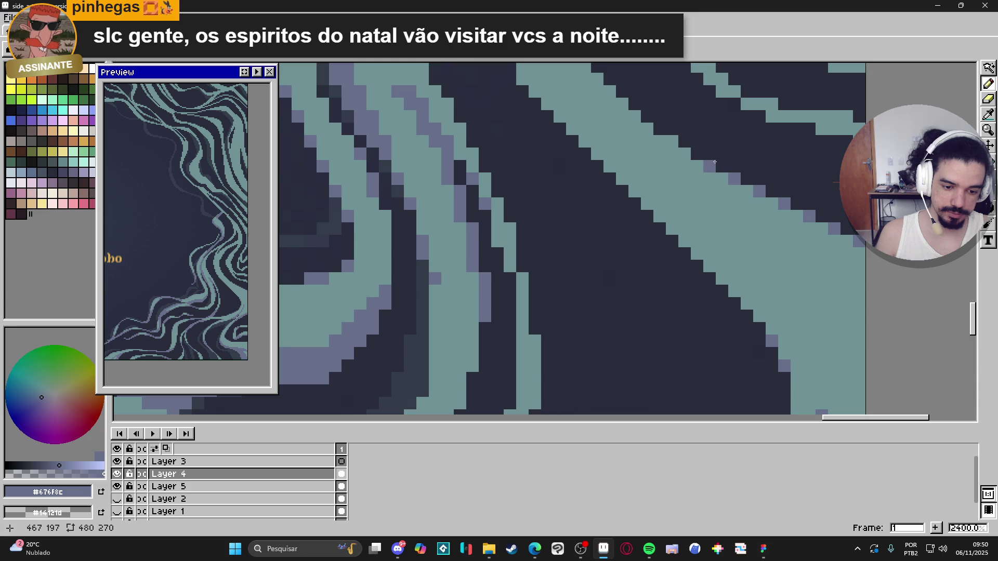
pyautogui.scroll(-4, 726, 242)
pyautogui.scroll(-1, 726, 242)
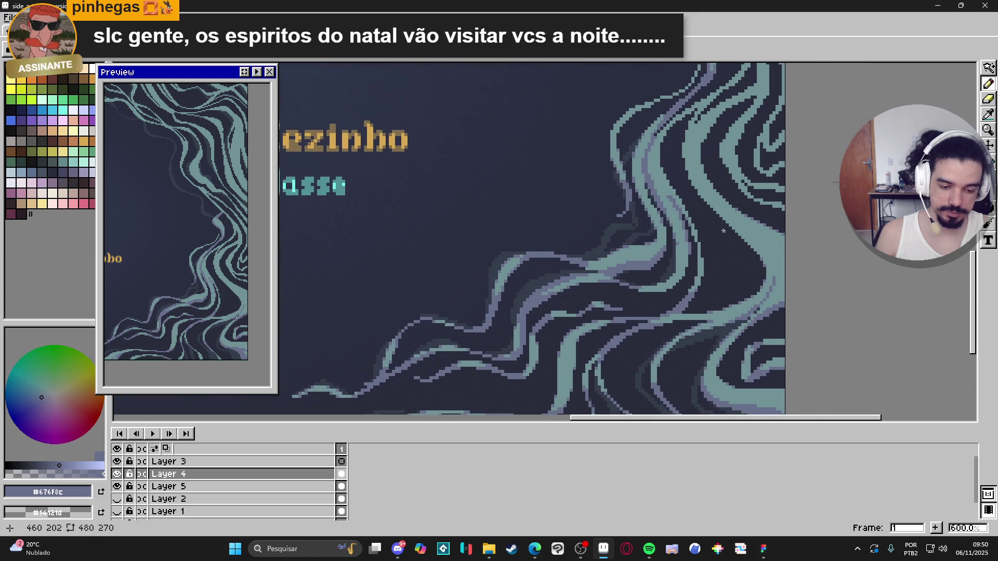
pyautogui.scroll(4, 691, 190)
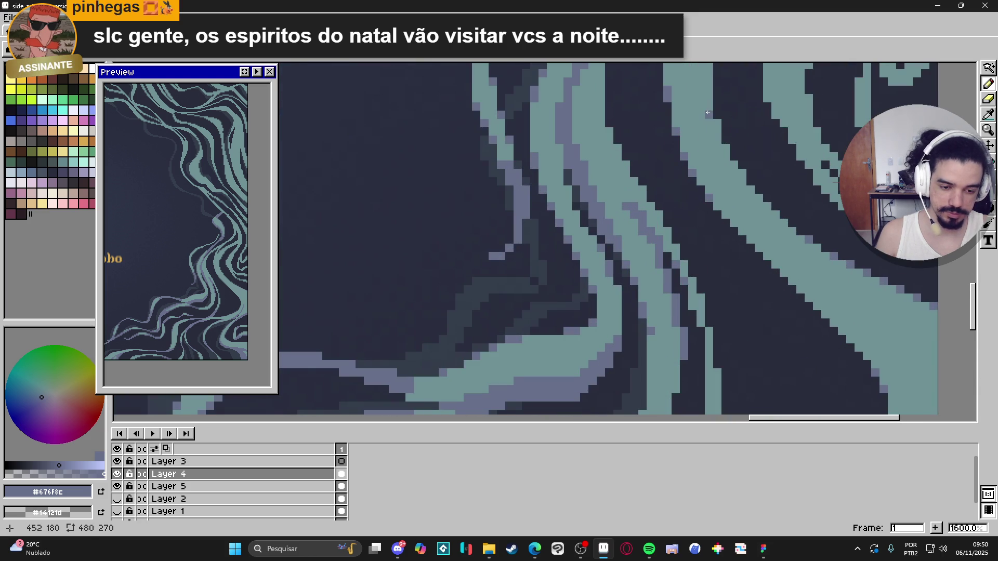
pyautogui.scroll(-3, 782, 259)
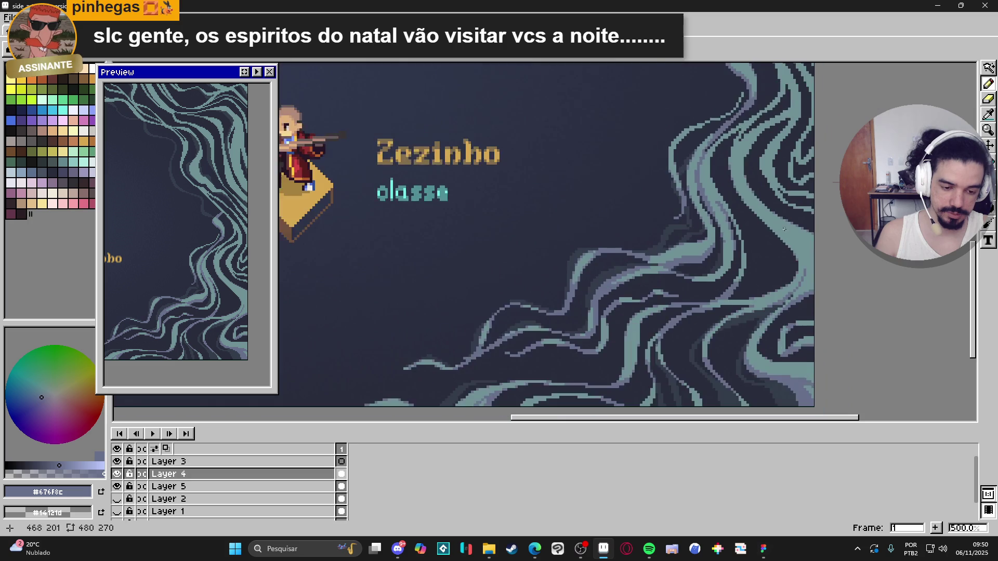
pyautogui.moveTo(744, 272); pyautogui.dragTo(774, 255)
pyautogui.hotkey('ctrl', 's')
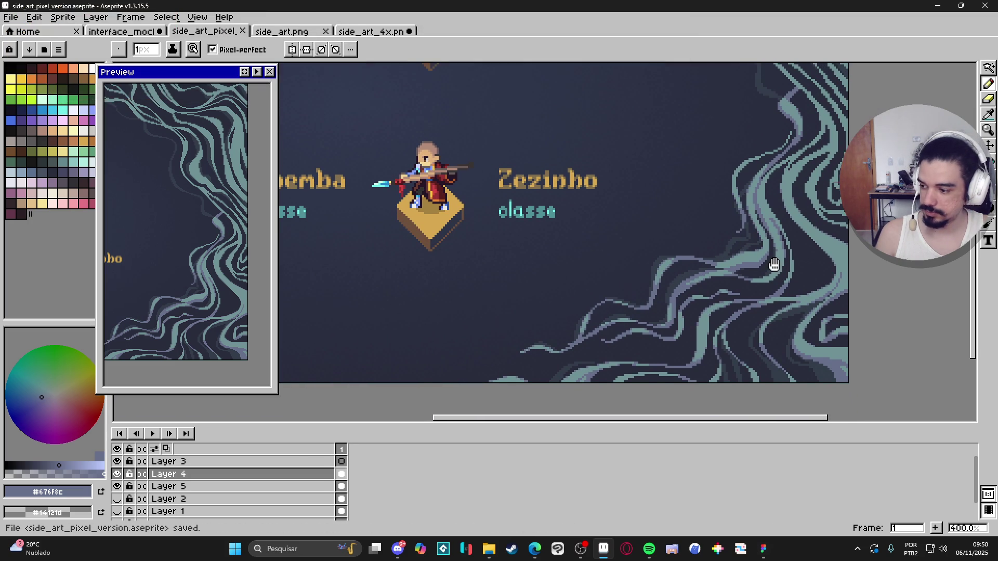
# - Draw a purple-grey Pencil stroke along the right-side swirl strand
pyautogui.press('w')
pyautogui.scroll(1, 845, 249)
pyautogui.press('b')
pyautogui.scroll(1, 818, 239)
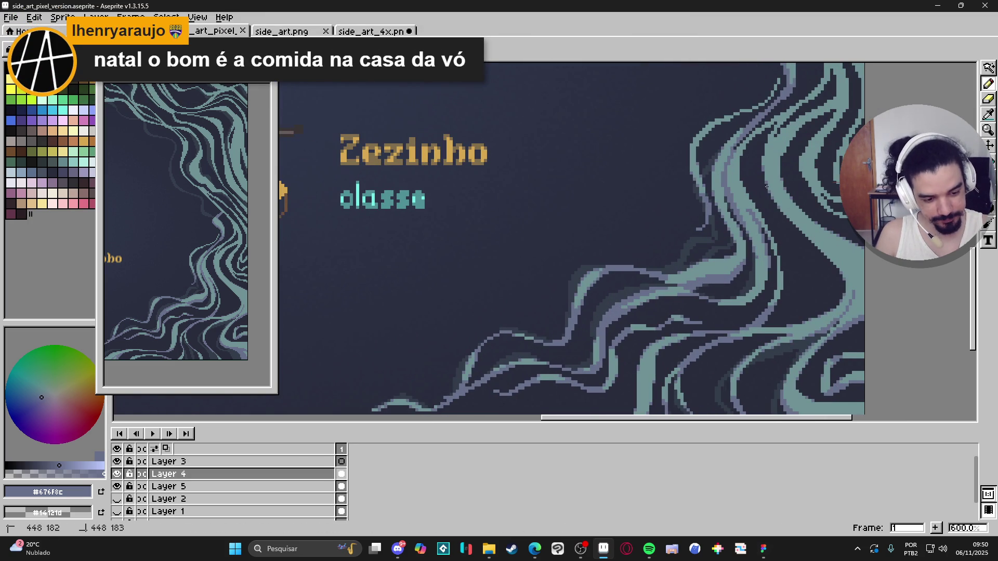
pyautogui.moveTo(781, 211)
pyautogui.mouseDown()
pyautogui.moveTo(824, 244)
pyautogui.moveTo(843, 316)
pyautogui.mouseUp()
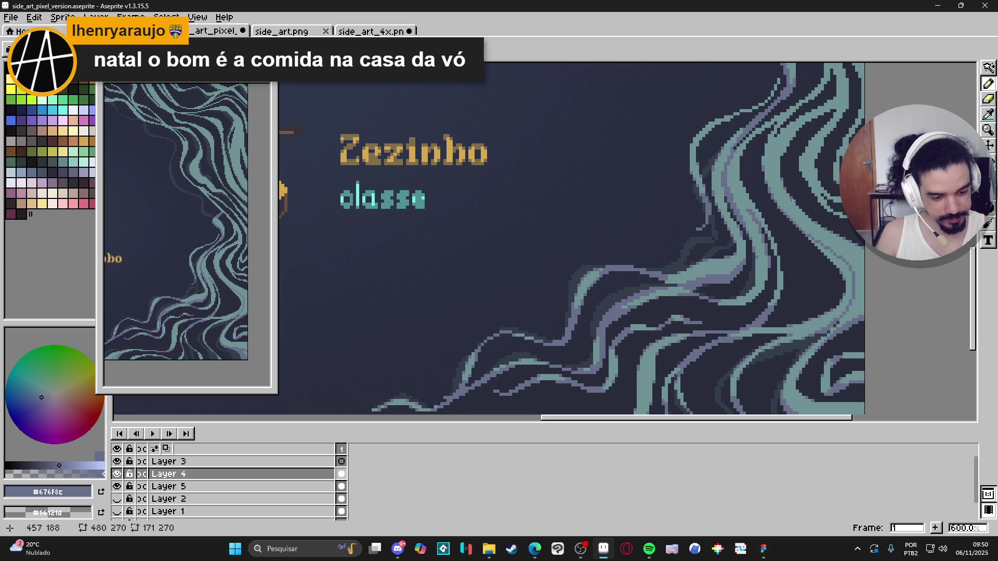
pyautogui.moveTo(767, 185); pyautogui.dragTo(778, 204)
# - Try filling the teal strands purple-grey, then undo the fill to keep them teal
pyautogui.press('g')
pyautogui.click(847, 233)
pyautogui.hotkey('ctrl', 'z')
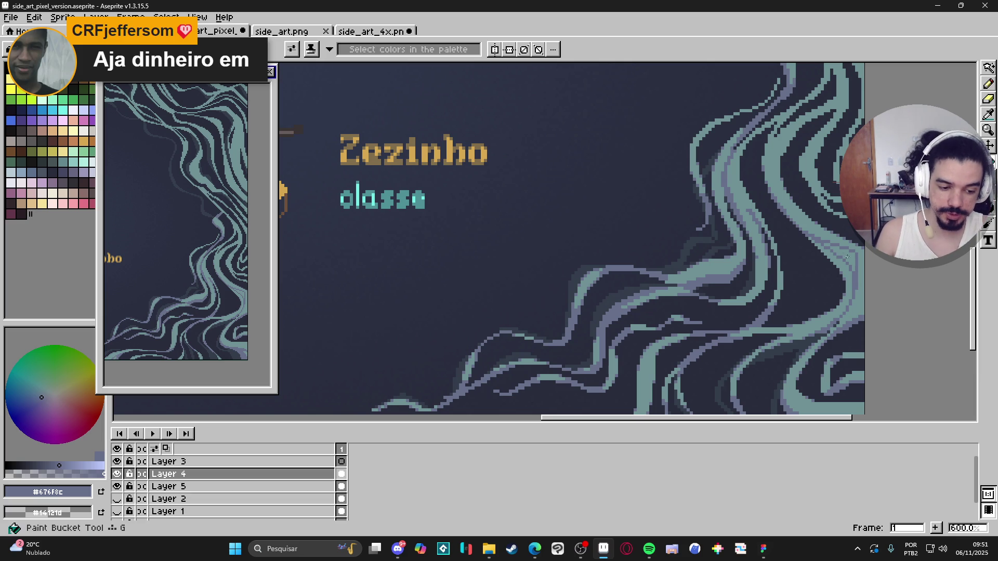
pyautogui.press('b')
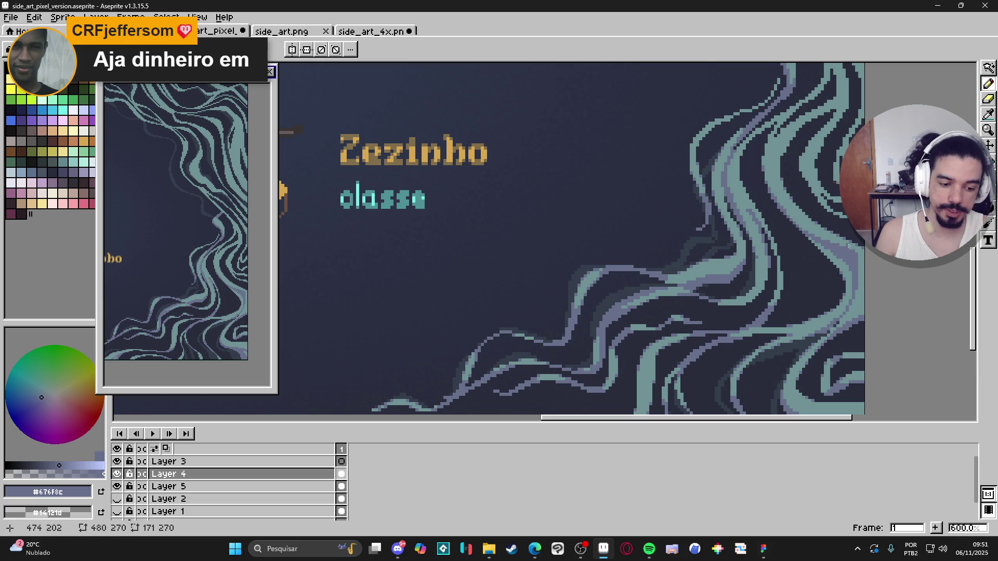
pyautogui.keyDown('alt'); pyautogui.click(859, 257); pyautogui.keyUp('alt')
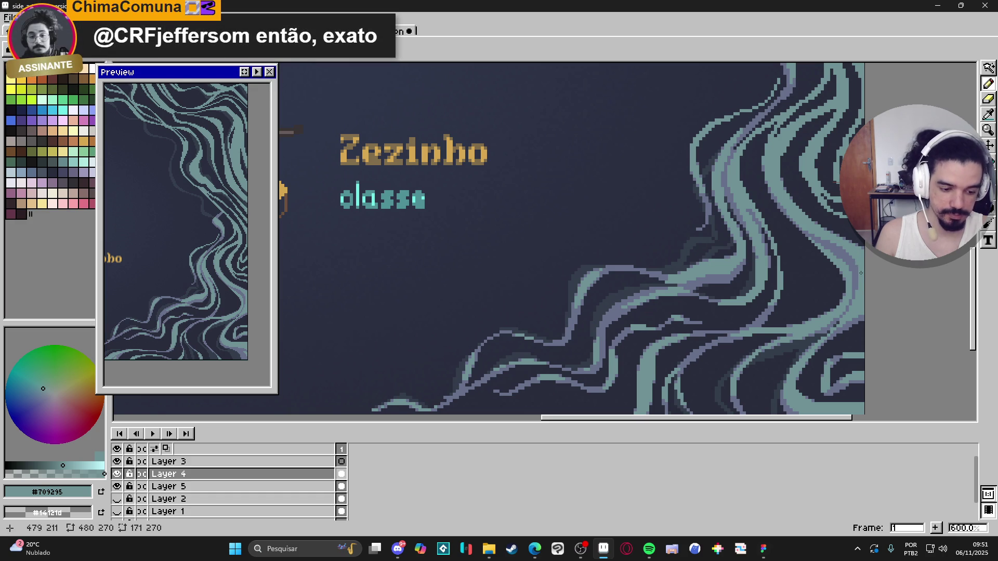
pyautogui.keyDown('alt'); pyautogui.click(847, 254); pyautogui.keyUp('alt')
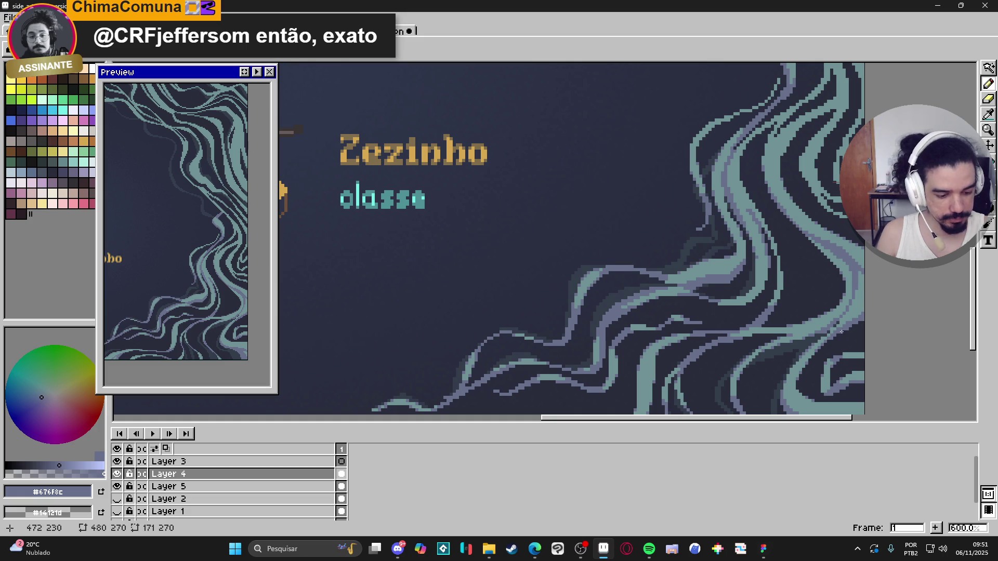
pyautogui.scroll(-2, 840, 332)
pyautogui.scroll(3, 858, 312)
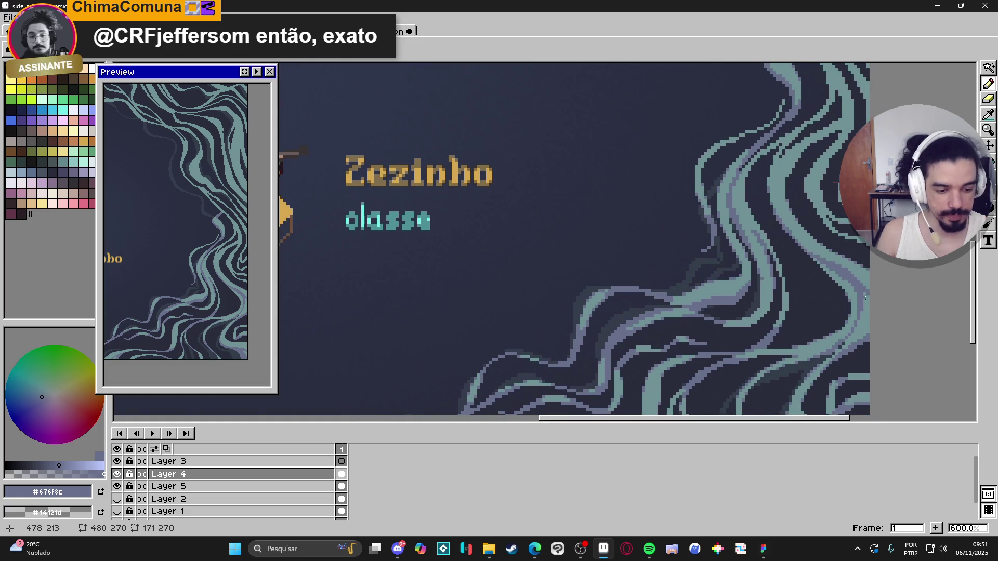
pyautogui.scroll(2, 845, 322)
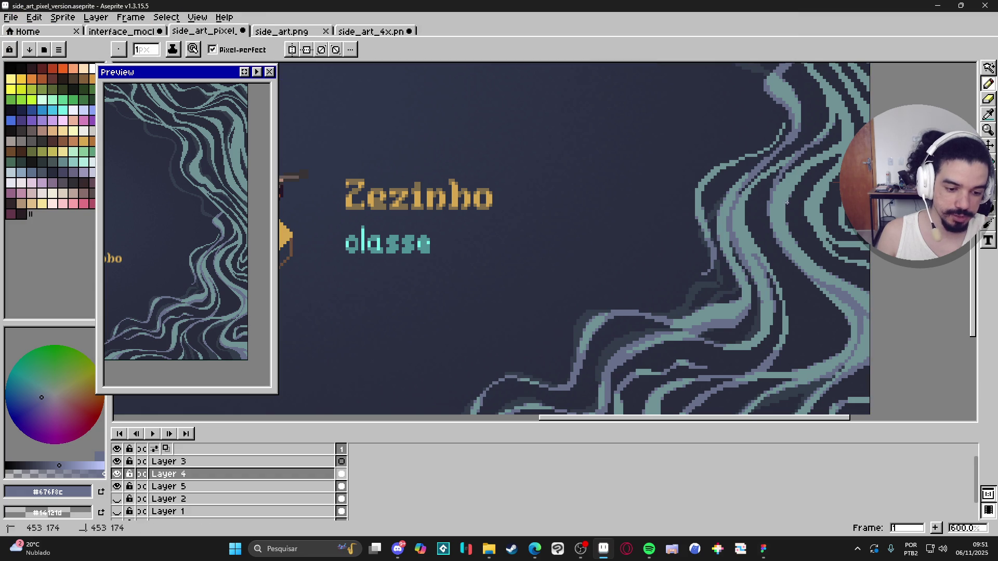
# - Re-sample purple-grey #676F8C and place two pixels on the right-edge strands beside Zezinho
pyautogui.moveTo(791, 208); pyautogui.dragTo(787, 224)
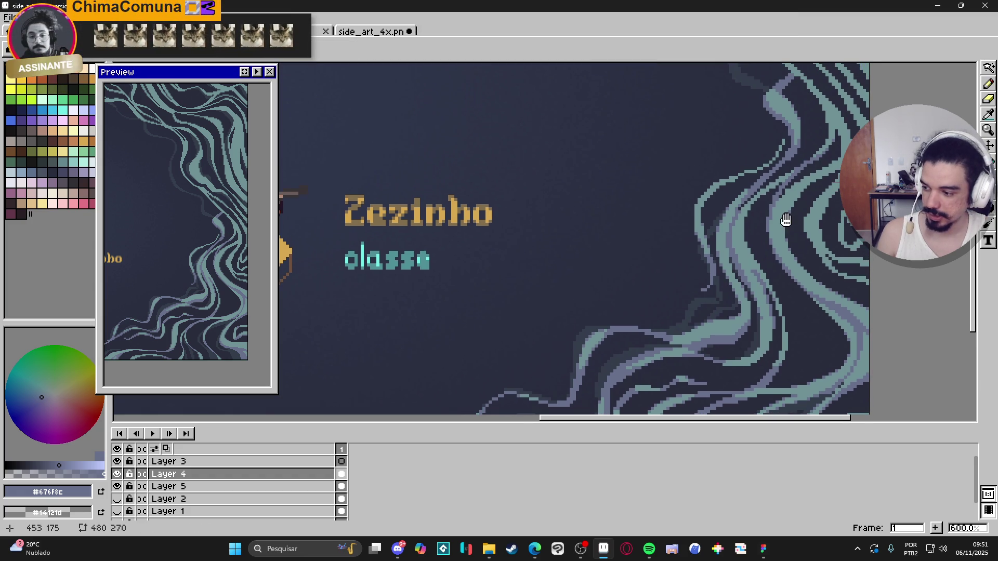
pyautogui.moveTo(802, 159); pyautogui.dragTo(803, 220)
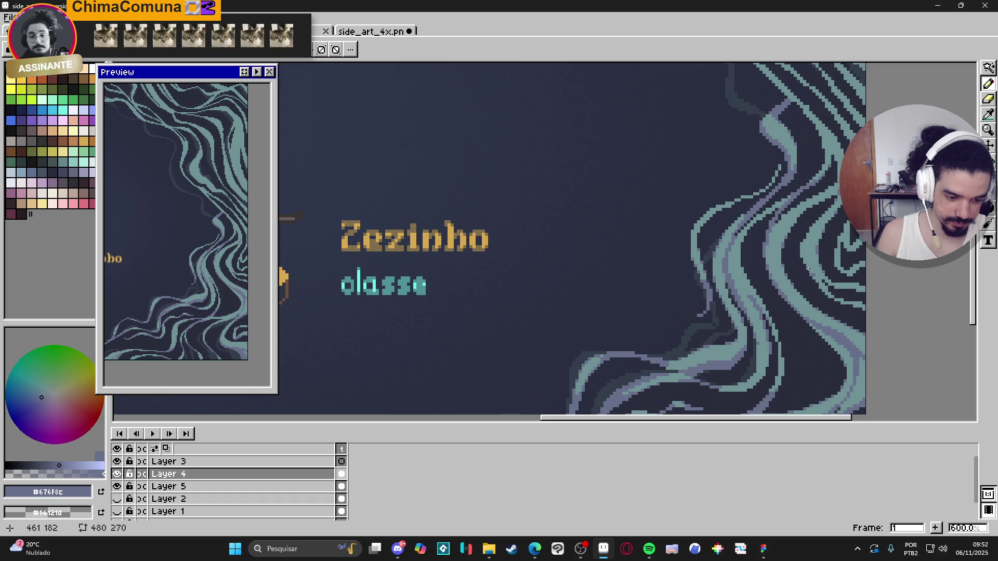
pyautogui.keyDown('alt'); pyautogui.click(816, 275); pyautogui.keyUp('alt')
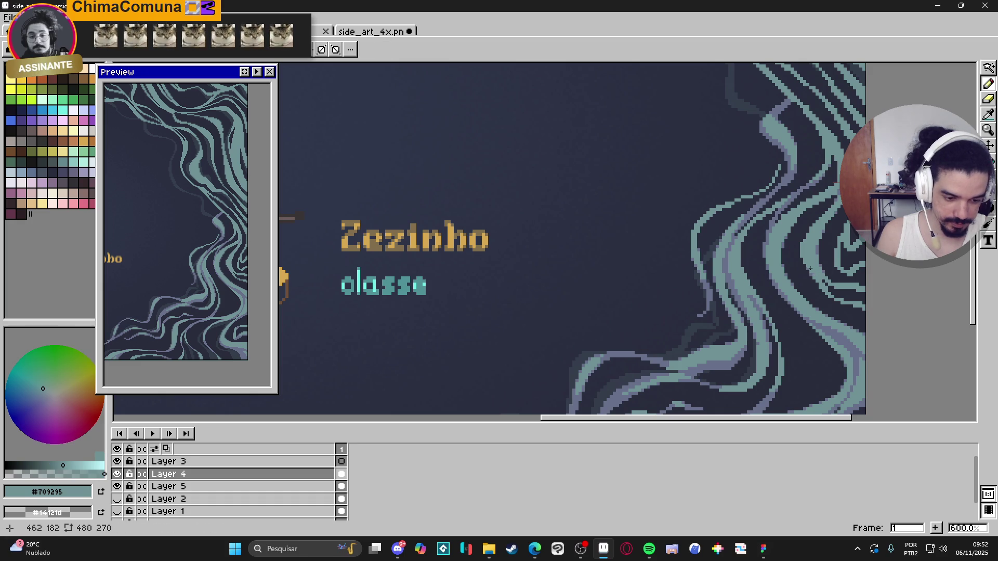
pyautogui.keyDown('alt'); pyautogui.click(804, 258); pyautogui.keyUp('alt')
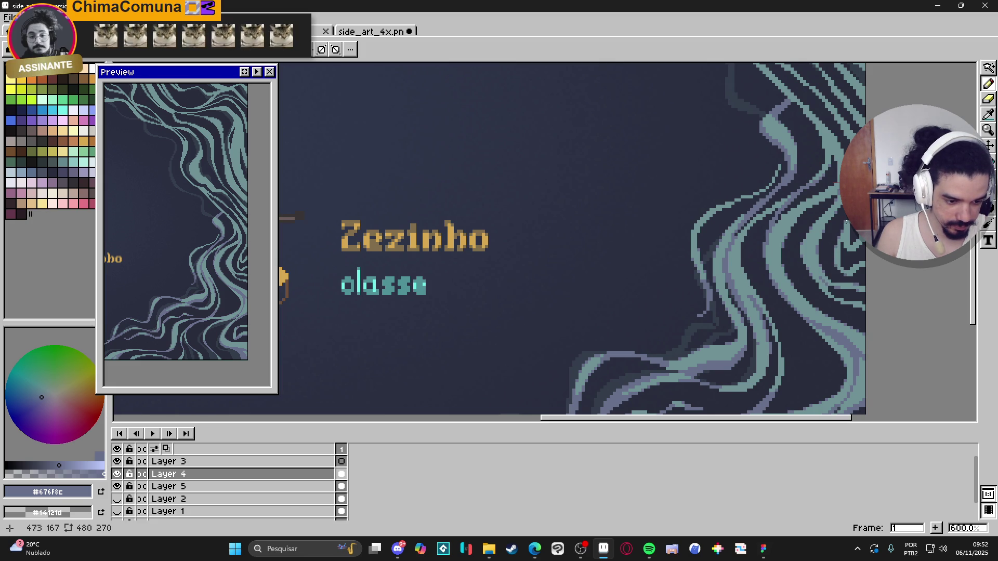
pyautogui.click(860, 181)
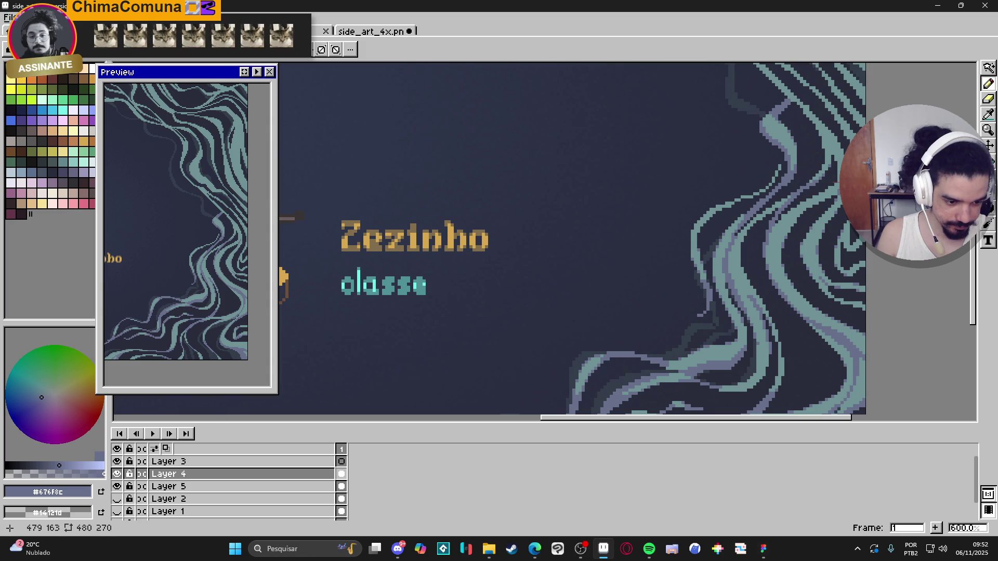
pyautogui.click(863, 244)
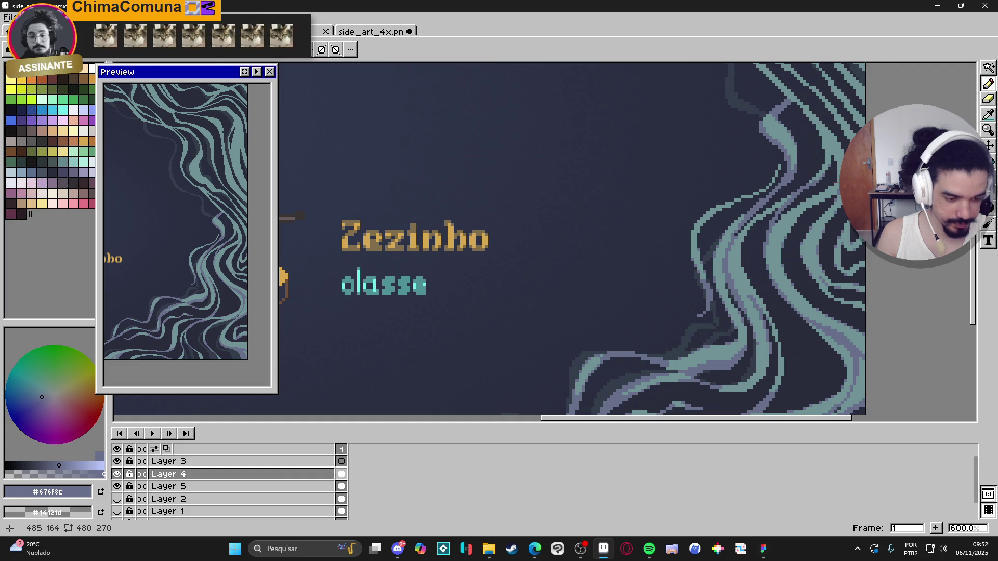
pyautogui.scroll(-3, 884, 211)
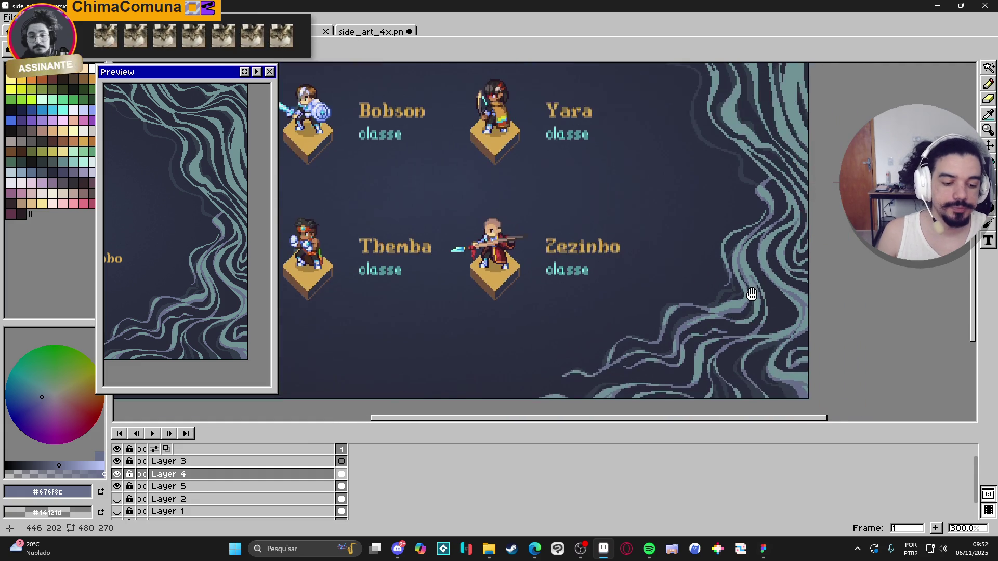
pyautogui.moveTo(732, 243)
pyautogui.mouseDown()
pyautogui.moveTo(742, 260)
pyautogui.moveTo(702, 210)
pyautogui.moveTo(742, 241)
pyautogui.mouseUp()
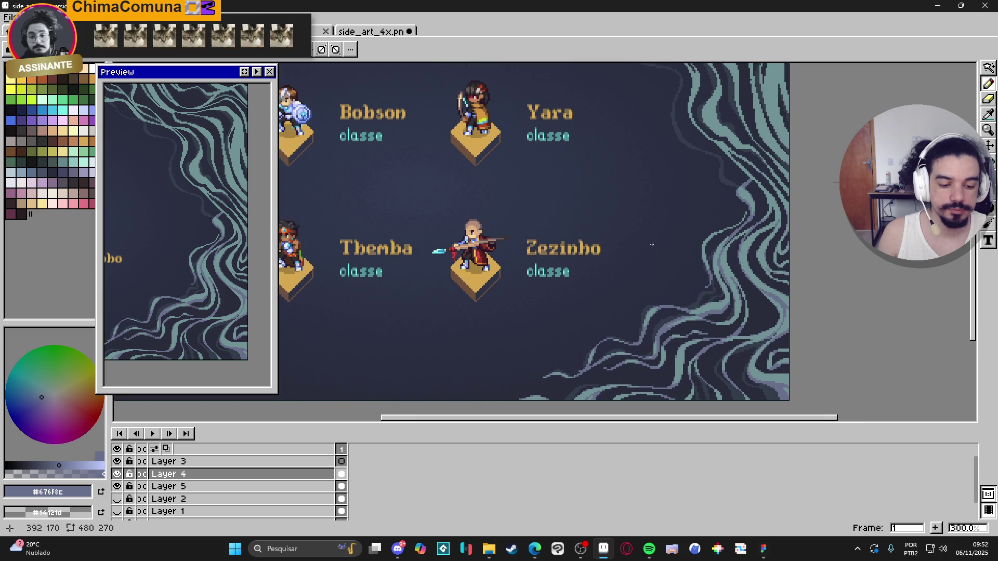
pyautogui.moveTo(643, 201); pyautogui.dragTo(685, 238)
pyautogui.scroll(-1, 685, 237)
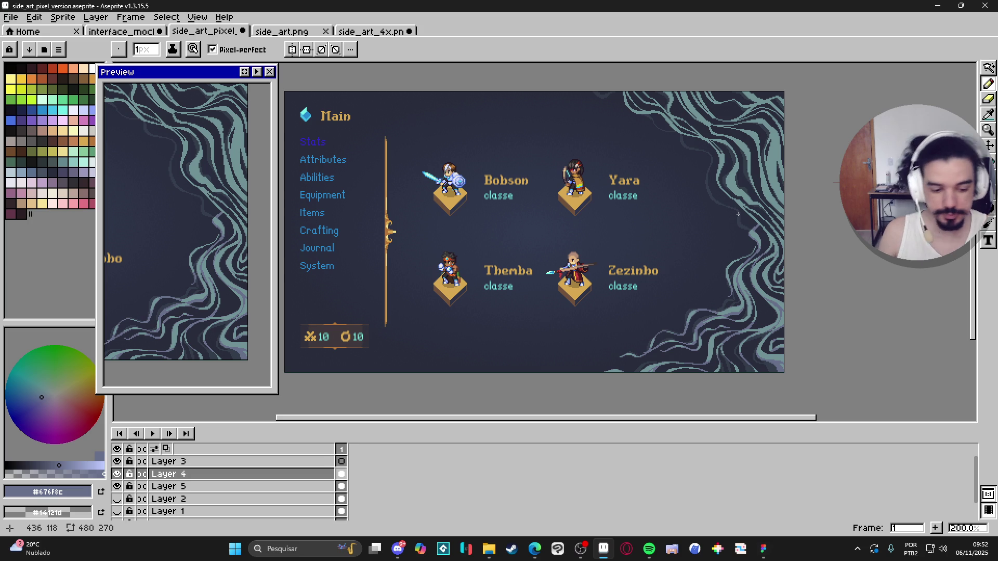
pyautogui.scroll(1, 763, 232)
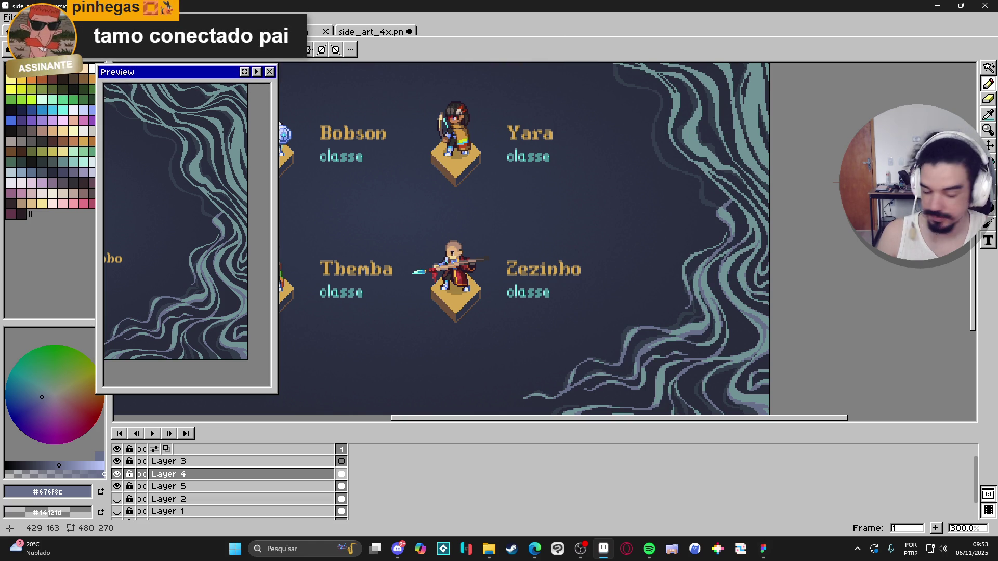
pyautogui.scroll(-1, 737, 244)
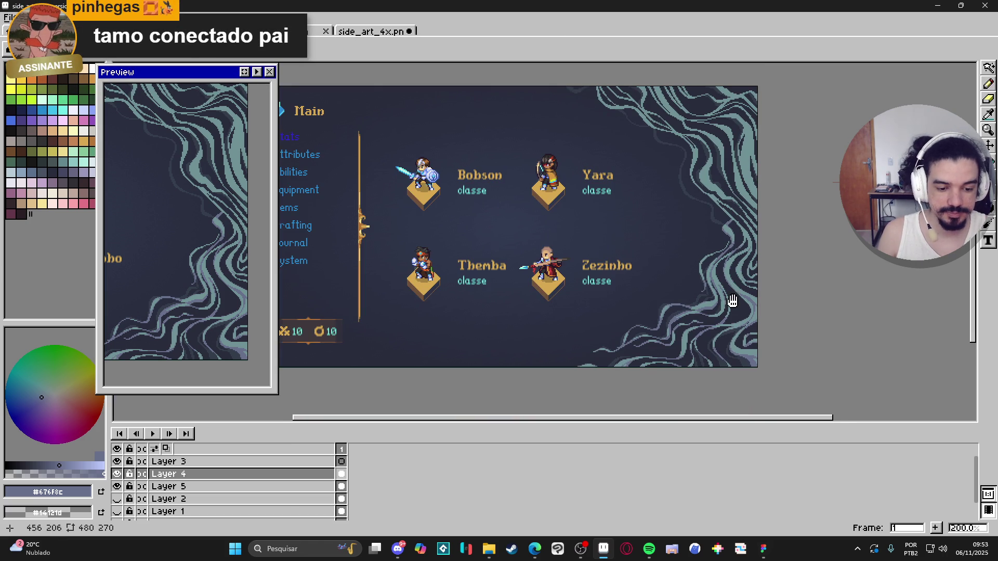
pyautogui.scroll(3, 680, 198)
pyautogui.scroll(4, 680, 198)
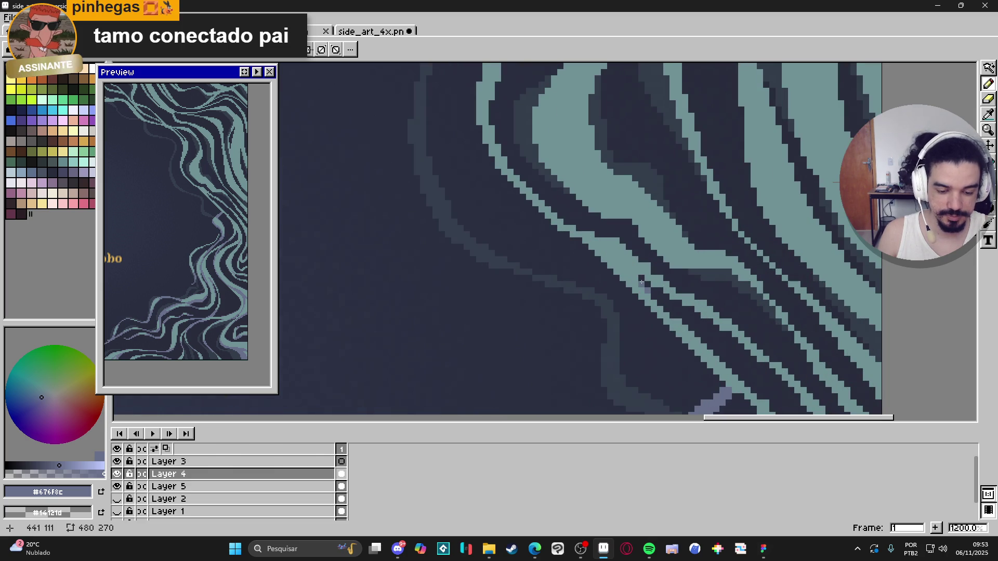
# - Add three grey-blue accent pixels to the teal strand
pyautogui.click(629, 266)
pyautogui.click(653, 272)
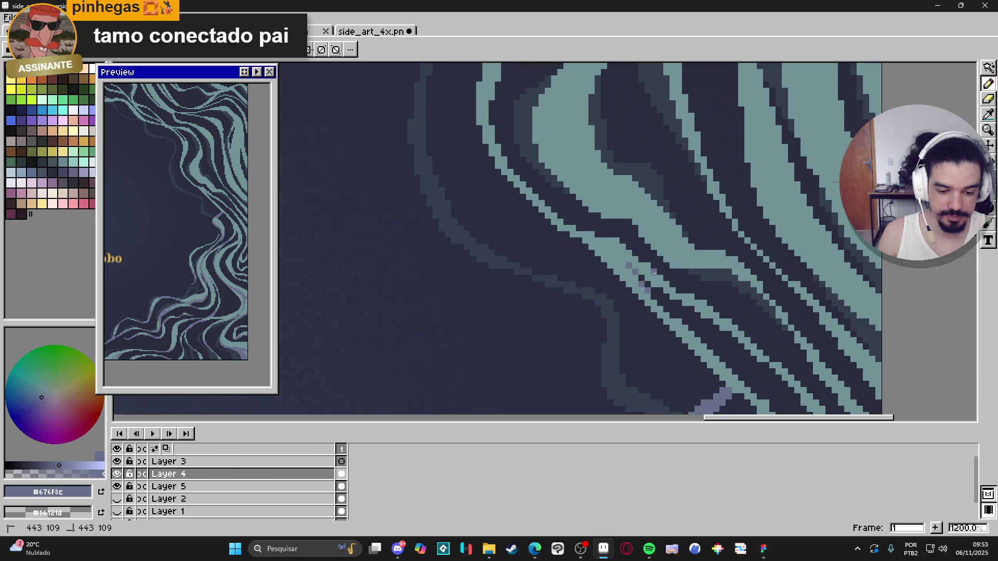
pyautogui.click(613, 241)
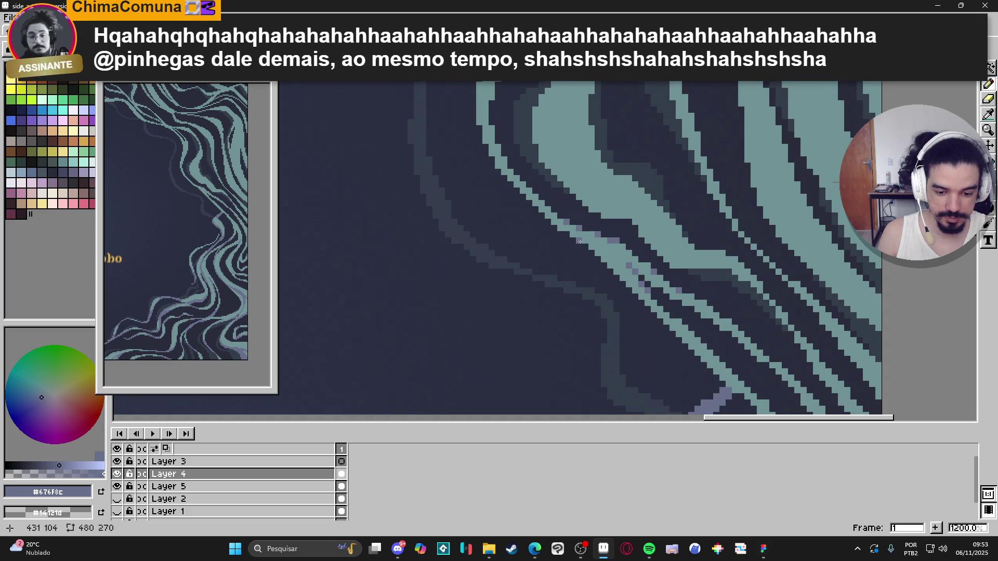
pyautogui.scroll(2, 580, 242)
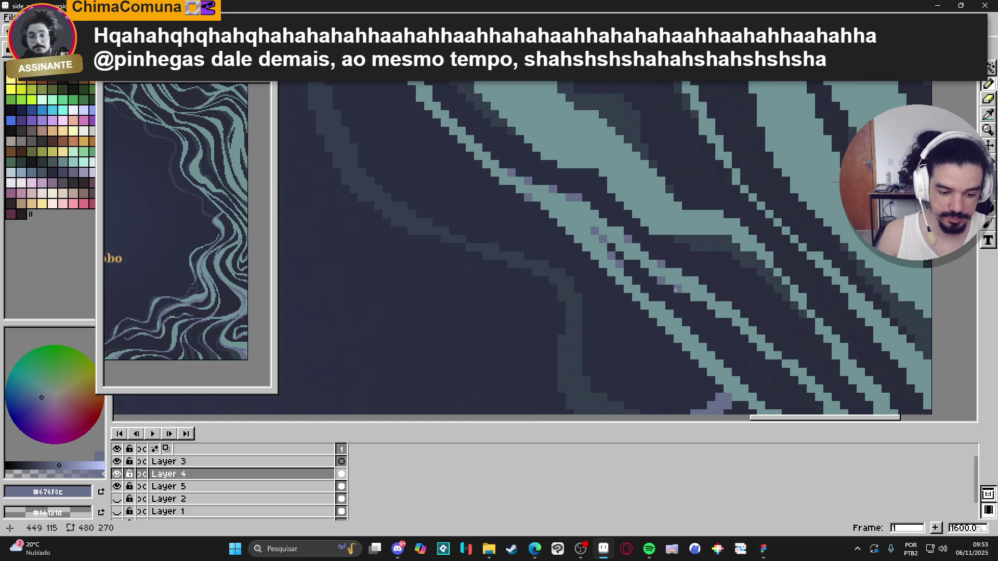
# - Dot grey-blue pixels down the dark strand and along the teal strand's edge
pyautogui.click(702, 306)
pyautogui.click(728, 323)
pyautogui.click(786, 356)
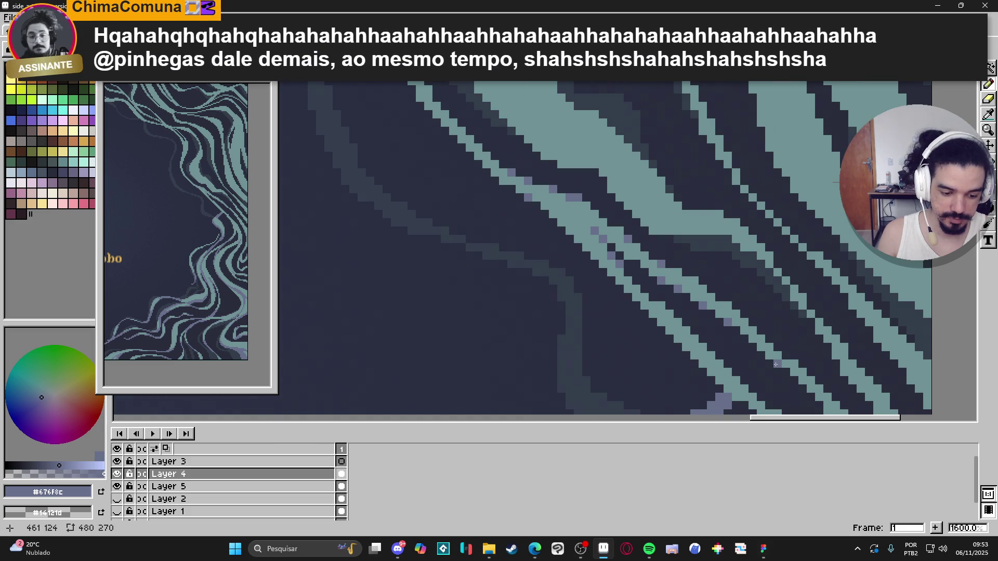
pyautogui.scroll(-2, 765, 338)
pyautogui.hscroll(1, 764, 338)
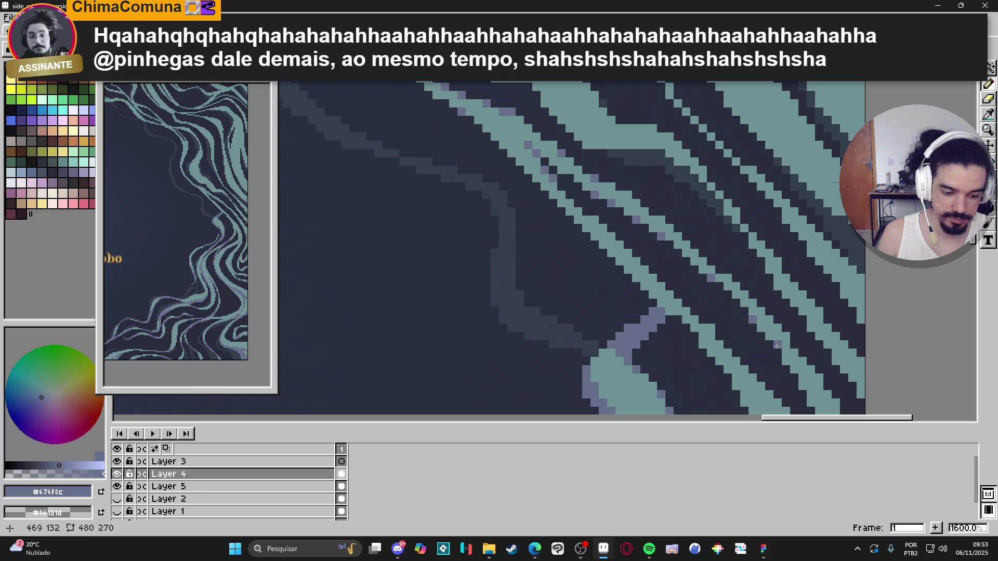
pyautogui.scroll(-2, 764, 323)
pyautogui.hscroll(1, 764, 322)
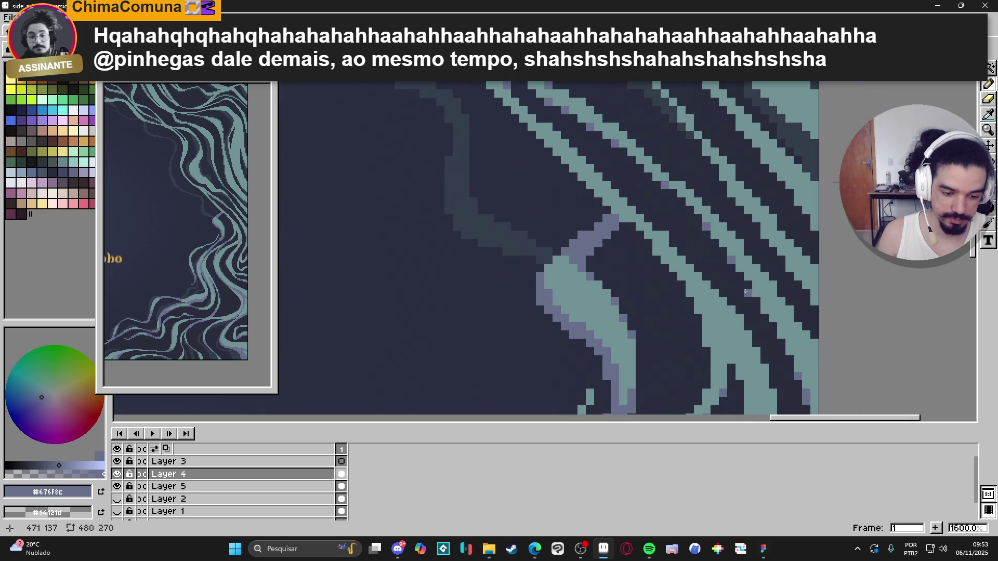
pyautogui.click(757, 302)
pyautogui.click(773, 326)
pyautogui.click(787, 350)
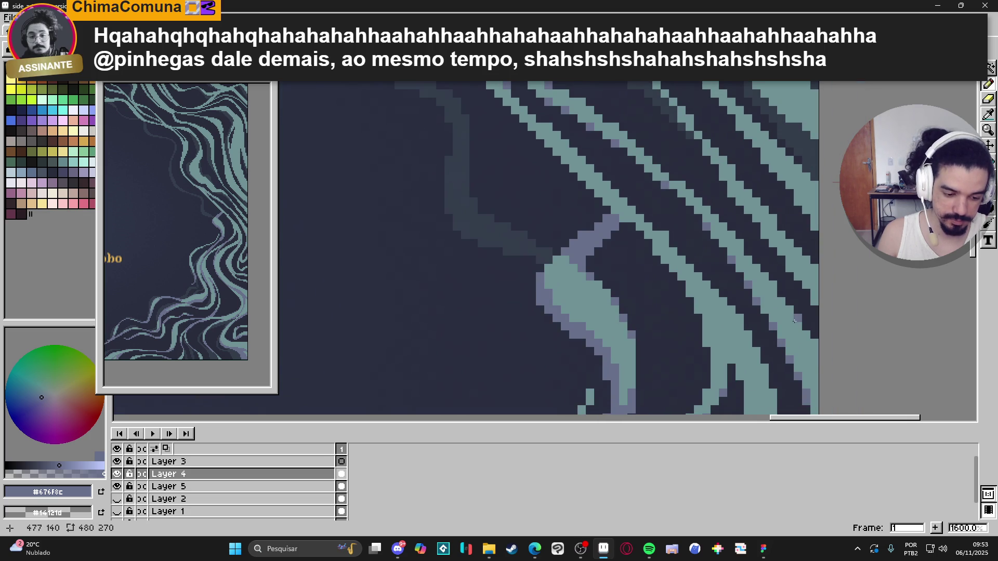
pyautogui.click(814, 343)
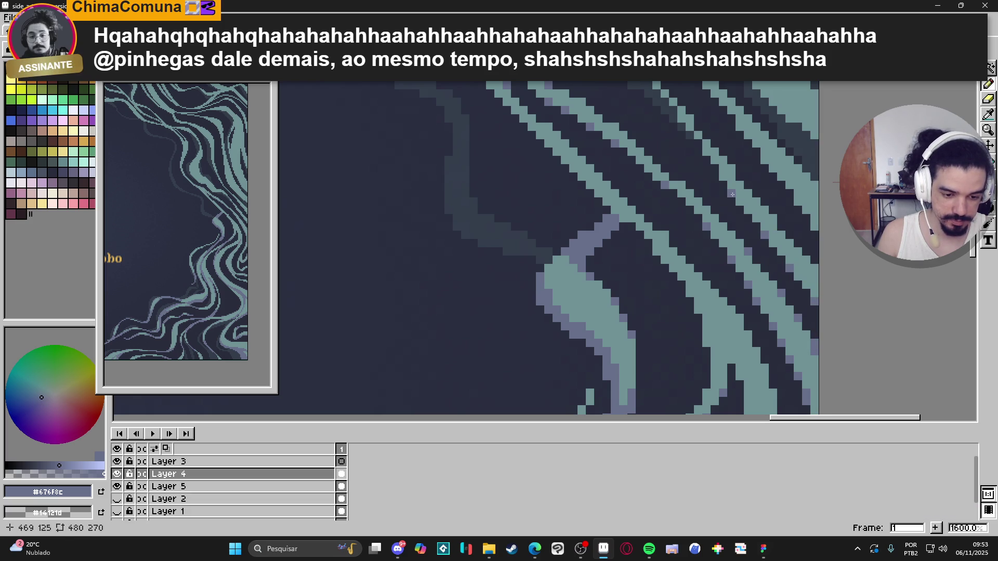
# - Return to the Pencil and save the artwork with Ctrl+S
pyautogui.scroll(-2, 718, 155)
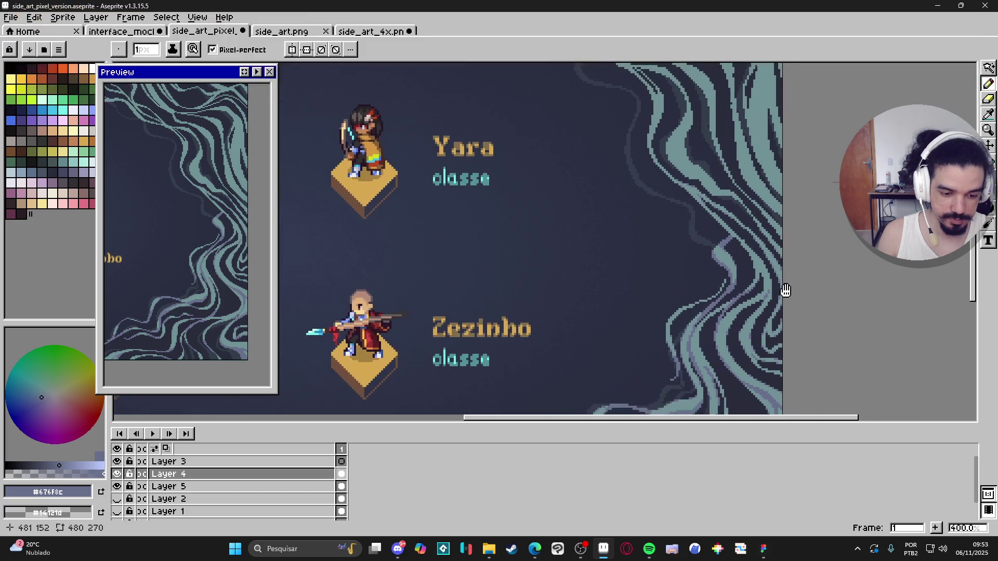
pyautogui.scroll(2, 744, 246)
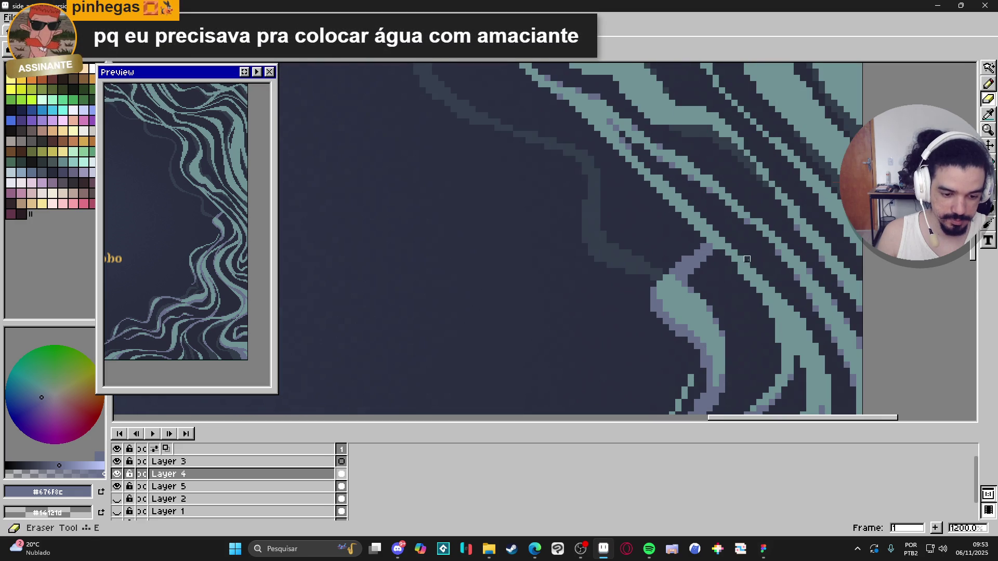
pyautogui.scroll(-1, 748, 273)
pyautogui.press('p')
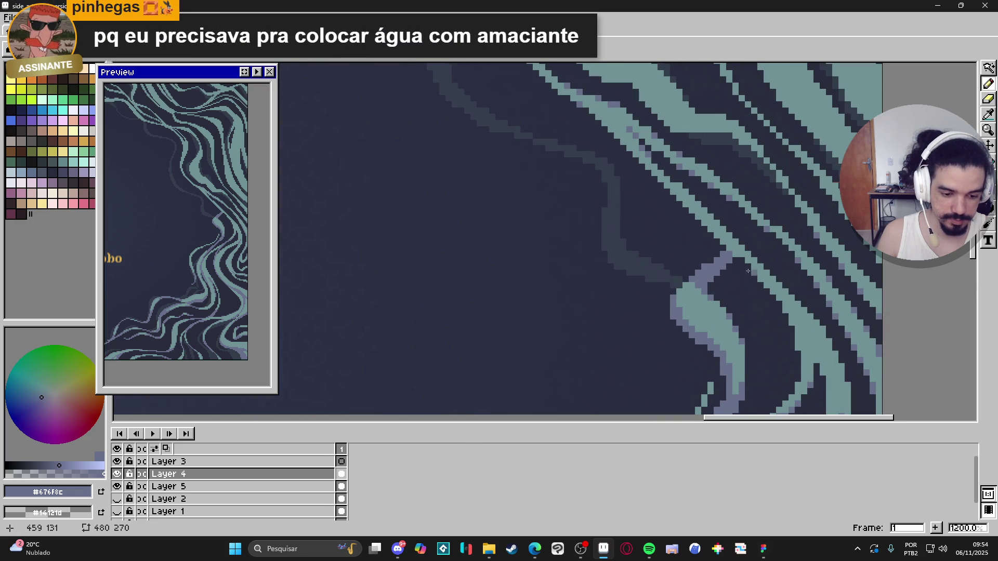
pyautogui.scroll(-2, 743, 265)
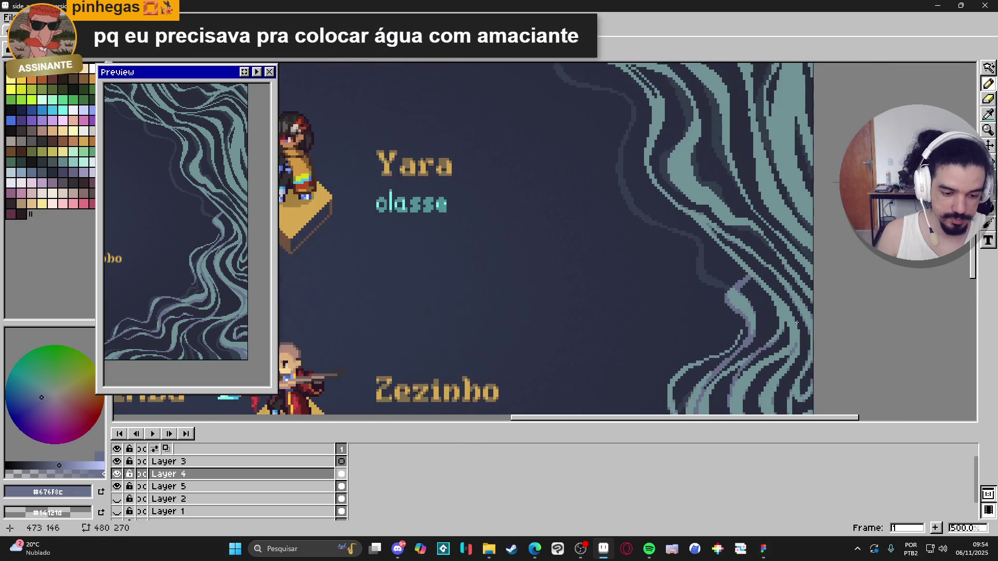
pyautogui.scroll(-1, 768, 274)
pyautogui.scroll(3, 738, 249)
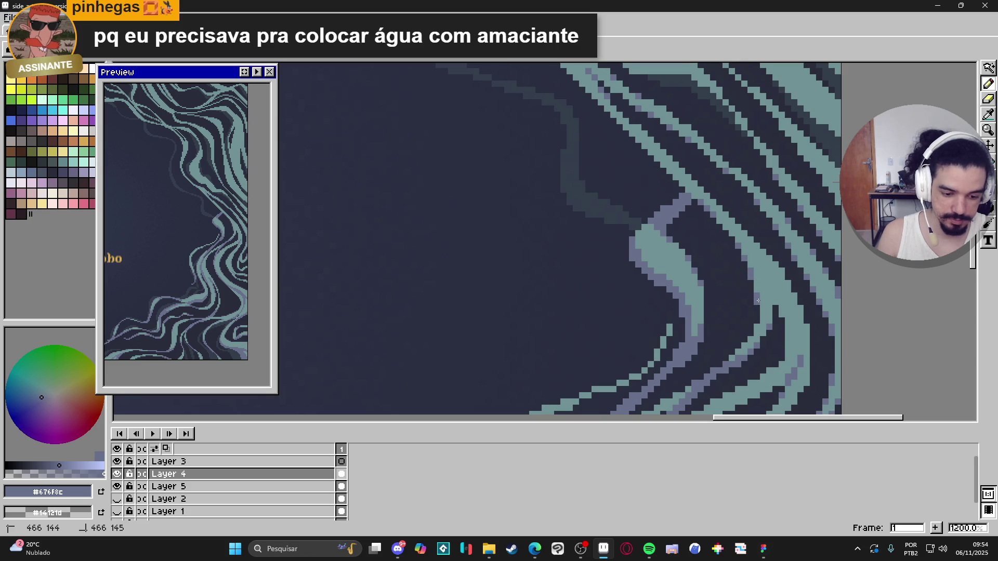
pyautogui.scroll(-2, 758, 300)
pyautogui.hotkey('ctrl', 's')
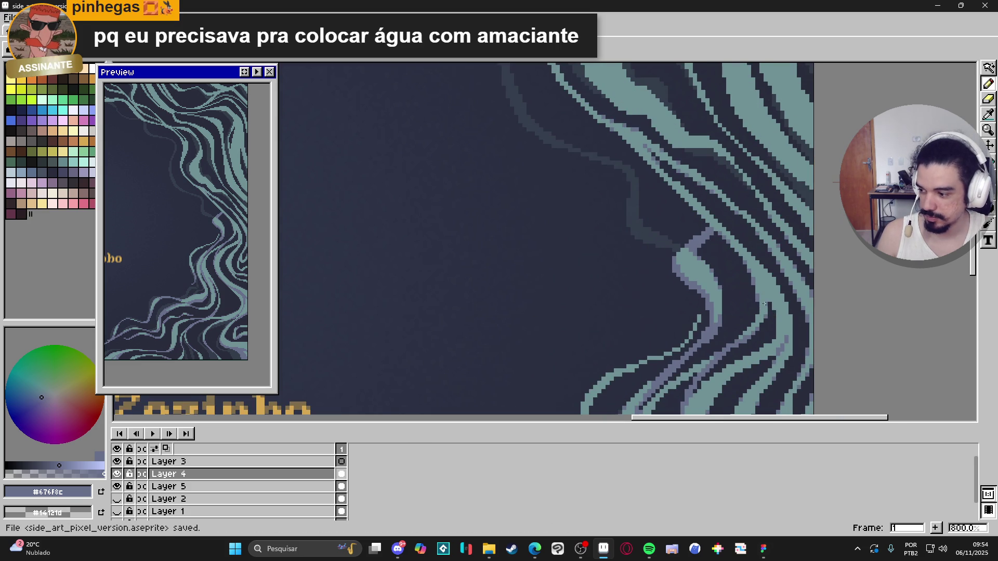
pyautogui.scroll(-4, 775, 295)
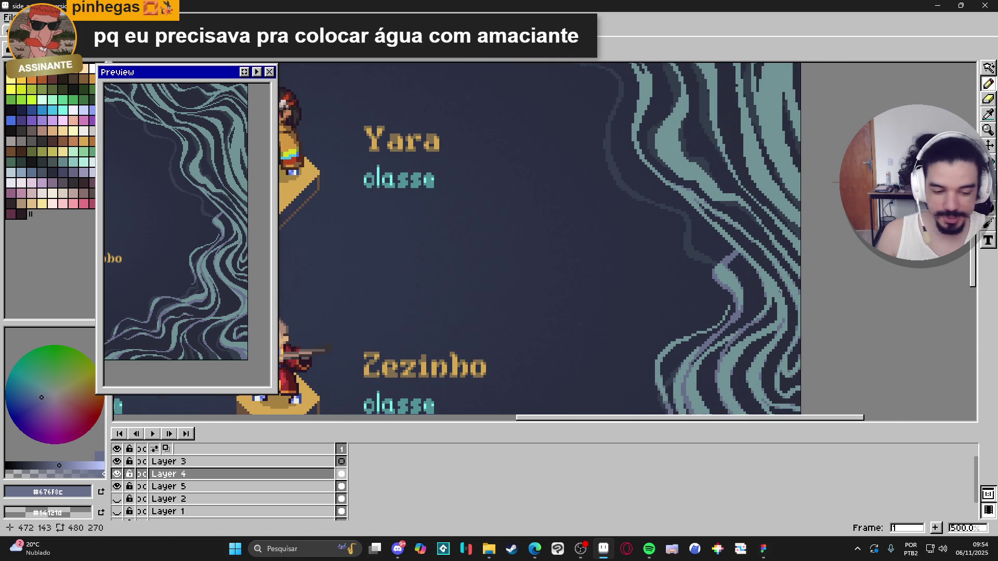
pyautogui.scroll(7, 748, 292)
pyautogui.scroll(-2, 748, 292)
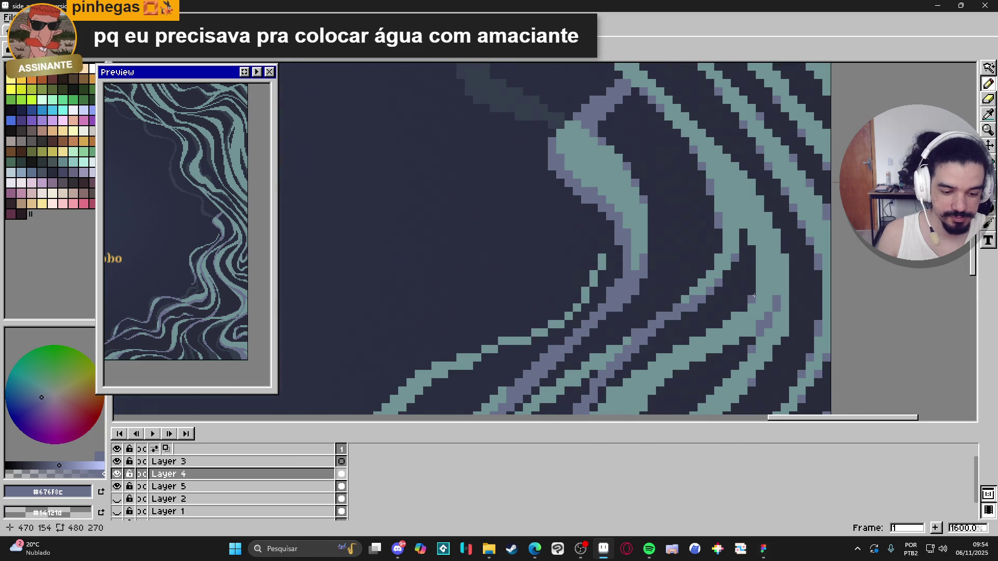
pyautogui.scroll(-2, 746, 307)
pyautogui.scroll(4, 775, 303)
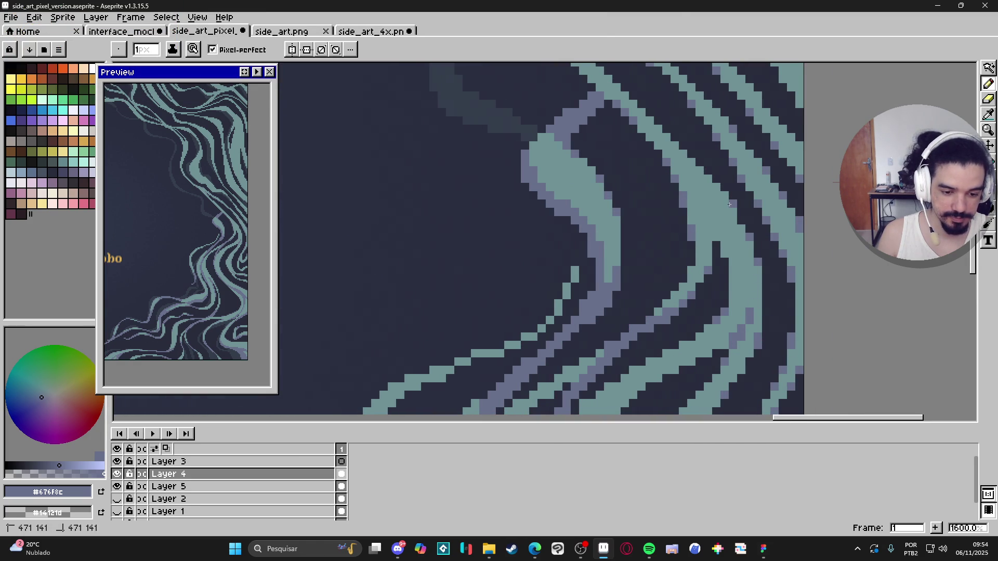
pyautogui.scroll(-4, 741, 228)
pyautogui.hotkey('ctrl', 's')
pyautogui.scroll(-2, 743, 247)
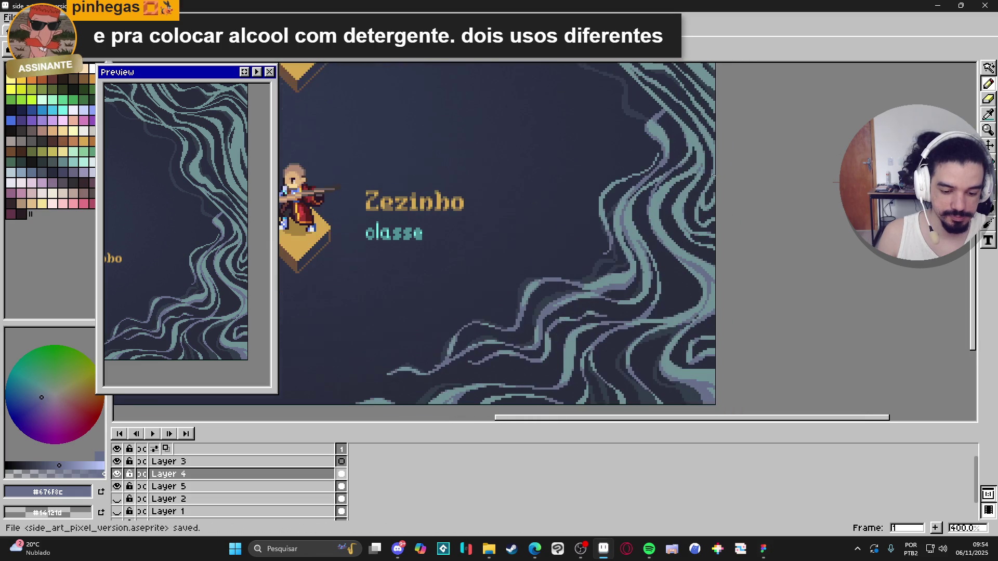
pyautogui.moveTo(758, 241)
pyautogui.mouseDown()
pyautogui.moveTo(780, 230)
pyautogui.moveTo(752, 198)
pyautogui.moveTo(744, 167)
pyautogui.moveTo(756, 204)
pyautogui.moveTo(771, 174)
pyautogui.moveTo(764, 221)
pyautogui.mouseUp()
pyautogui.hotkey('ctrl', 's')
pyautogui.scroll(1, 756, 231)
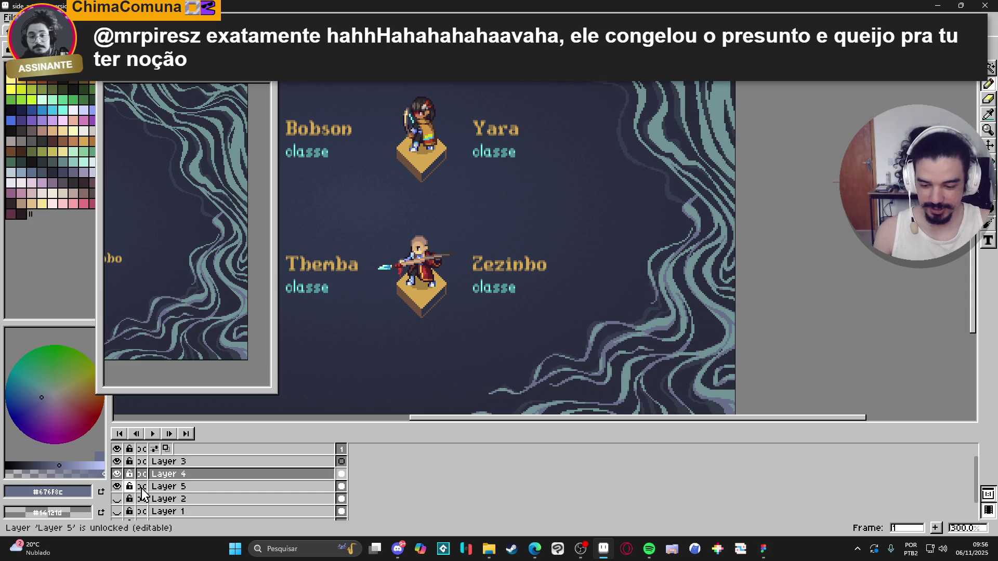
# - Raise Layer 5's opacity to 35% in Layer Properties and save the artwork
pyautogui.doubleClick(172, 487)
pyautogui.moveTo(96, 224); pyautogui.dragTo(113, 225)
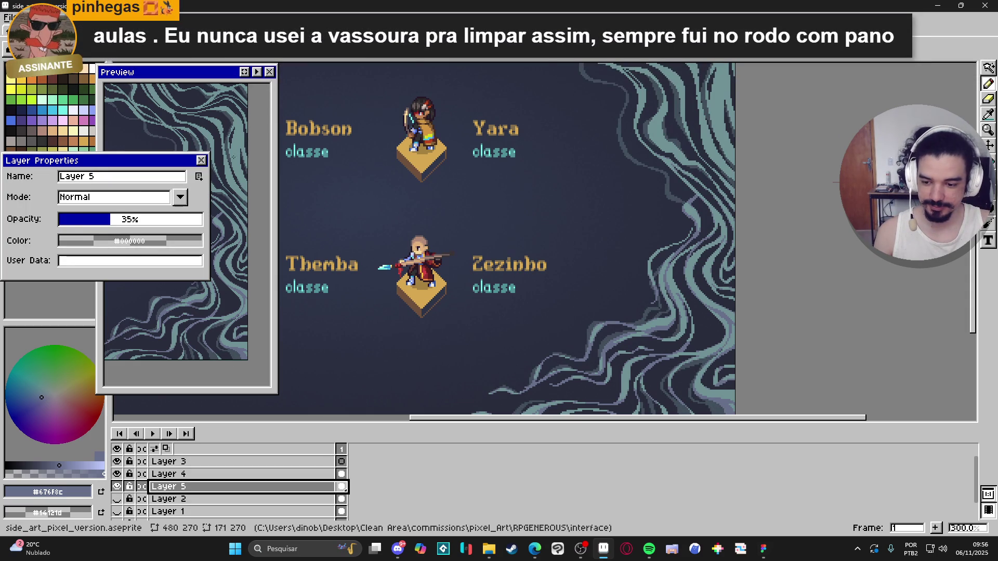
pyautogui.click(200, 160)
pyautogui.moveTo(695, 246); pyautogui.dragTo(636, 225)
pyautogui.hotkey('ctrl', 's')
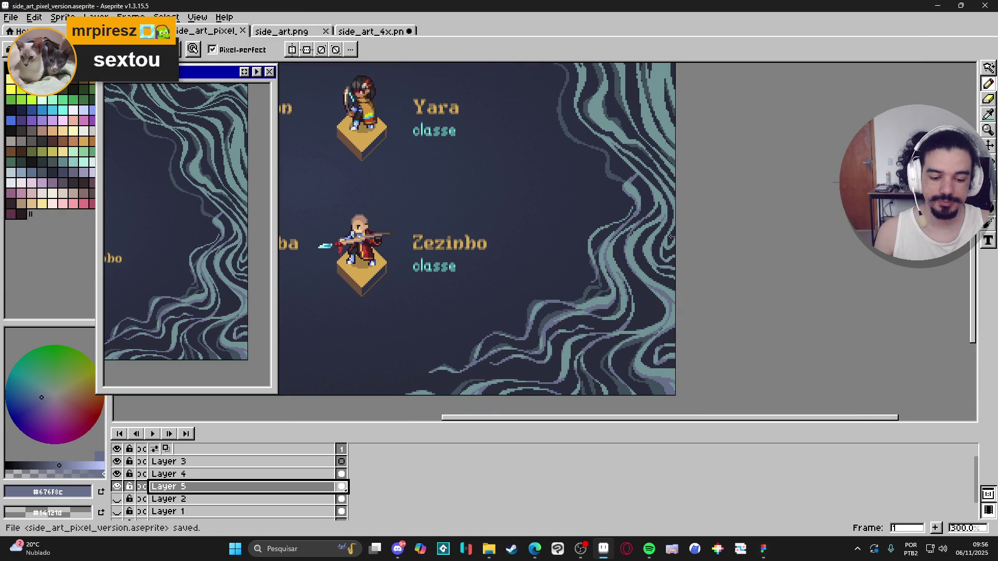
# - Select the teal strokes by colour, make Layer 4 the working layer, then deselect
pyautogui.scroll(1, 656, 229)
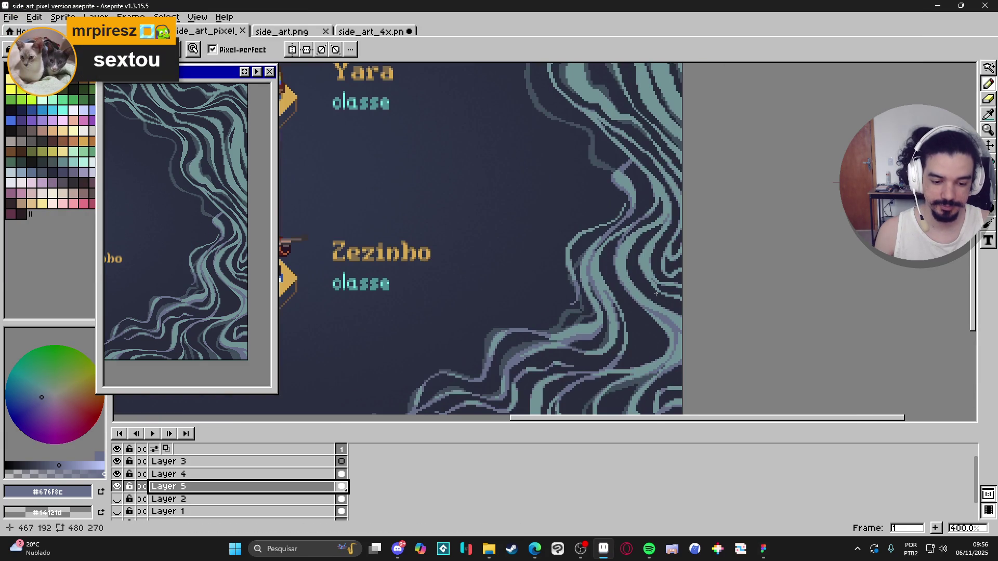
pyautogui.moveTo(635, 185); pyautogui.dragTo(627, 273)
pyautogui.scroll(1, 612, 203)
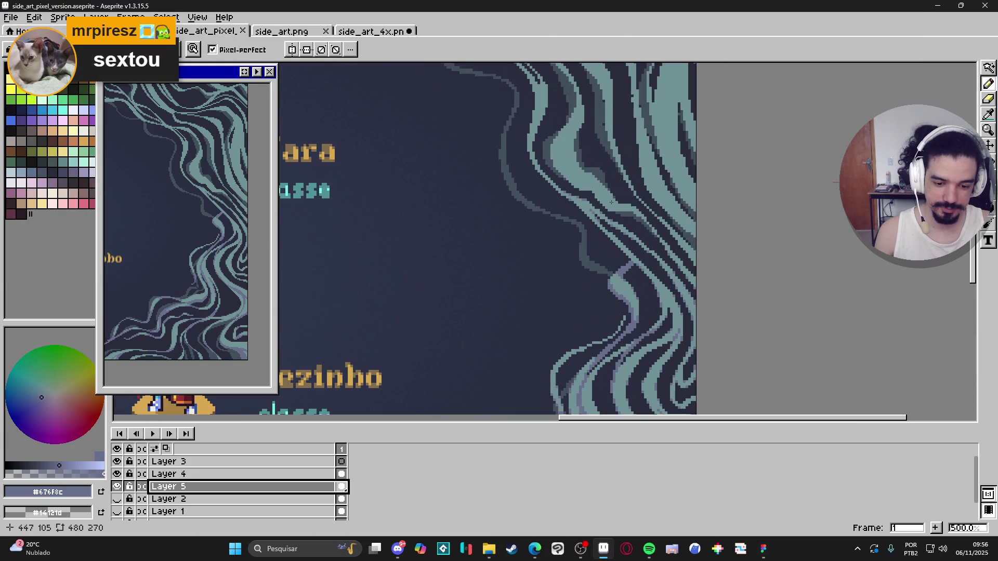
pyautogui.press('w')
pyautogui.click(612, 205)
pyautogui.press('v')
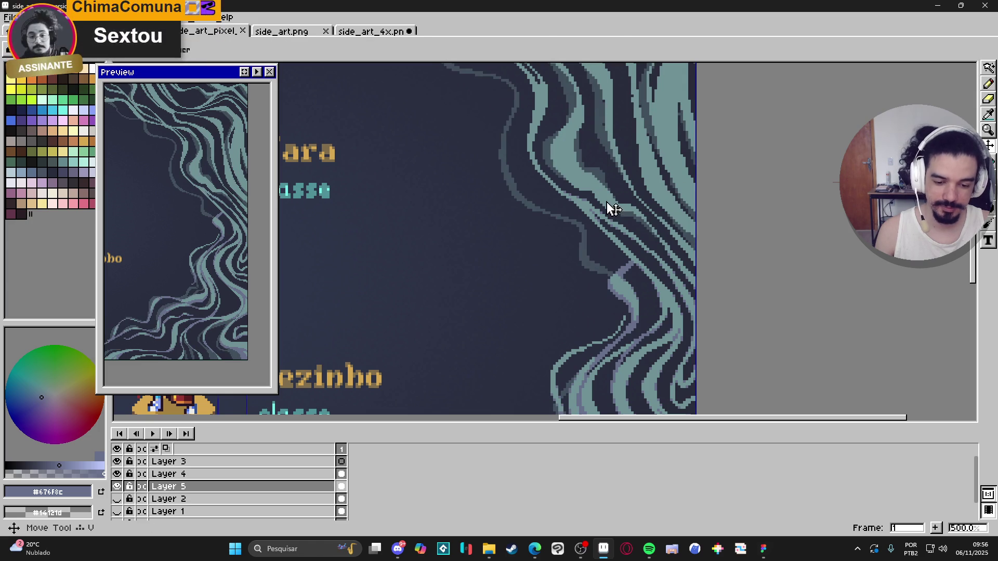
pyautogui.hotkey('alt', 'Up')
pyautogui.press('w')
pyautogui.click(613, 208)
pyautogui.hotkey('ctrl', 'd')
pyautogui.press('b')
# - Select the purple pixels by colour, deselect, and return to the Pencil
pyautogui.scroll(1, 627, 307)
pyautogui.press('w')
pyautogui.click(624, 278)
pyautogui.scroll(3, 622, 290)
pyautogui.scroll(-7, 624, 292)
pyautogui.hotkey('ctrl', 'd')
pyautogui.press('i')
pyautogui.scroll(3, 624, 283)
pyautogui.press('b')
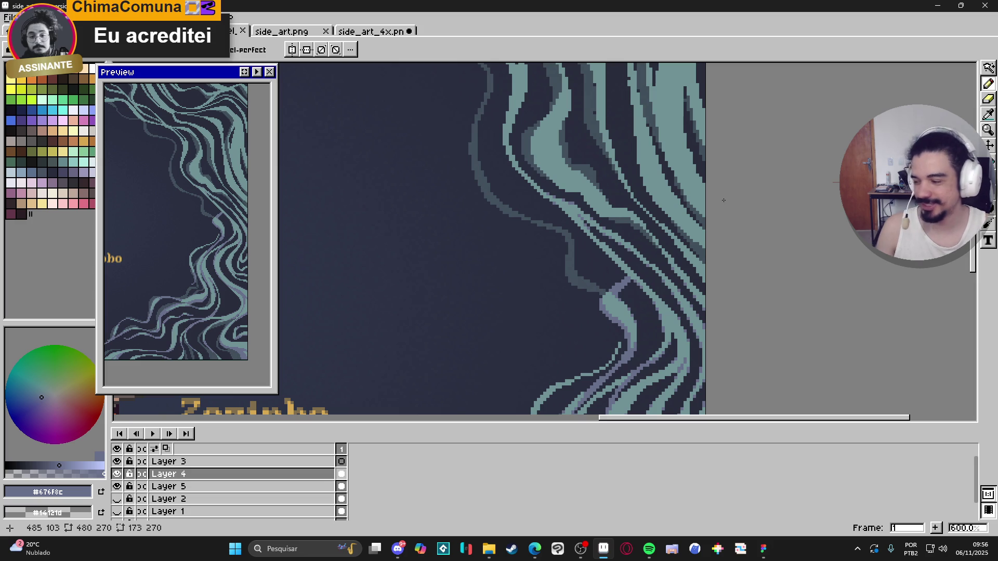
pyautogui.click(629, 215)
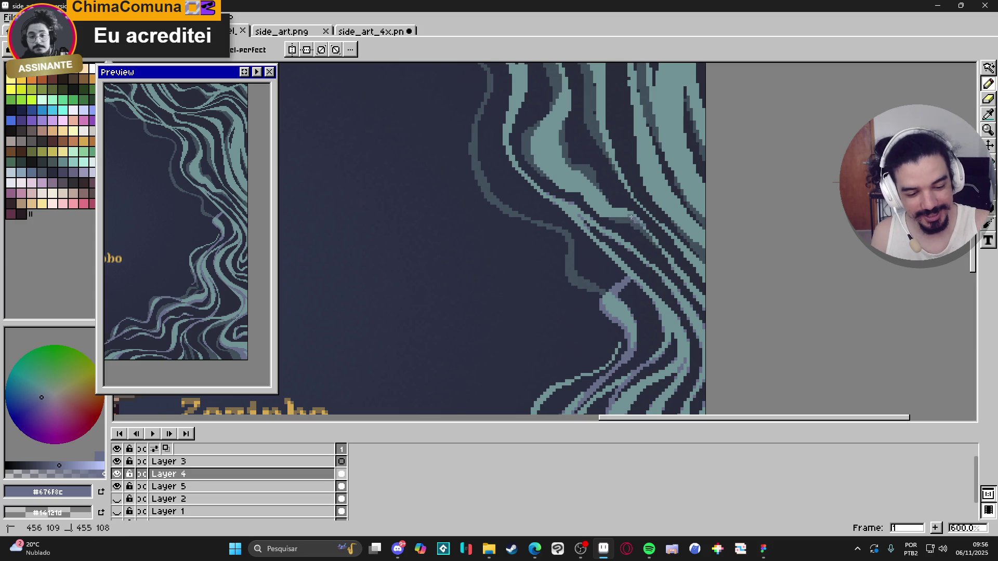
pyautogui.click(630, 211)
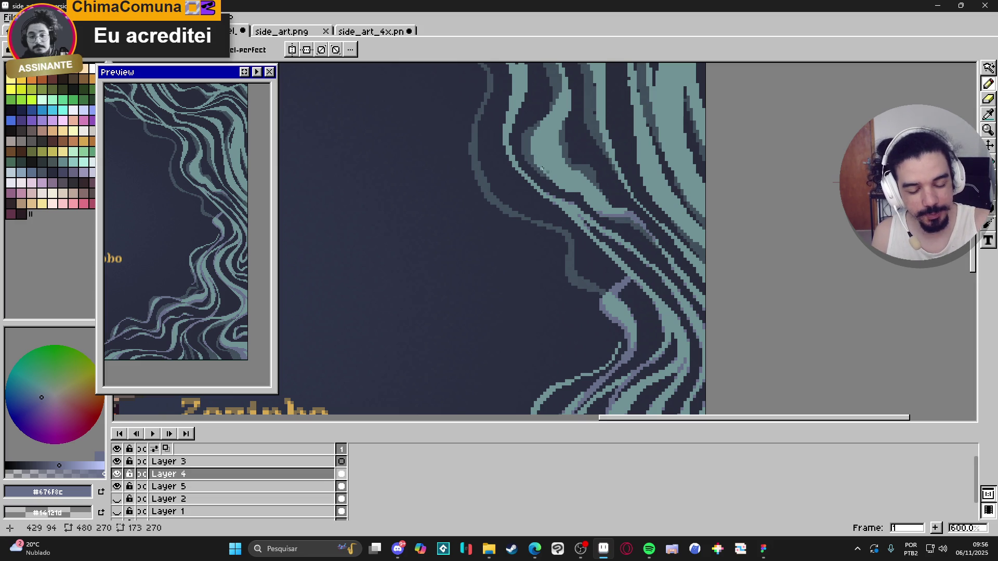
pyautogui.keyDown('shift'); pyautogui.click(568, 187); pyautogui.keyUp('shift')
pyautogui.keyDown('shift'); pyautogui.click(587, 191); pyautogui.keyUp('shift')
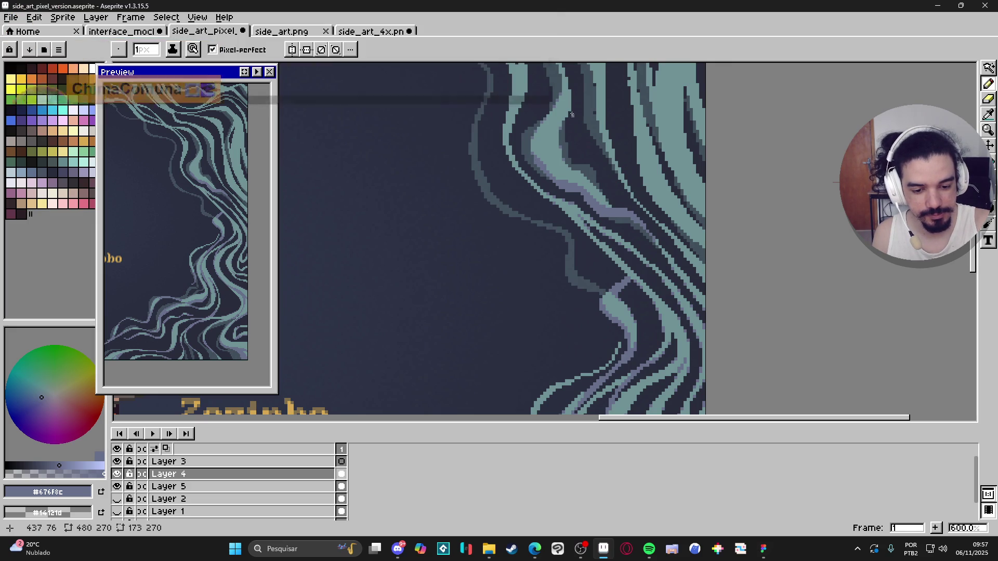
pyautogui.scroll(2, 568, 119)
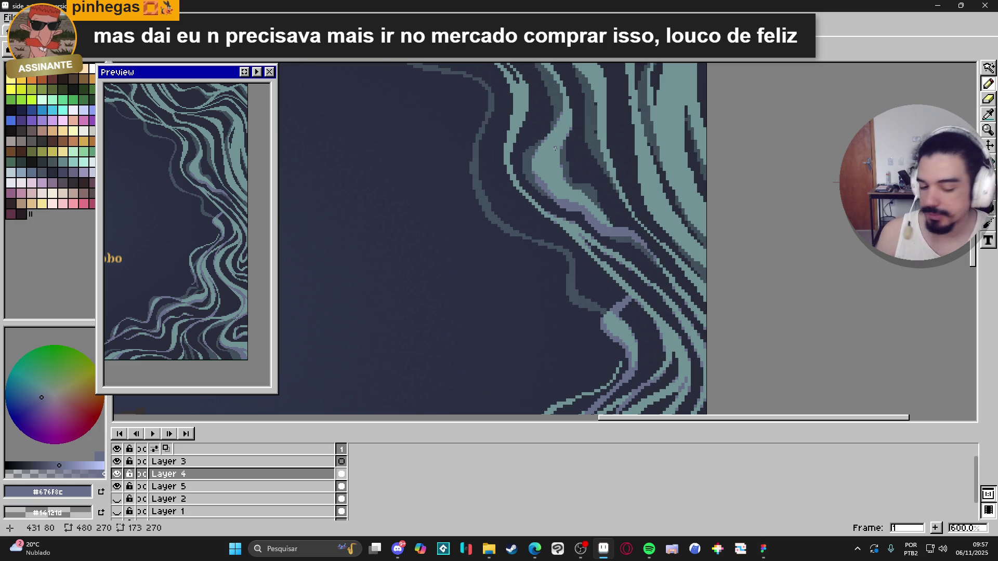
pyautogui.scroll(2, 556, 149)
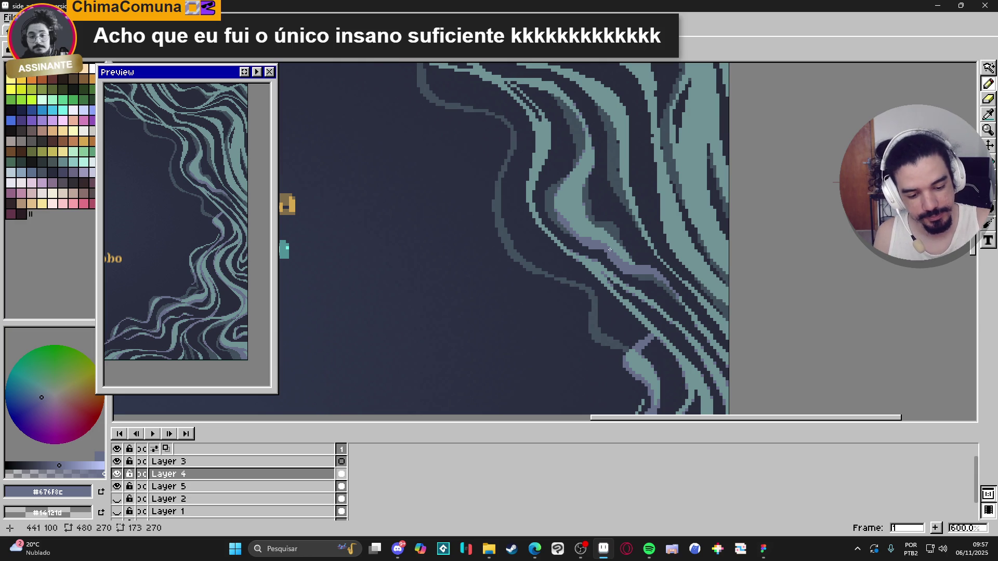
pyautogui.moveTo(603, 242)
pyautogui.mouseDown()
pyautogui.moveTo(568, 211)
pyautogui.moveTo(567, 176)
pyautogui.mouseUp()
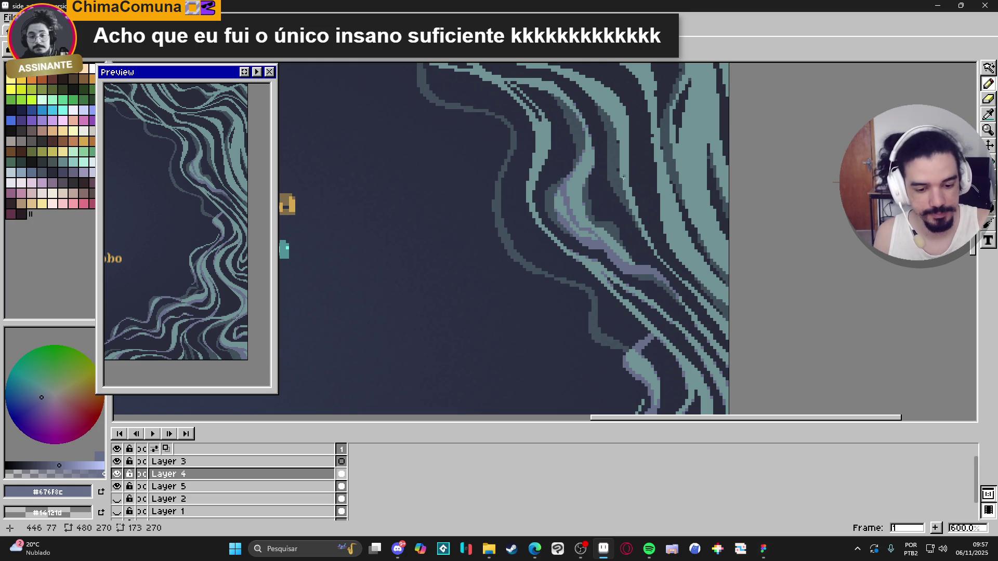
pyautogui.moveTo(589, 171); pyautogui.dragTo(584, 182)
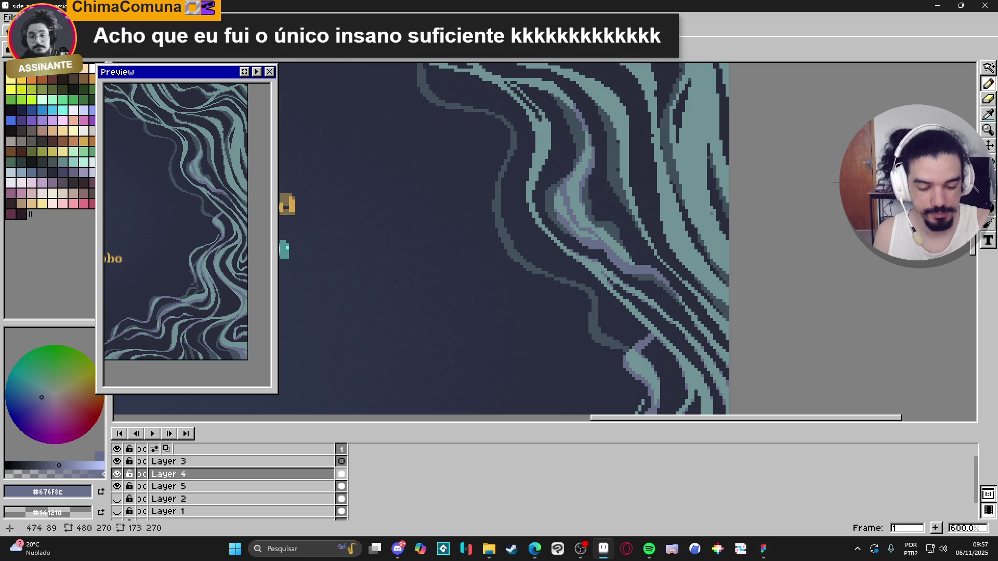
pyautogui.moveTo(754, 312)
pyautogui.mouseDown()
pyautogui.moveTo(811, 344)
pyautogui.moveTo(773, 339)
pyautogui.moveTo(783, 352)
pyautogui.mouseUp()
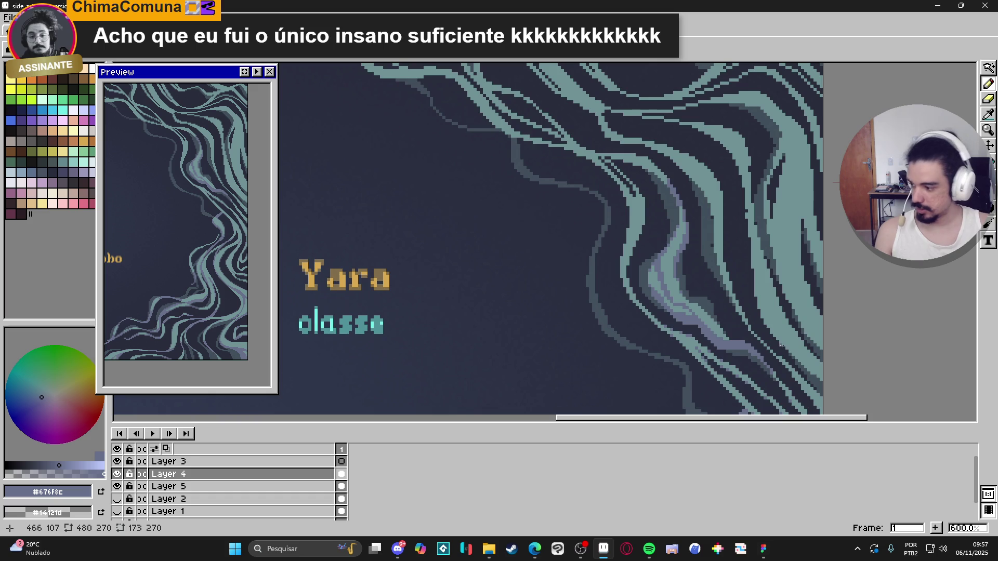
pyautogui.hotkey('alt', 'Tab')
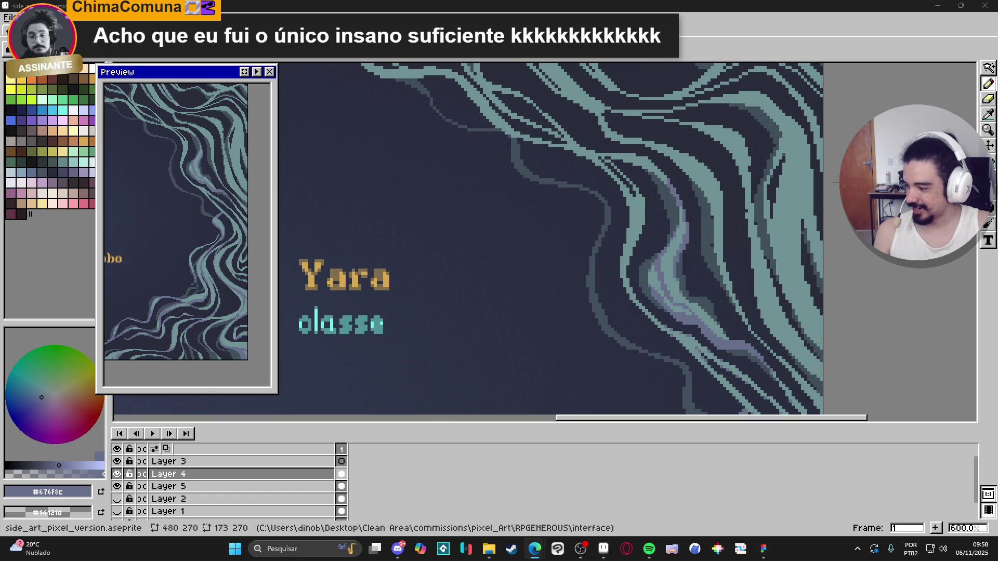
pyautogui.hotkey('alt', 'Tab')
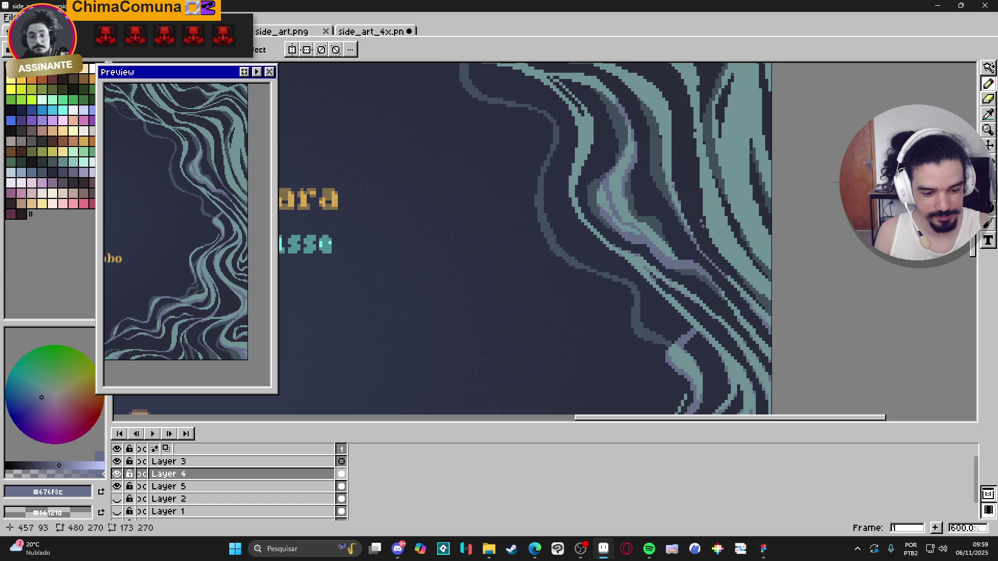
pyautogui.moveTo(713, 305); pyautogui.dragTo(758, 337)
# - Undo the most recent Pencil stroke on the strands beside the Yara card
pyautogui.moveTo(726, 290); pyautogui.dragTo(732, 303)
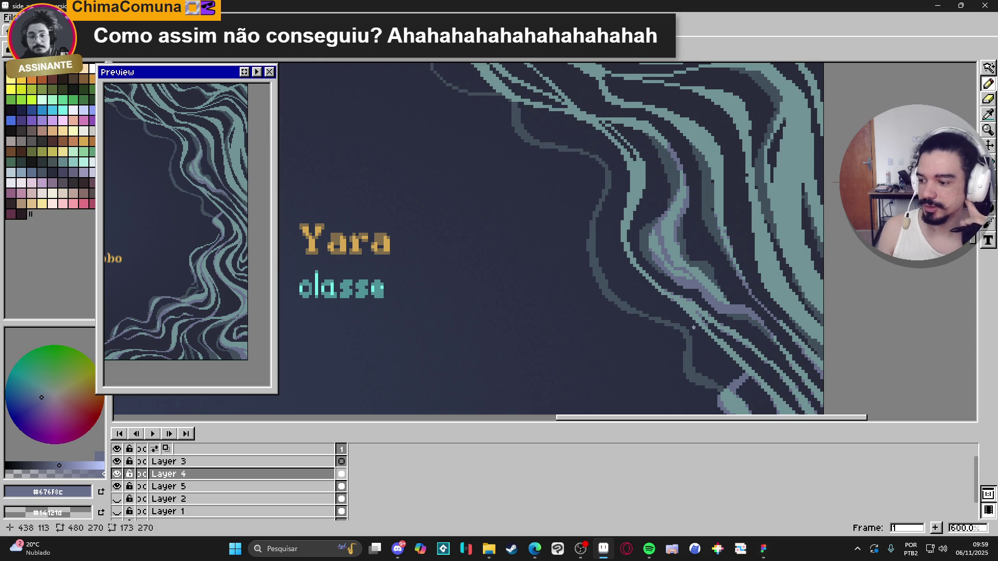
pyautogui.scroll(3, 728, 163)
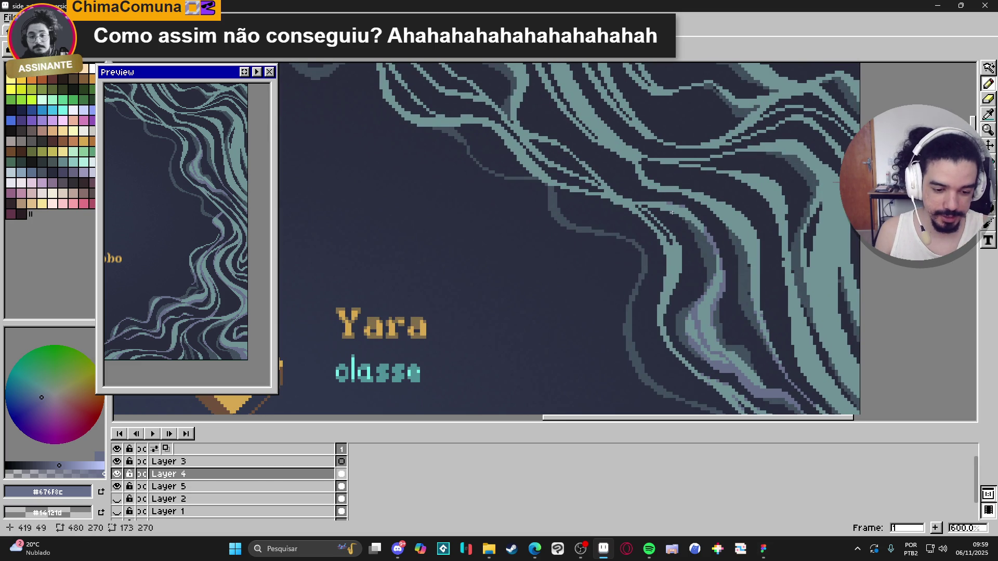
pyautogui.hotkey('ctrl', 'z')
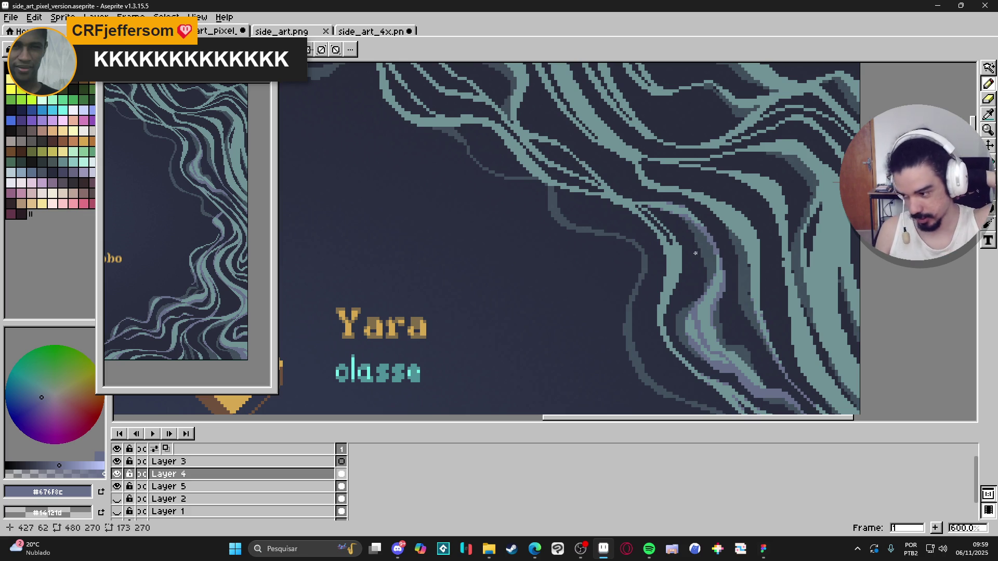
pyautogui.moveTo(695, 253); pyautogui.dragTo(710, 272)
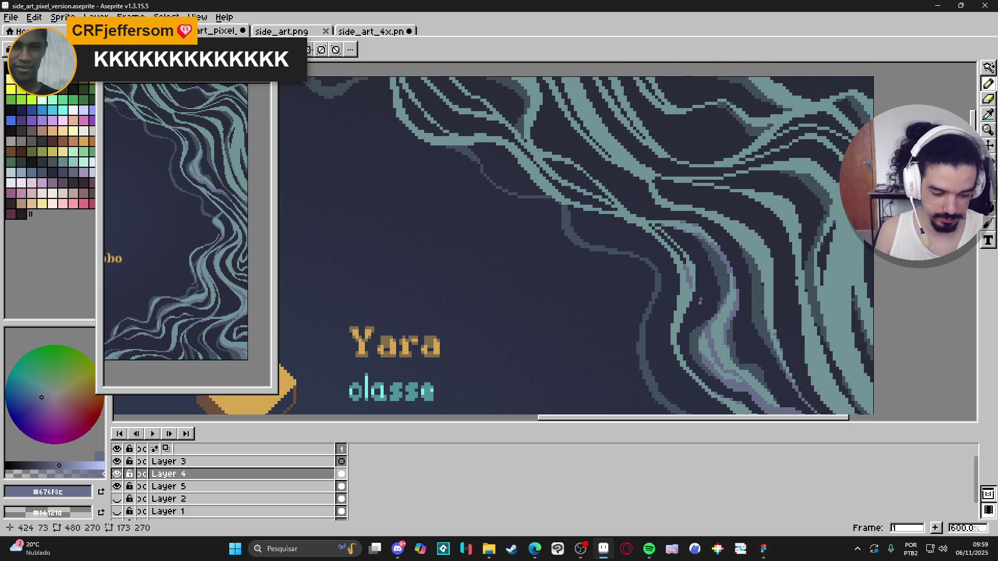
pyautogui.scroll(-3, 700, 308)
pyautogui.hscroll(2, 700, 307)
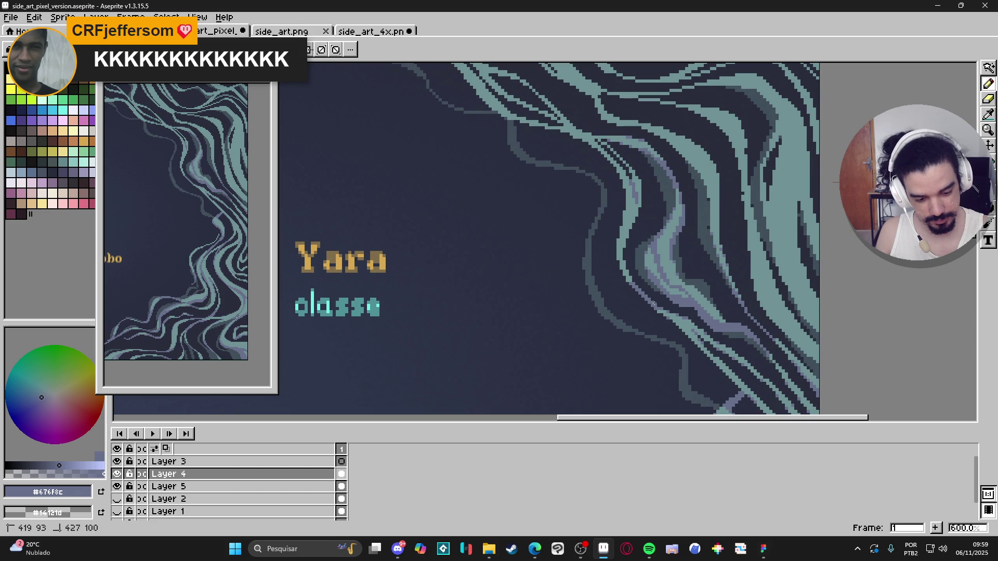
pyautogui.scroll(-1, 645, 287)
pyautogui.hscroll(1, 644, 287)
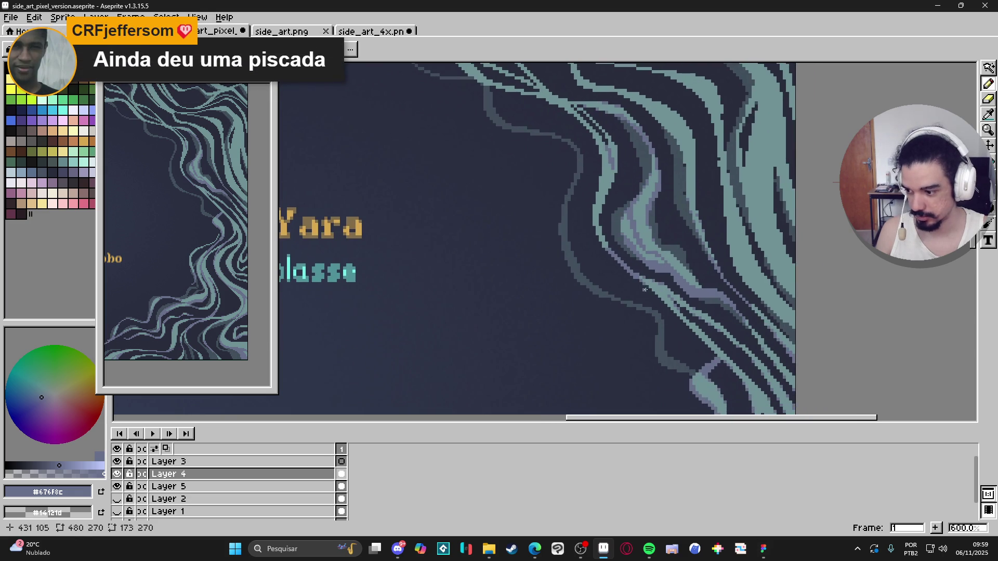
pyautogui.scroll(1, 640, 289)
pyautogui.hscroll(-1, 639, 289)
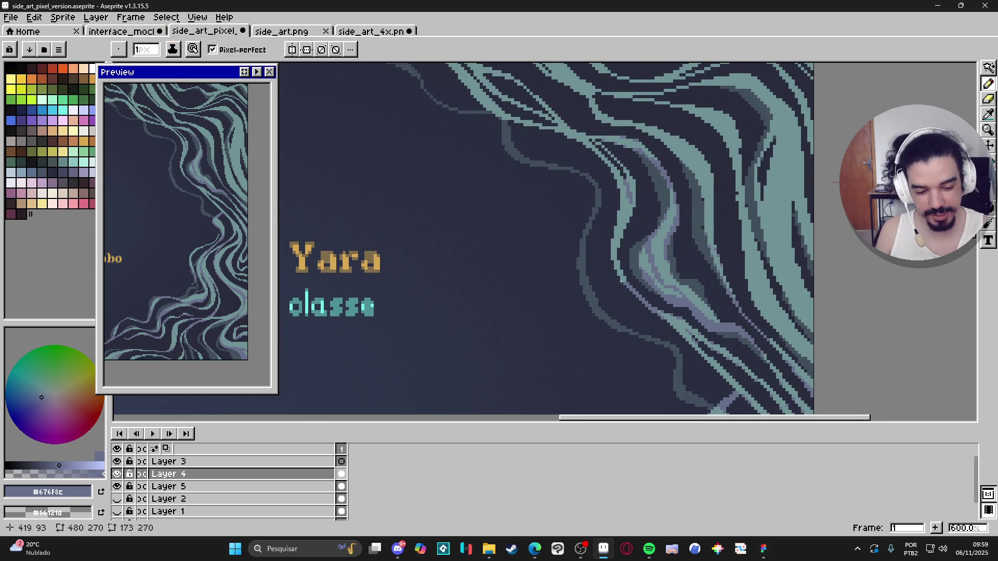
pyautogui.scroll(1, 613, 325)
pyautogui.hscroll(-1, 613, 325)
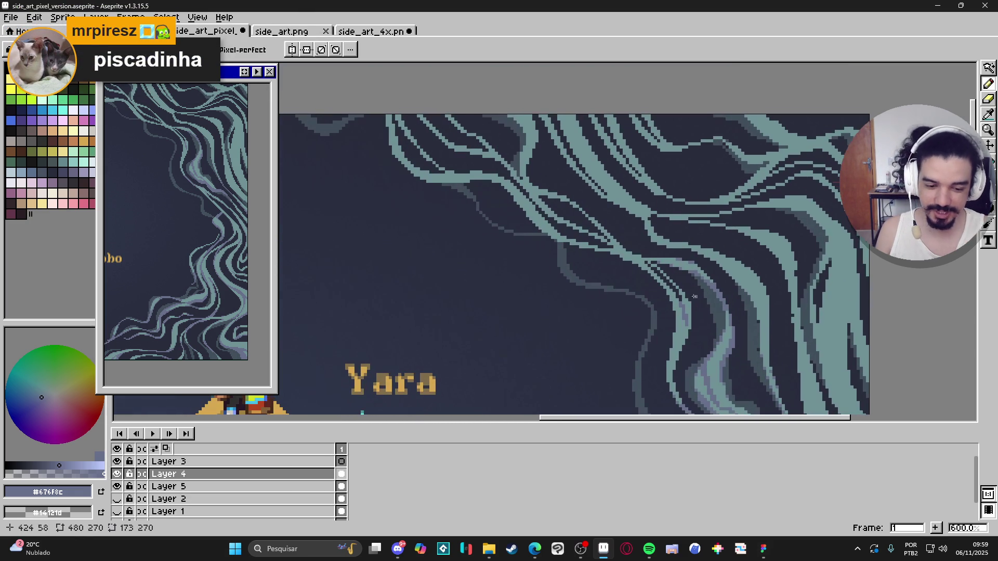
# - Draw short lavender Pencil strokes continuing the thin line up-left above the Yara name
pyautogui.scroll(2, 613, 325)
pyautogui.hscroll(-1, 613, 325)
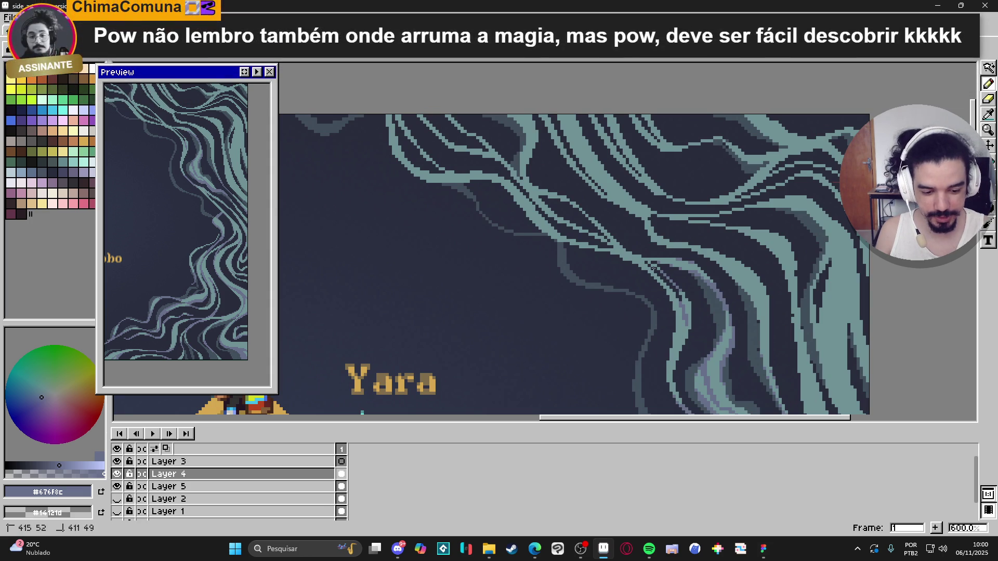
pyautogui.scroll(1, 681, 284)
pyautogui.hscroll(-1, 681, 283)
pyautogui.scroll(1, 681, 284)
pyautogui.hscroll(-1, 682, 284)
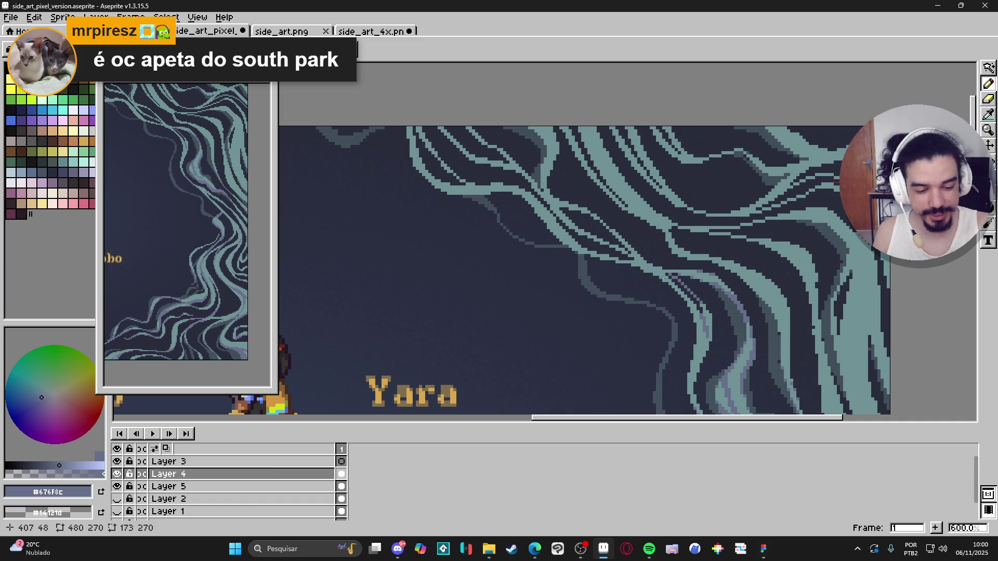
pyautogui.moveTo(668, 278)
pyautogui.mouseDown()
pyautogui.moveTo(678, 280)
pyautogui.moveTo(572, 250)
pyautogui.mouseUp()
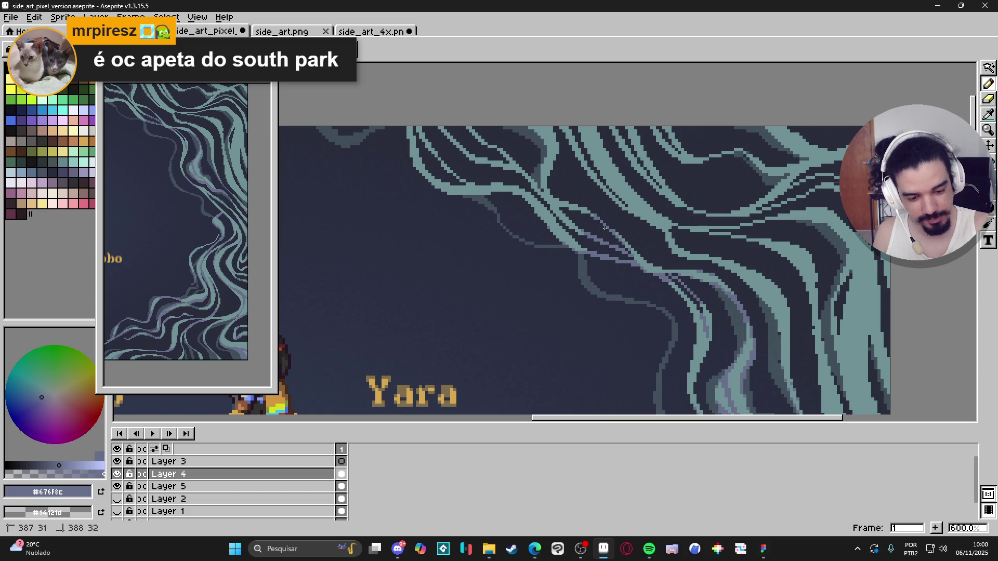
pyautogui.moveTo(554, 202); pyautogui.dragTo(538, 189)
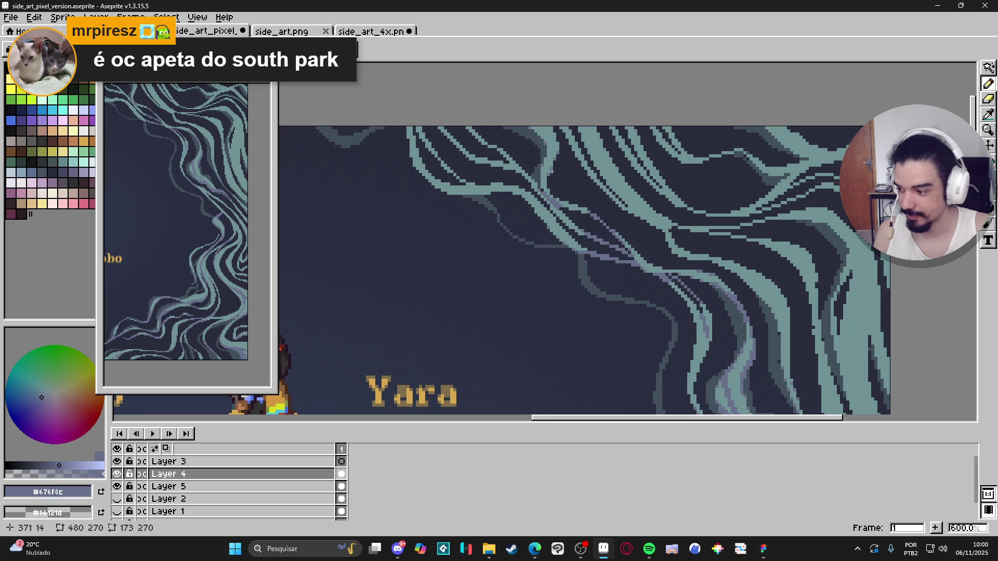
pyautogui.moveTo(563, 189); pyautogui.dragTo(586, 199)
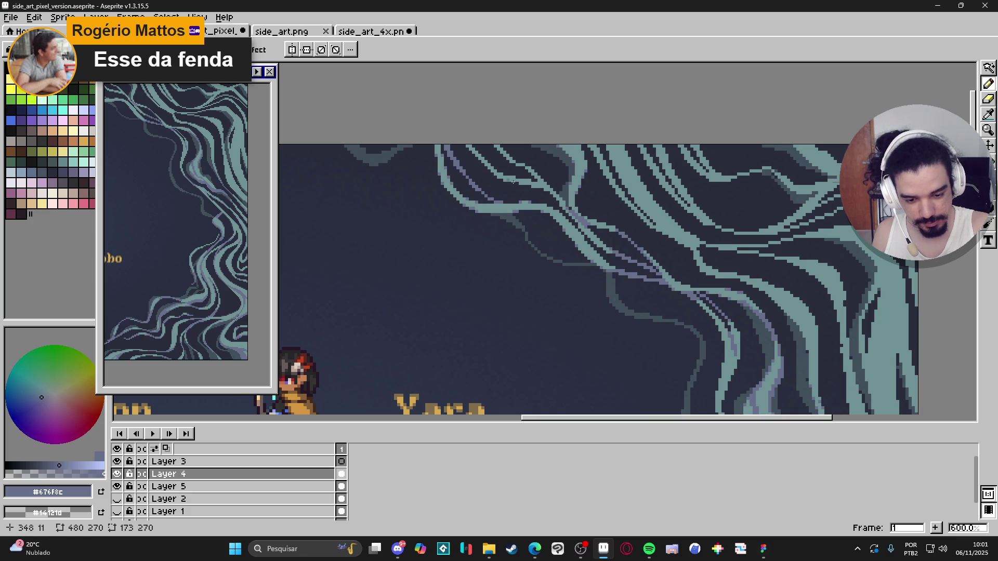
# - Set palette index 93, the dark navy background shade, as the drawing colour
pyautogui.press('space')
pyautogui.moveTo(795, 387)
pyautogui.mouseDown()
pyautogui.moveTo(713, 334)
pyautogui.moveTo(755, 403)
pyautogui.mouseUp()
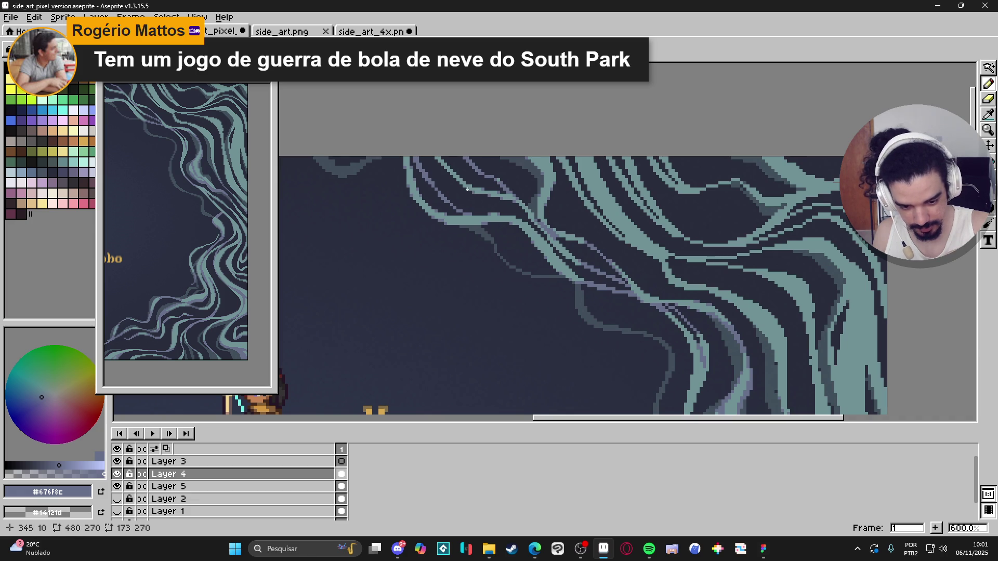
pyautogui.moveTo(758, 314)
pyautogui.mouseDown()
pyautogui.moveTo(701, 265)
pyautogui.moveTo(689, 336)
pyautogui.mouseUp()
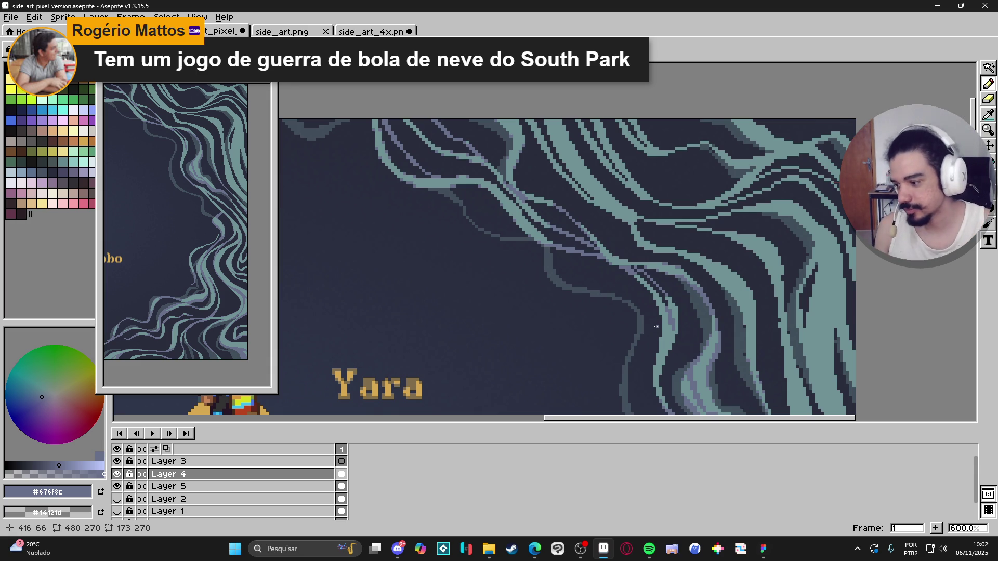
pyautogui.keyDown('alt'); pyautogui.click(656, 326); pyautogui.keyUp('alt')
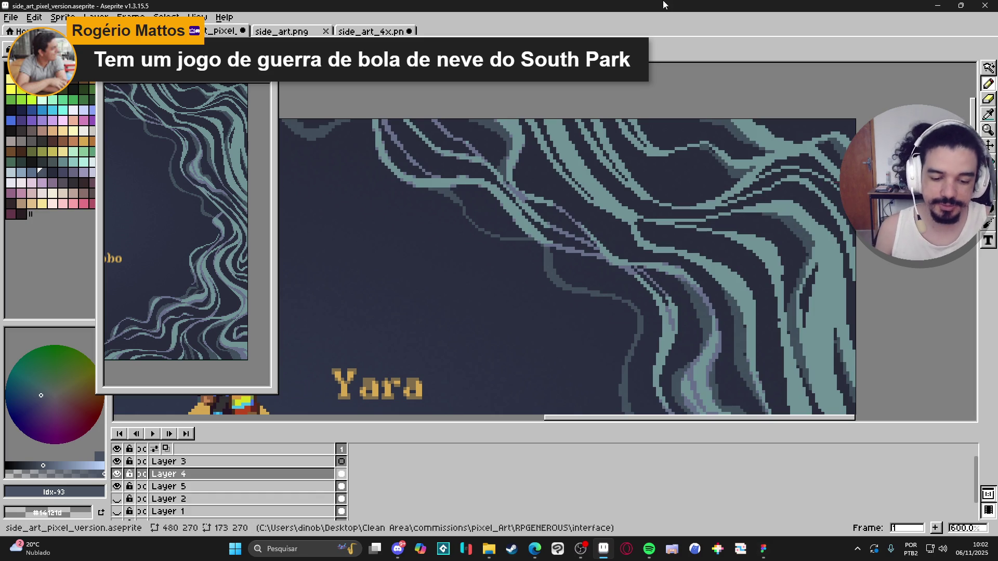
pyautogui.hscroll(2, 657, 252)
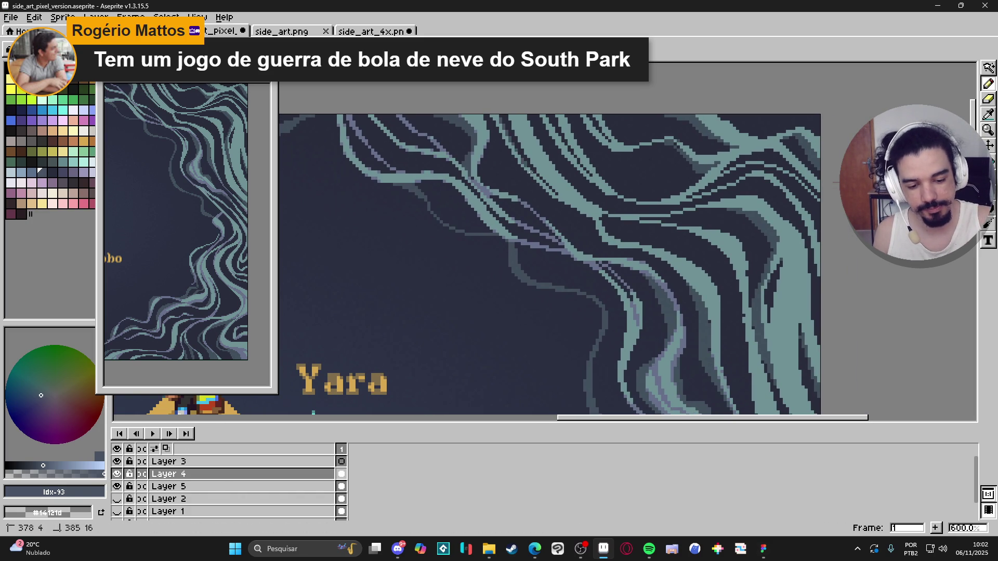
# - Undo the stroke, sample lavender #676f8c from the purple line, and draw marks along the teal strand
pyautogui.hotkey('ctrl', 'z')
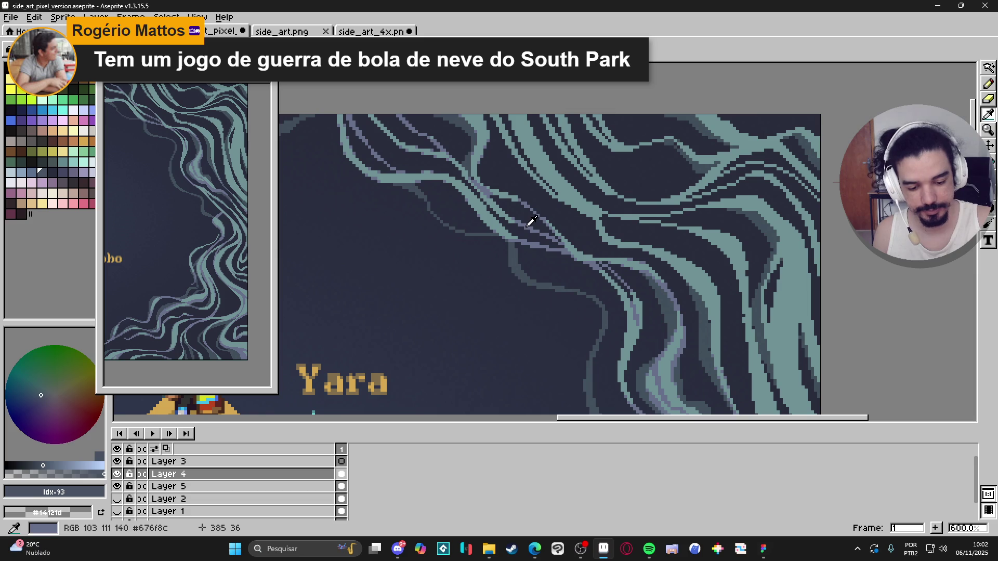
pyautogui.keyDown('alt'); pyautogui.click(529, 223); pyautogui.keyUp('alt')
pyautogui.moveTo(535, 176); pyautogui.dragTo(601, 219)
pyautogui.scroll(-2, 626, 220)
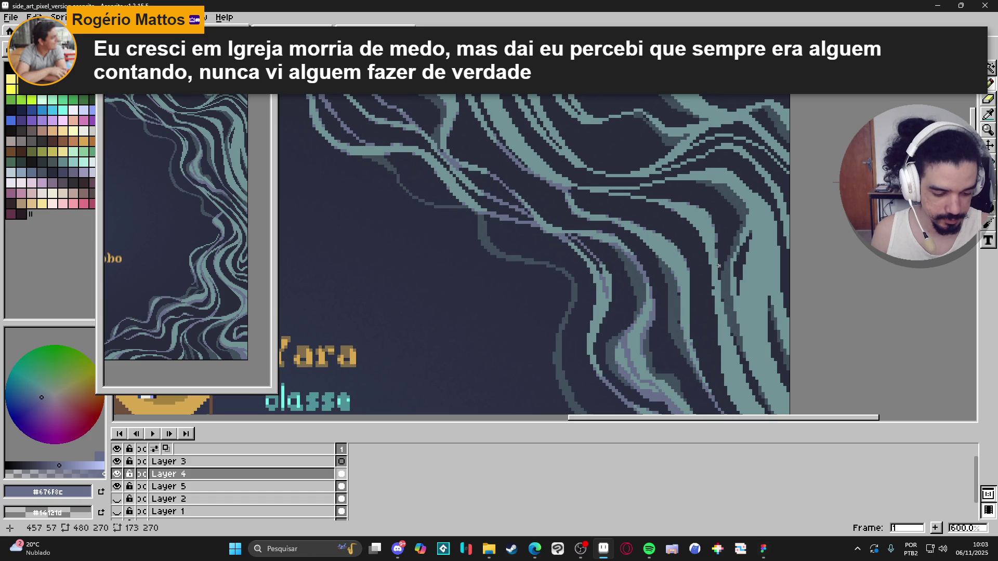
pyautogui.press('b')
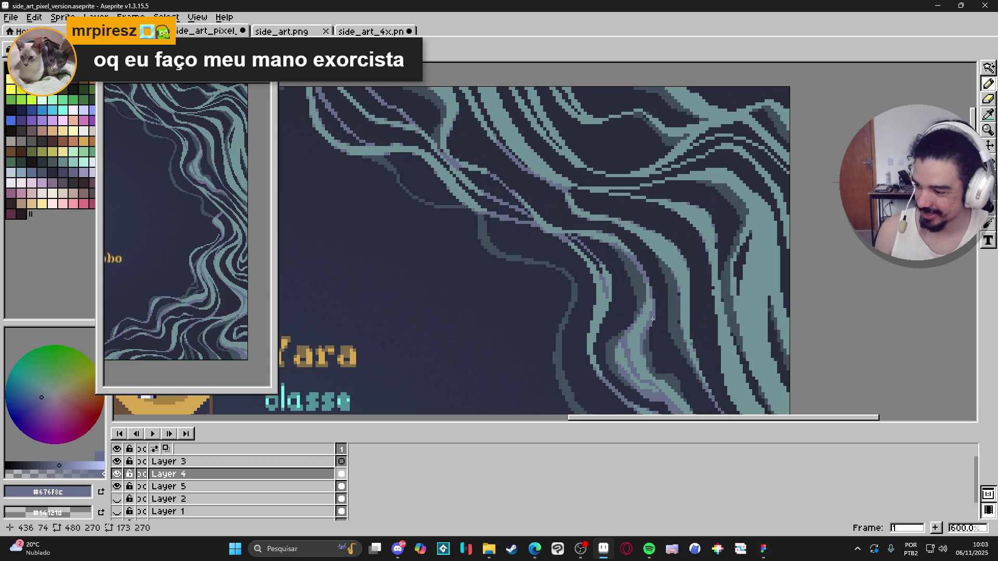
# - Draw a short 45° lavender line across the upper teal strands
pyautogui.scroll(-1, 647, 255)
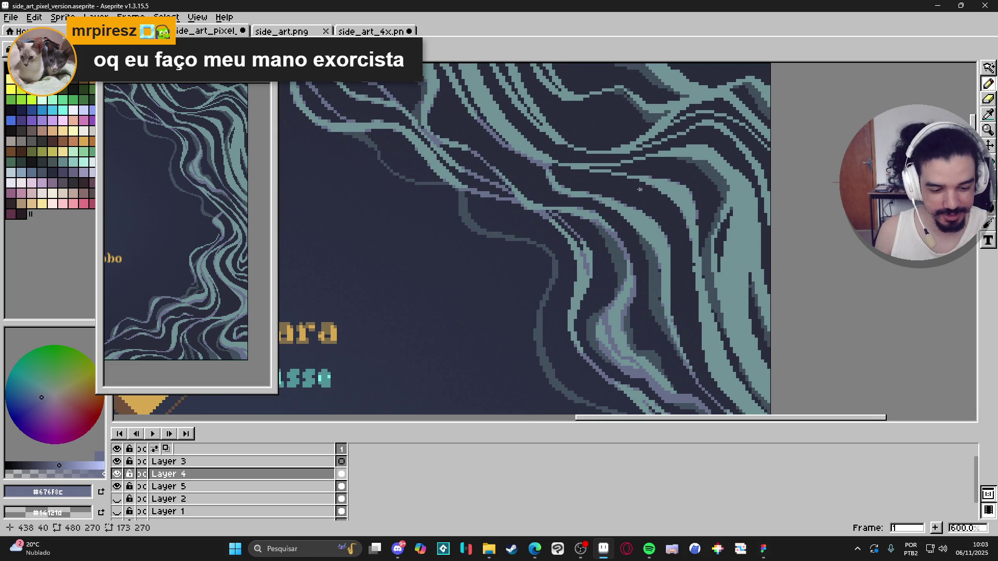
pyautogui.scroll(1, 684, 241)
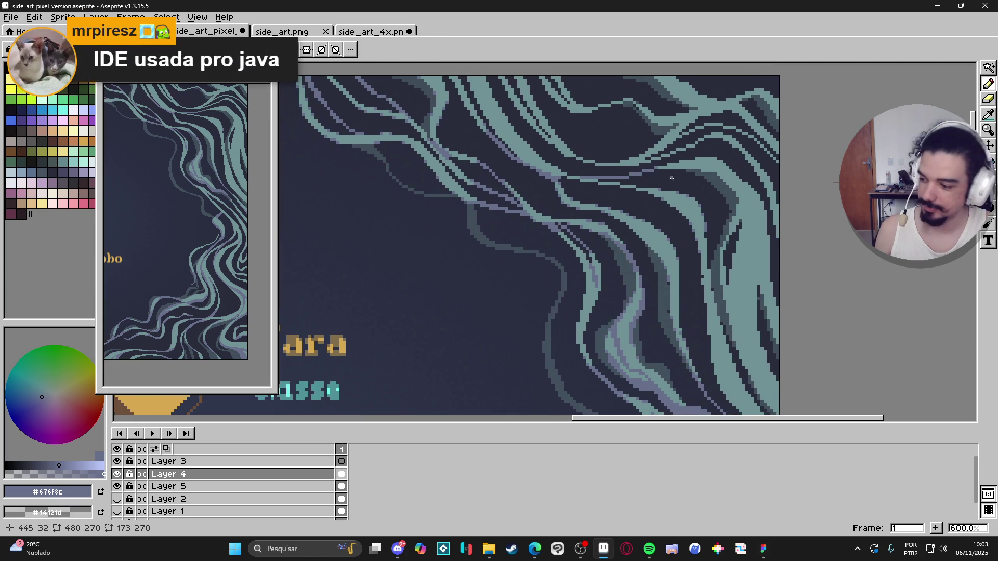
pyautogui.moveTo(674, 182); pyautogui.dragTo(664, 194)
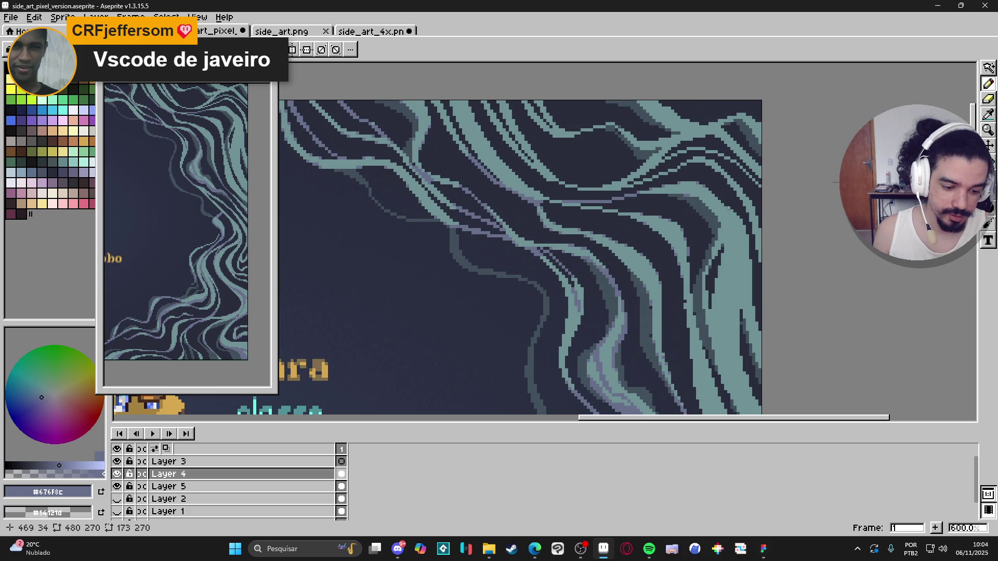
pyautogui.moveTo(732, 211); pyautogui.dragTo(744, 227)
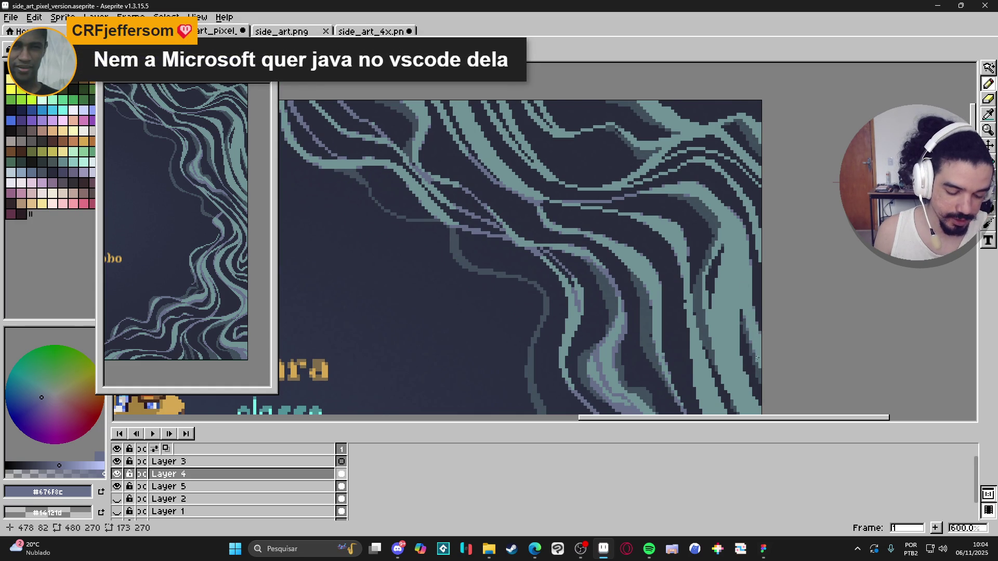
pyautogui.scroll(-2, 754, 338)
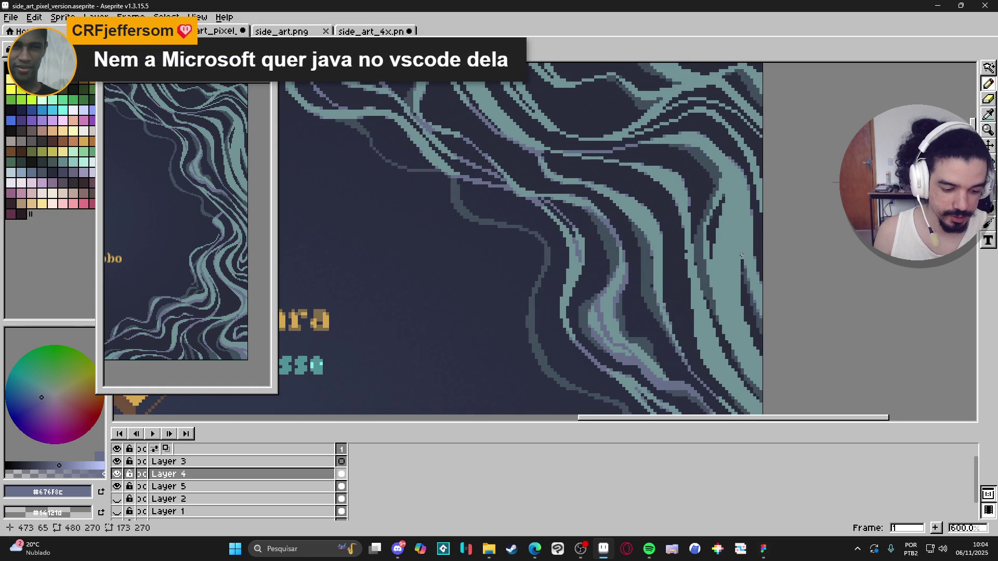
# - Place two purple pixels on the strand and re-sample grey-lavender #676F8C
pyautogui.click(742, 294)
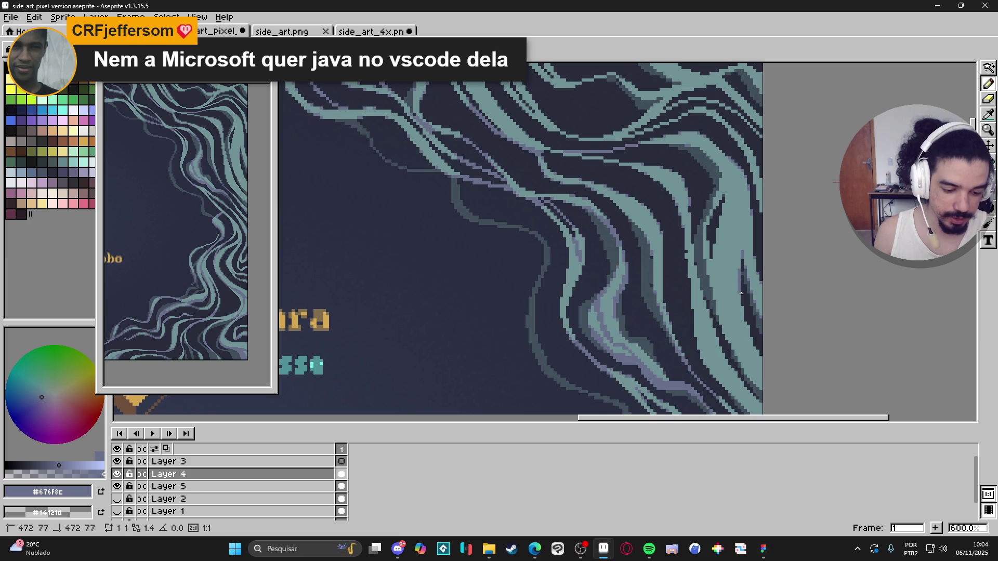
pyautogui.click(758, 352)
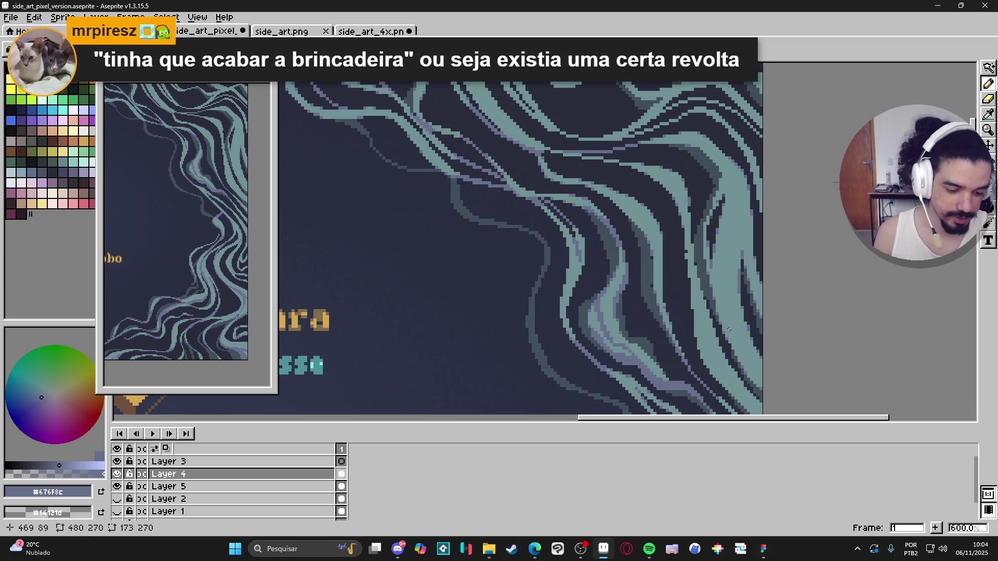
pyautogui.keyDown('alt'); pyautogui.click(761, 183); pyautogui.keyUp('alt')
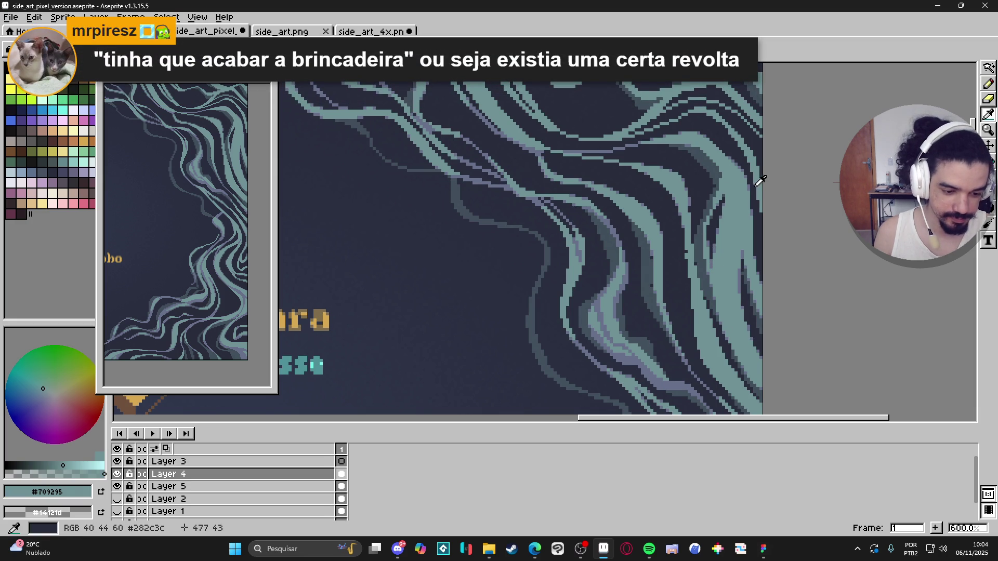
pyautogui.keyDown('alt'); pyautogui.click(757, 218); pyautogui.keyUp('alt')
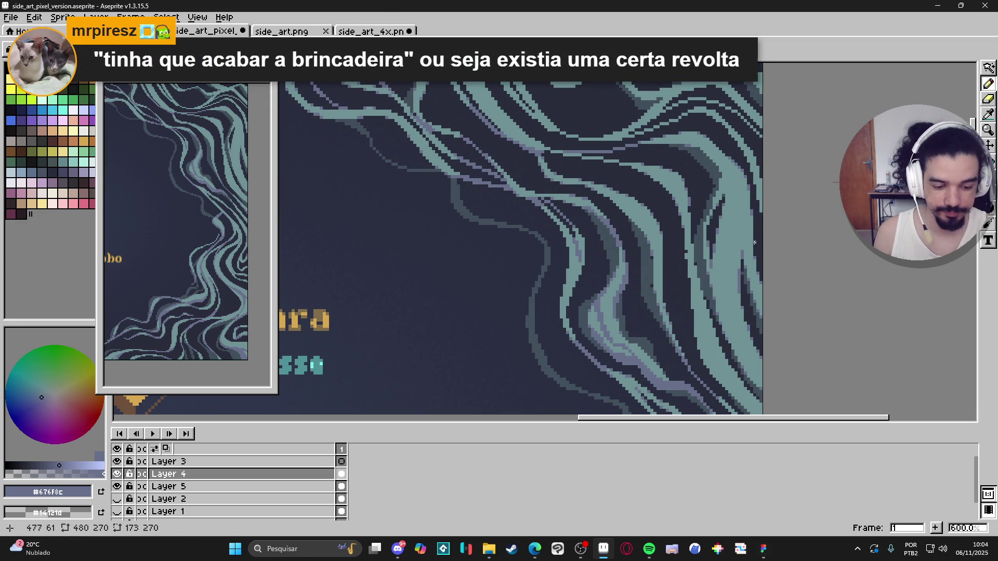
pyautogui.keyDown('alt'); pyautogui.click(693, 260); pyautogui.keyUp('alt')
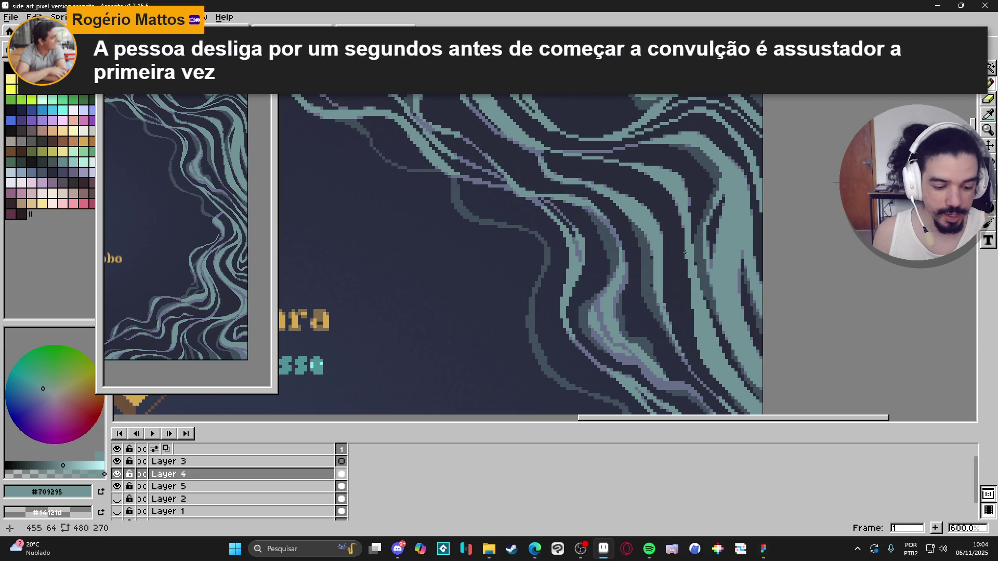
pyautogui.keyDown('alt'); pyautogui.click(690, 200); pyautogui.keyUp('alt')
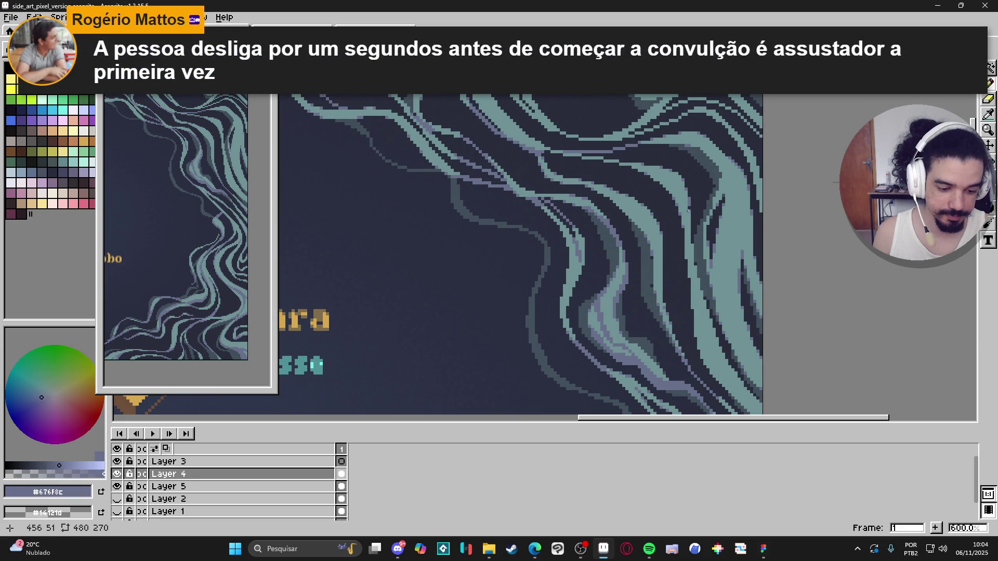
# - Draw a grey-lavender stroke along the swirl's right edge and save side_art_pixel_version.aseprite
pyautogui.press('e')
pyautogui.press('b')
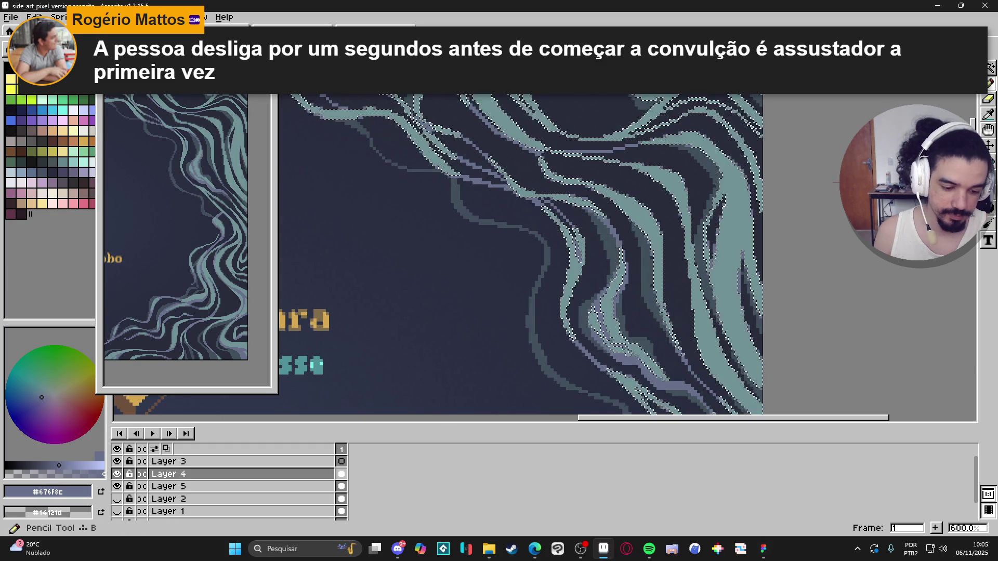
pyautogui.moveTo(717, 258); pyautogui.dragTo(715, 250)
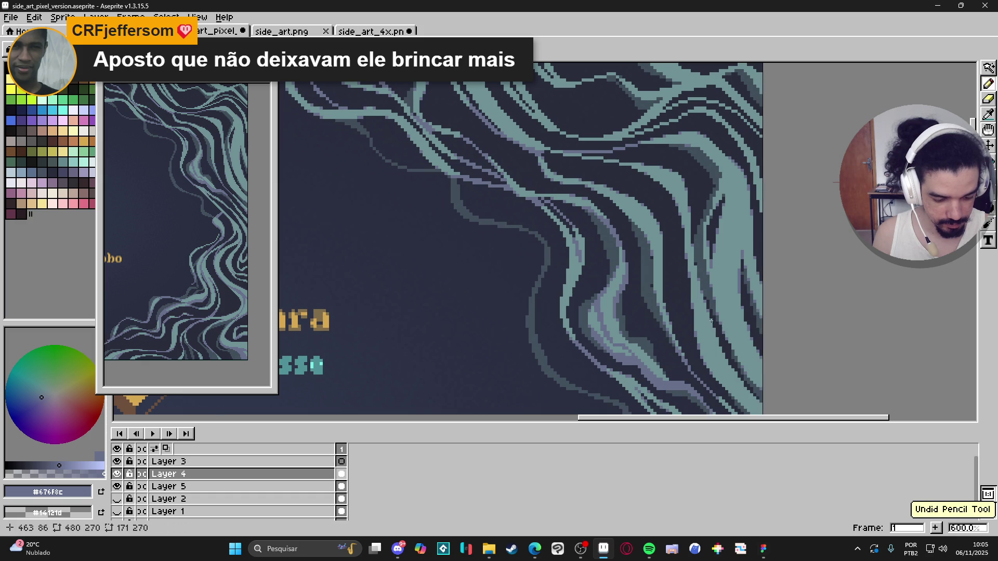
pyautogui.moveTo(734, 352)
pyautogui.mouseDown()
pyautogui.moveTo(752, 311)
pyautogui.moveTo(747, 323)
pyautogui.mouseUp()
pyautogui.hotkey('ctrl', 's')
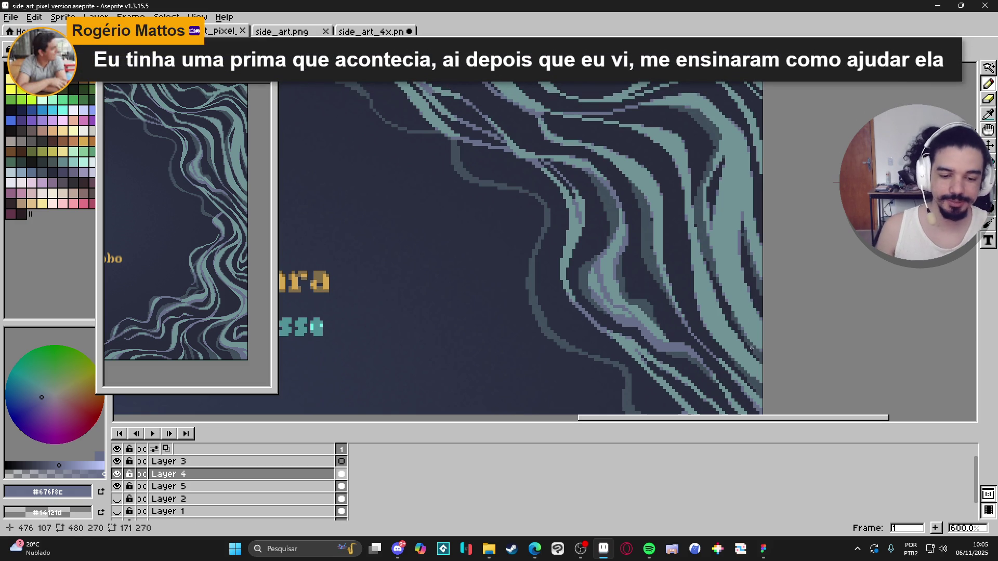
pyautogui.scroll(-3, 676, 347)
pyautogui.scroll(1, 675, 347)
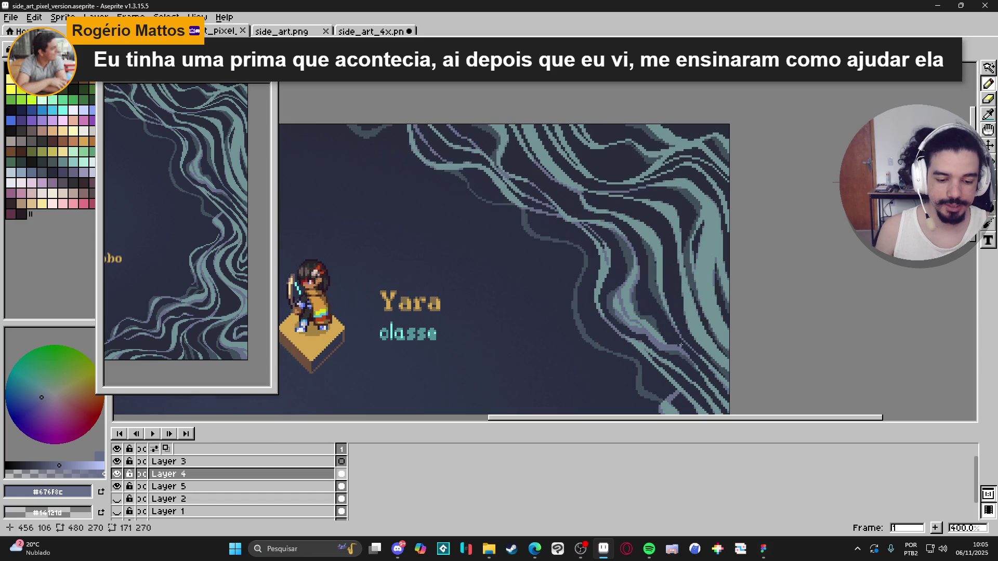
# - At 500% zoom, pencil grey-lavender pixels and short strokes along the swirl edges right of the Yara card
pyautogui.scroll(-1, 676, 346)
pyautogui.moveTo(706, 355); pyautogui.dragTo(657, 294)
pyautogui.scroll(2, 657, 293)
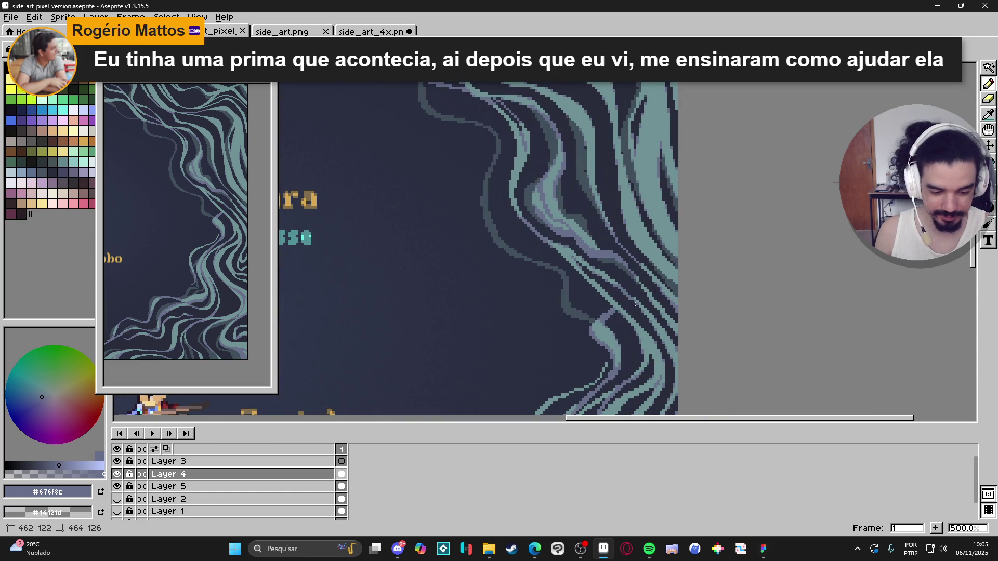
pyautogui.click(625, 292)
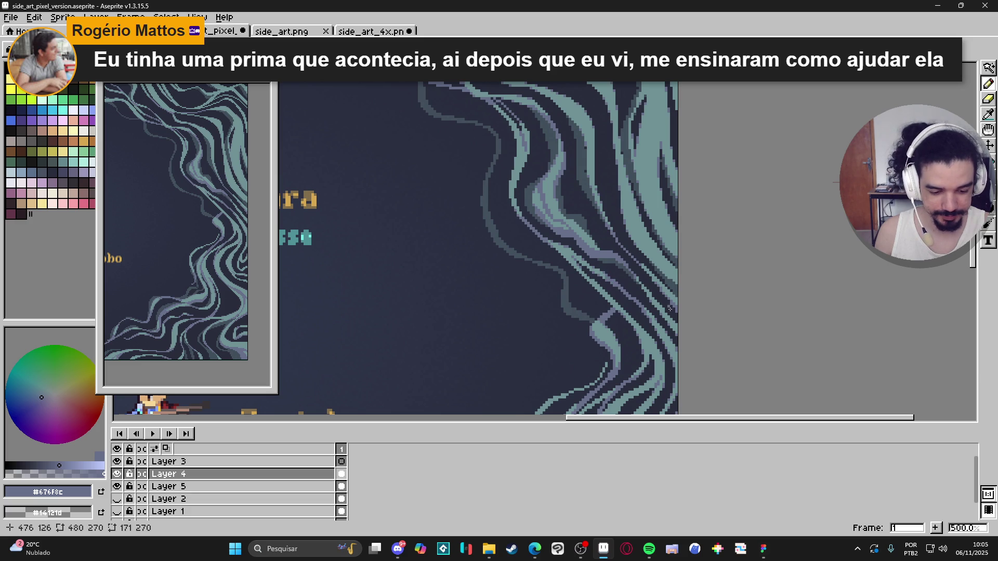
pyautogui.moveTo(653, 315)
pyautogui.mouseDown()
pyautogui.moveTo(668, 316)
pyautogui.moveTo(648, 297)
pyautogui.moveTo(658, 303)
pyautogui.mouseUp()
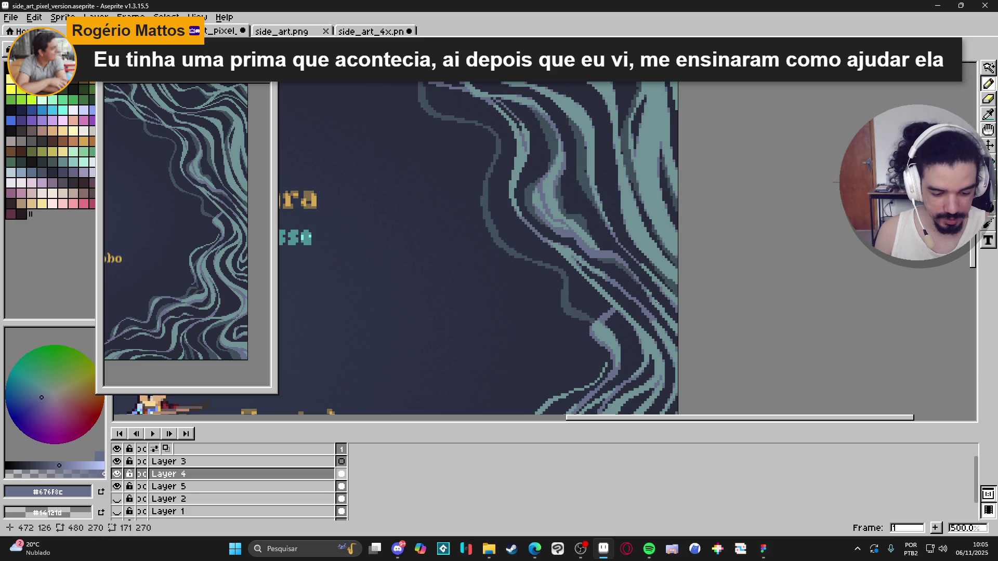
pyautogui.moveTo(632, 264); pyautogui.dragTo(616, 256)
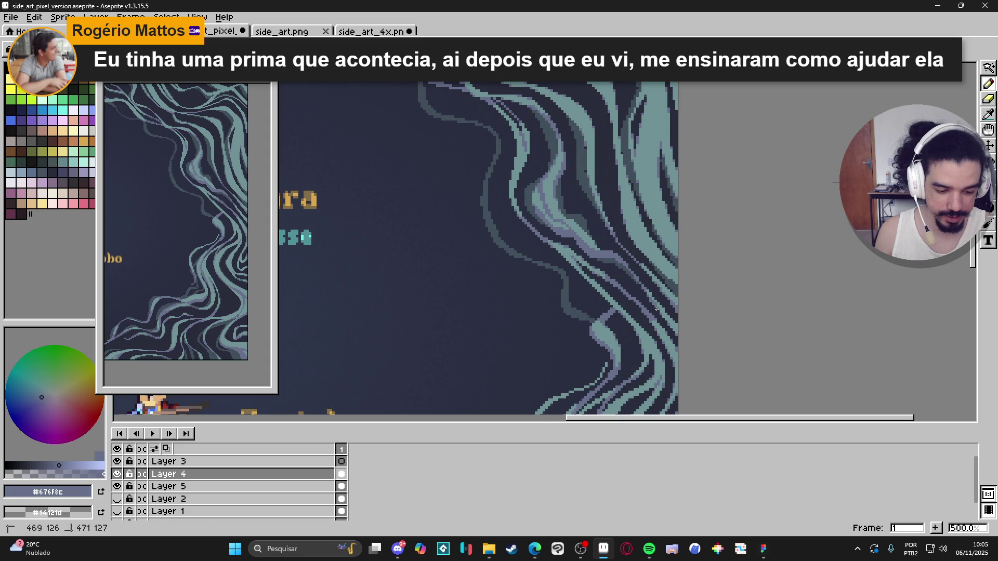
pyautogui.scroll(1, 679, 305)
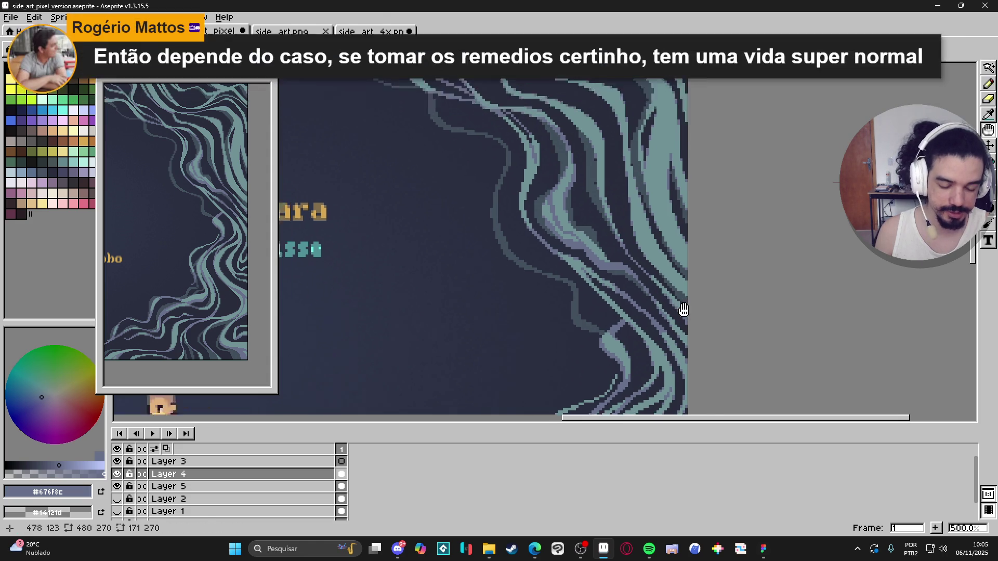
pyautogui.moveTo(660, 253); pyautogui.dragTo(660, 261)
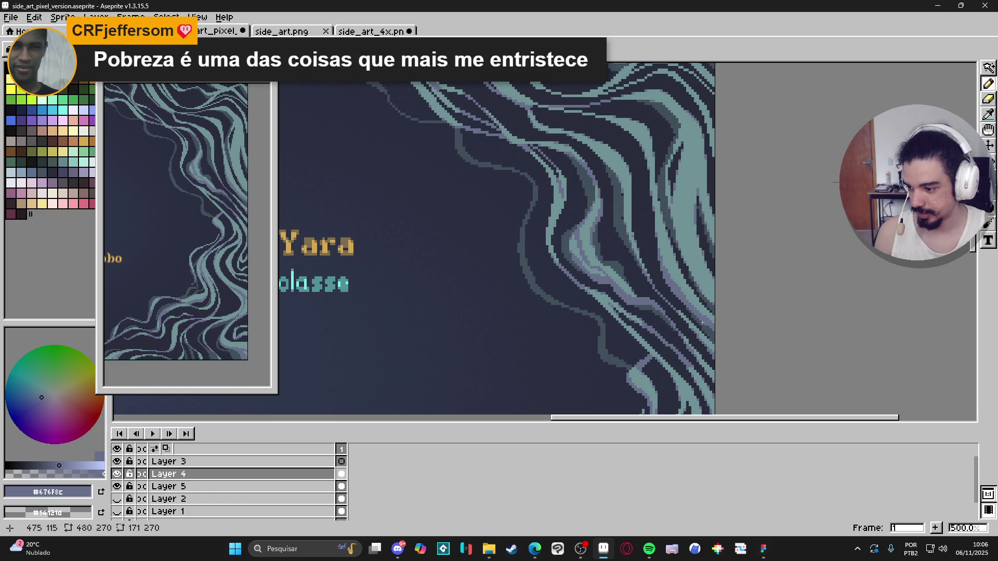
# - Resample teal #709295, then grey-lavender #676F8C, and undo a stray straight-line stroke
pyautogui.keyDown('alt'); pyautogui.click(680, 289); pyautogui.keyUp('alt')
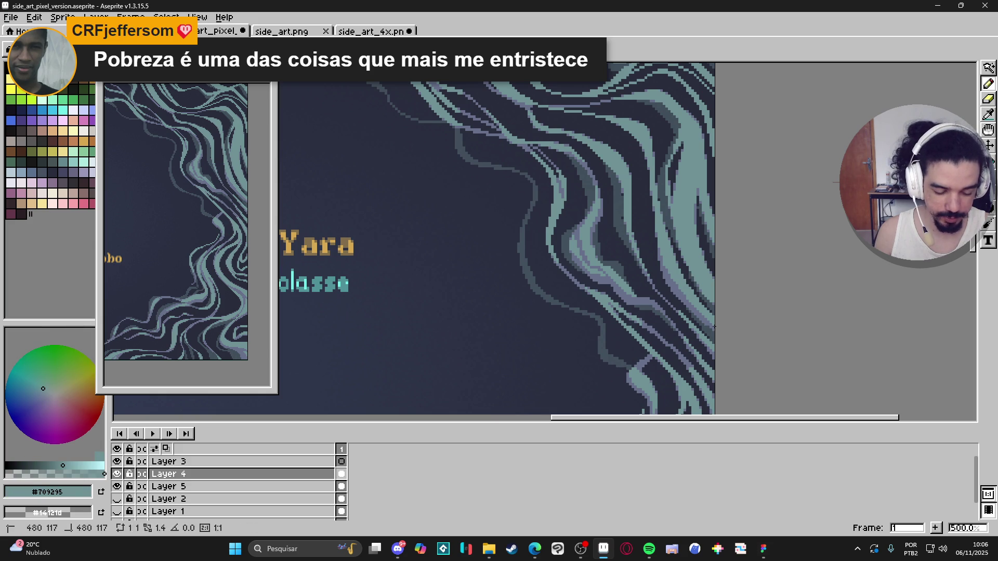
pyautogui.keyDown('alt'); pyautogui.click(684, 297); pyautogui.keyUp('alt')
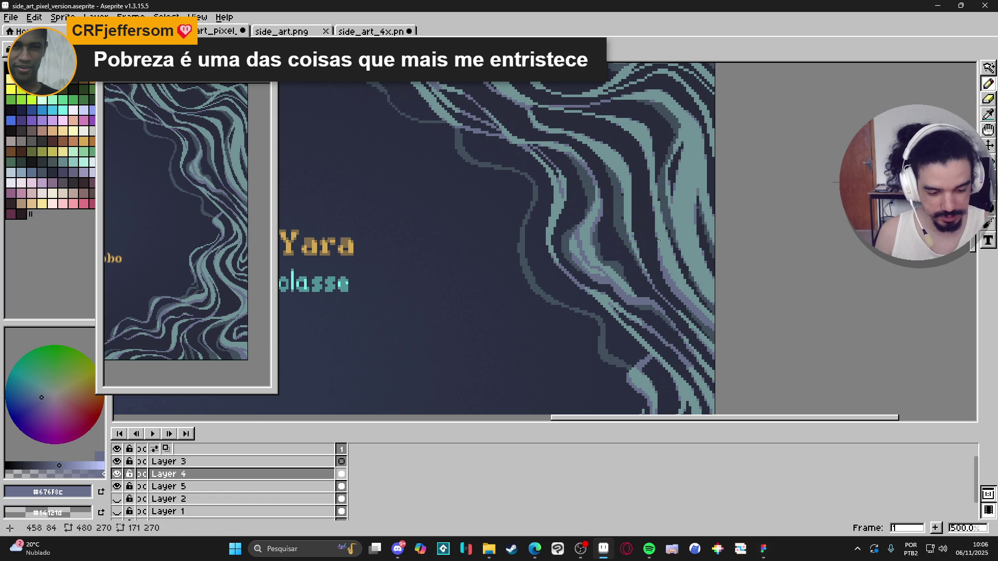
pyautogui.press('b')
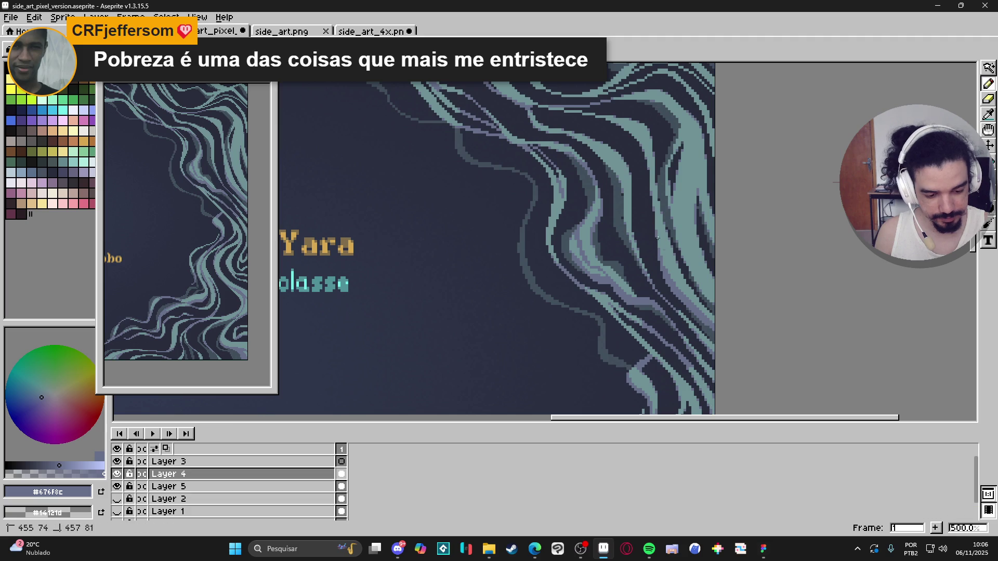
pyautogui.press('b')
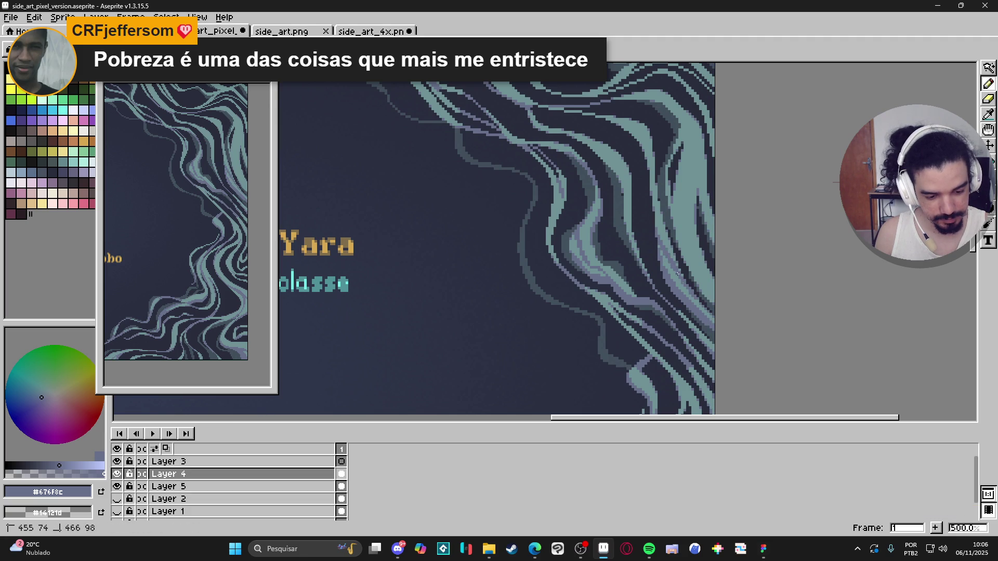
pyautogui.hotkey('ctrl', 'z')
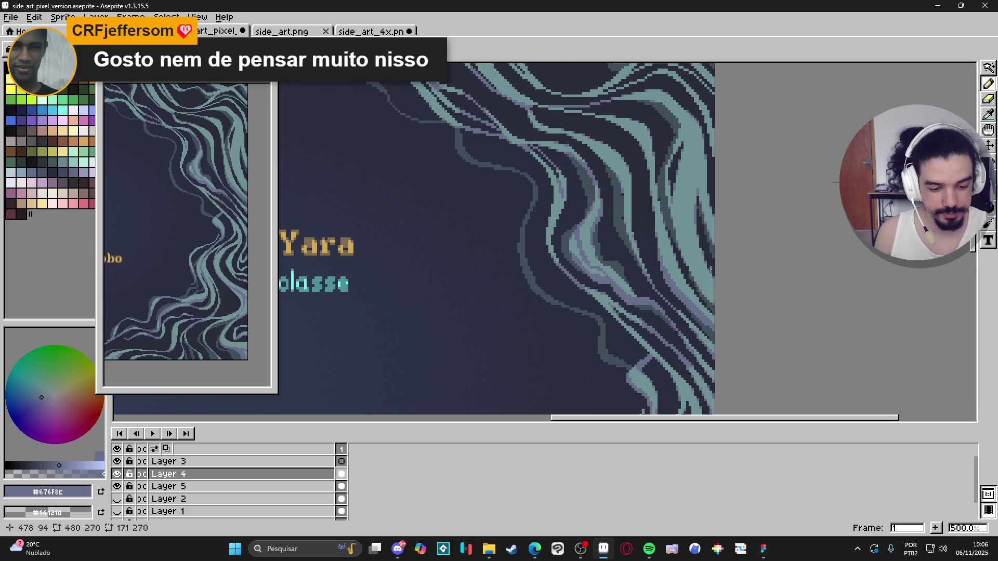
pyautogui.moveTo(718, 276); pyautogui.dragTo(721, 294)
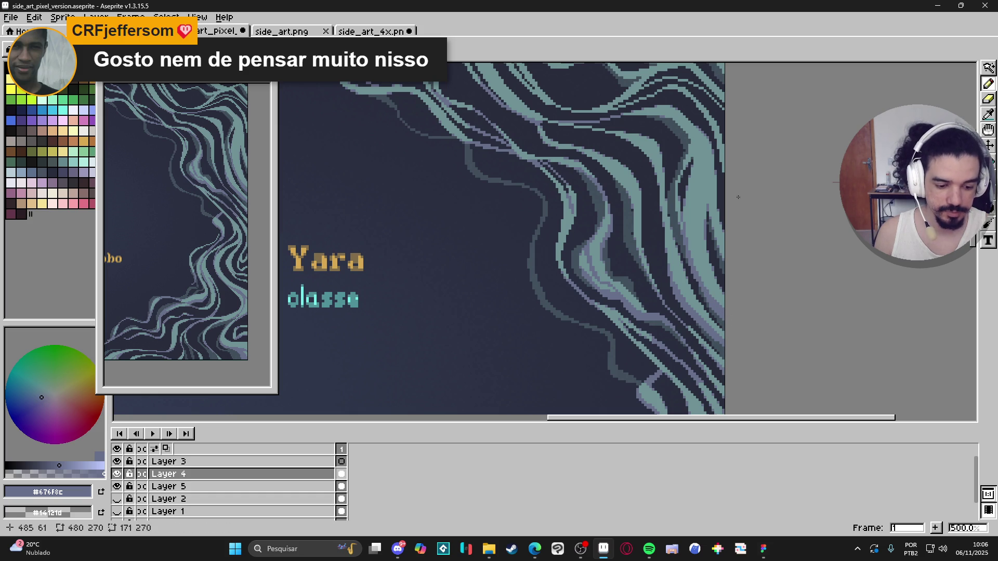
# - Draw a short grey-lavender stroke on the wave strands along the sprite's top edge above Yara
pyautogui.scroll(5, 754, 276)
pyautogui.hscroll(-3, 754, 275)
pyautogui.scroll(2, 777, 269)
pyautogui.hscroll(-1, 778, 268)
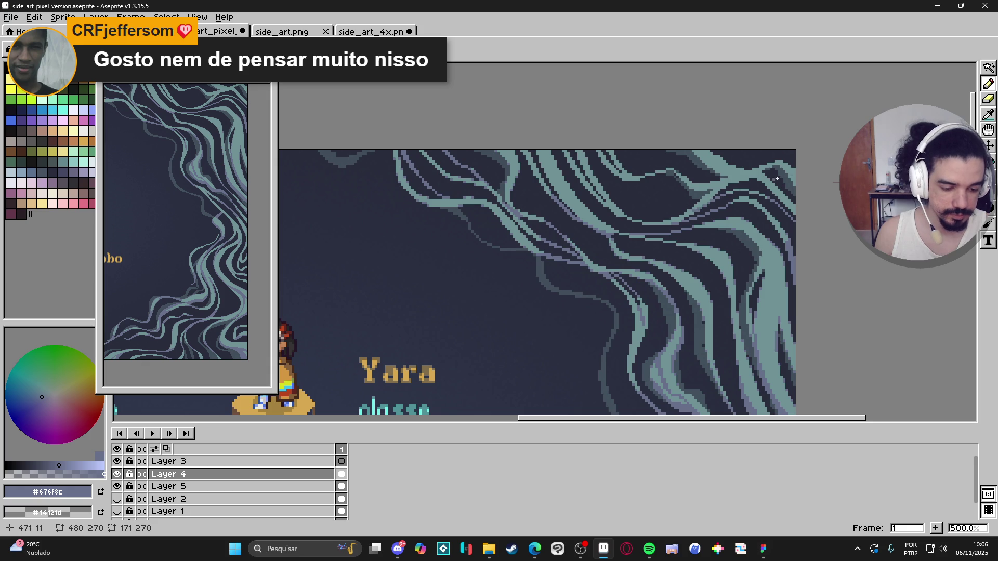
pyautogui.moveTo(697, 191)
pyautogui.mouseDown()
pyautogui.moveTo(720, 185)
pyautogui.moveTo(674, 168)
pyautogui.moveTo(634, 178)
pyautogui.mouseUp()
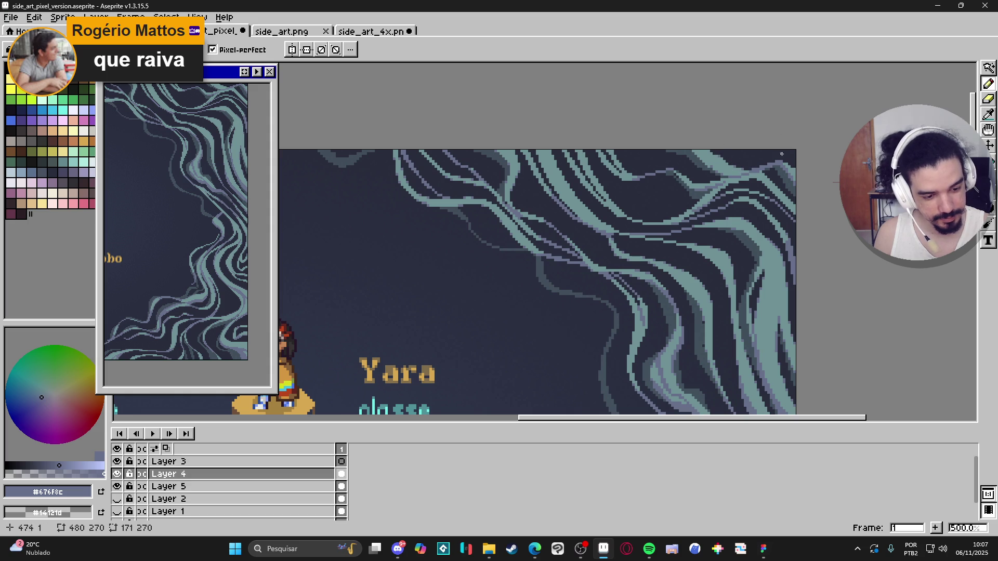
# - Work the upper strands, alternately sampling teal #709295 and grey-lavender #676f8c from the canvas
pyautogui.keyDown('alt'); pyautogui.click(712, 165); pyautogui.keyUp('alt')
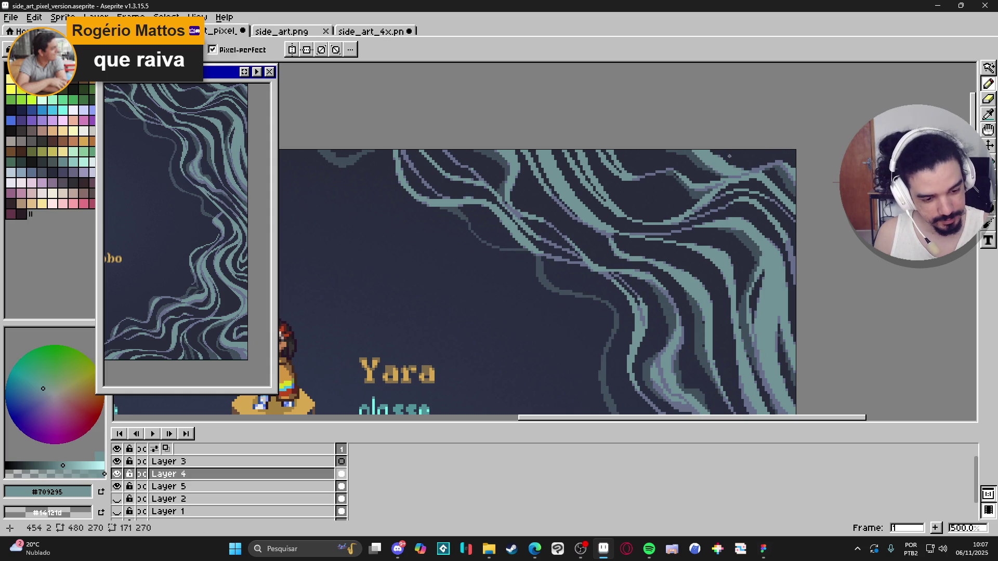
pyautogui.keyDown('alt'); pyautogui.click(715, 166); pyautogui.keyUp('alt')
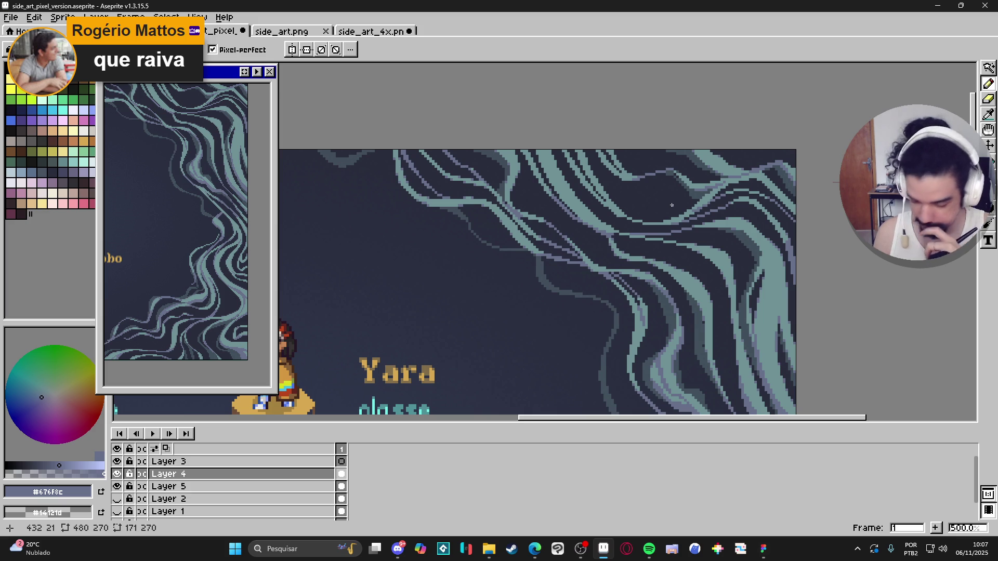
pyautogui.moveTo(810, 279); pyautogui.dragTo(780, 170)
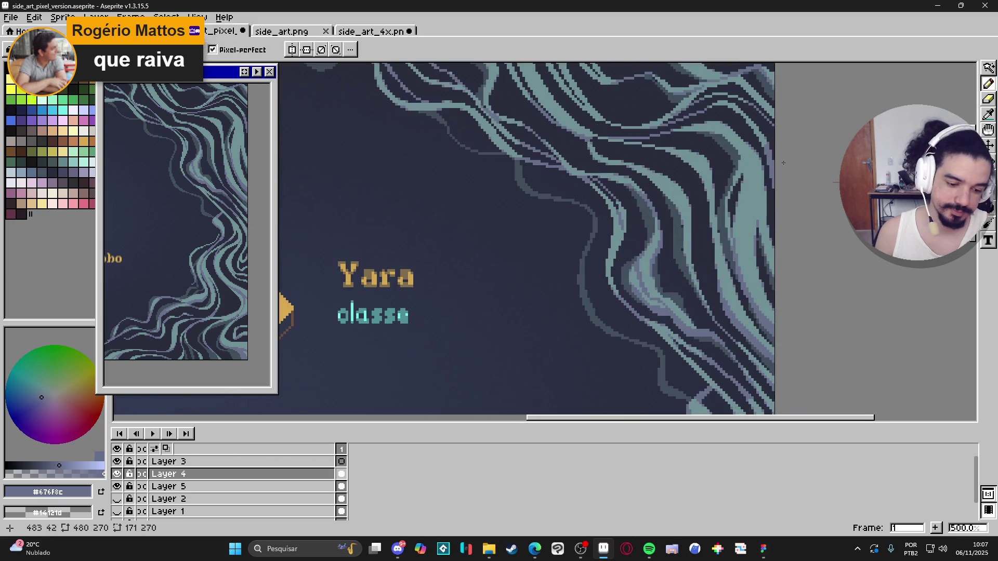
pyautogui.moveTo(809, 270); pyautogui.dragTo(781, 166)
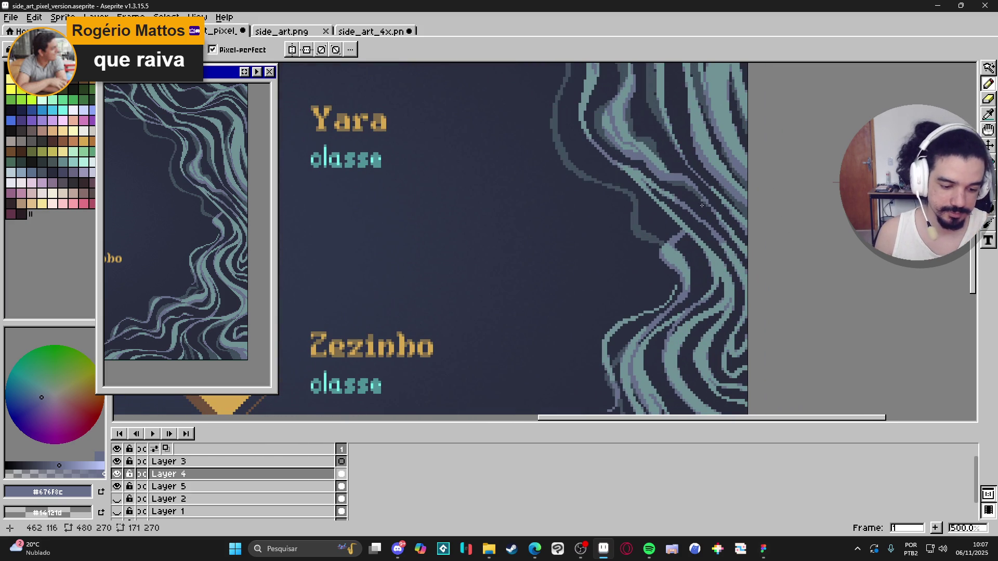
pyautogui.keyDown('alt'); pyautogui.click(730, 291); pyautogui.keyUp('alt')
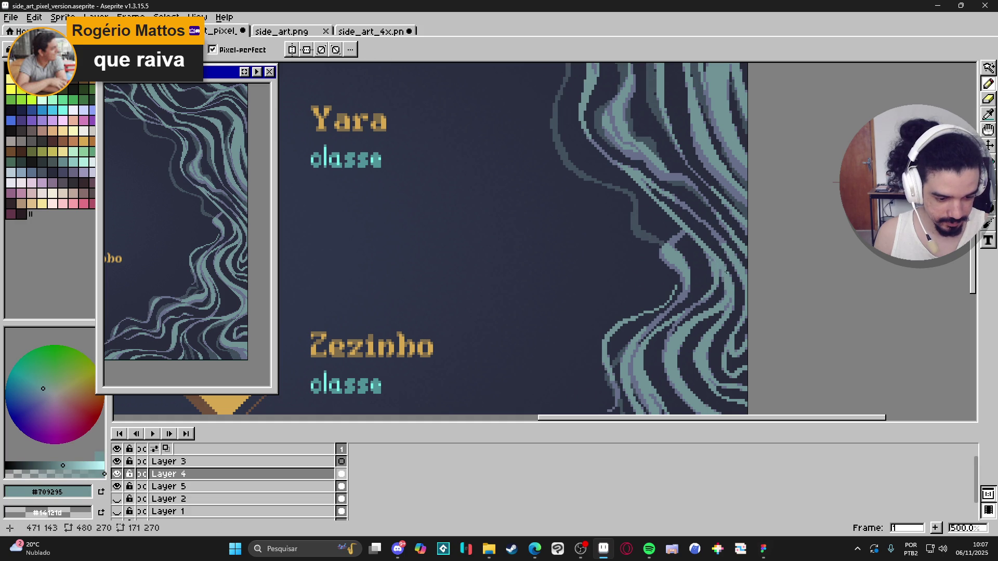
pyautogui.press('alt')
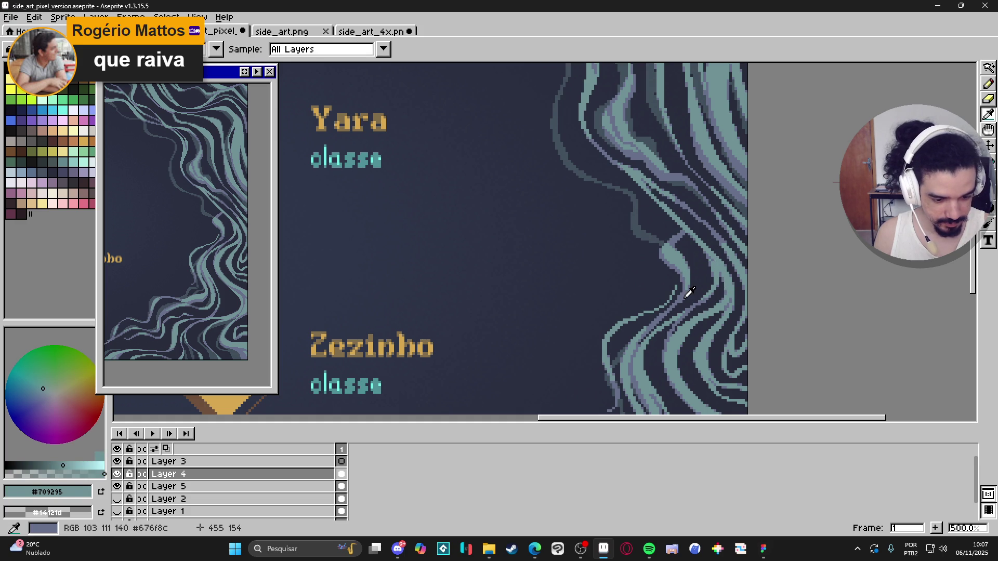
pyautogui.keyDown('alt'); pyautogui.click(687, 295); pyautogui.keyUp('alt')
# - Zoom out to 200% to review the four-card layout, then return to 500% above Yara
pyautogui.scroll(-2, 754, 265)
pyautogui.scroll(-3, 650, 197)
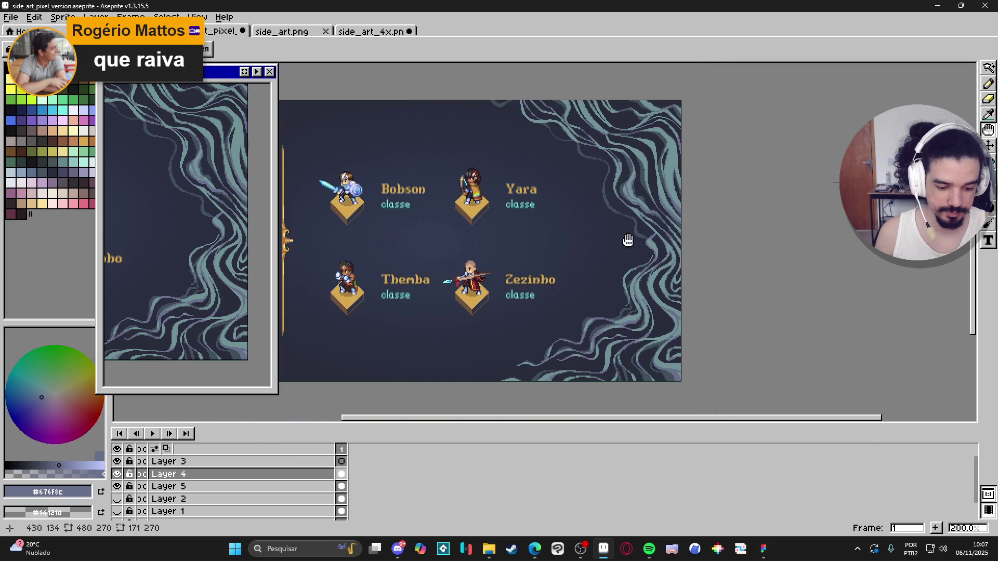
pyautogui.scroll(3, 628, 239)
pyautogui.moveTo(614, 171); pyautogui.dragTo(624, 230)
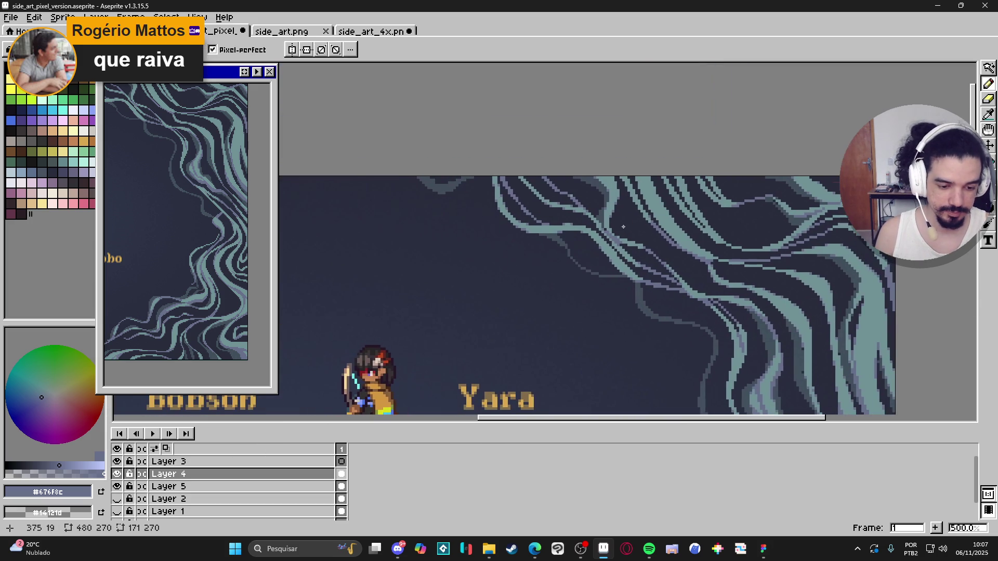
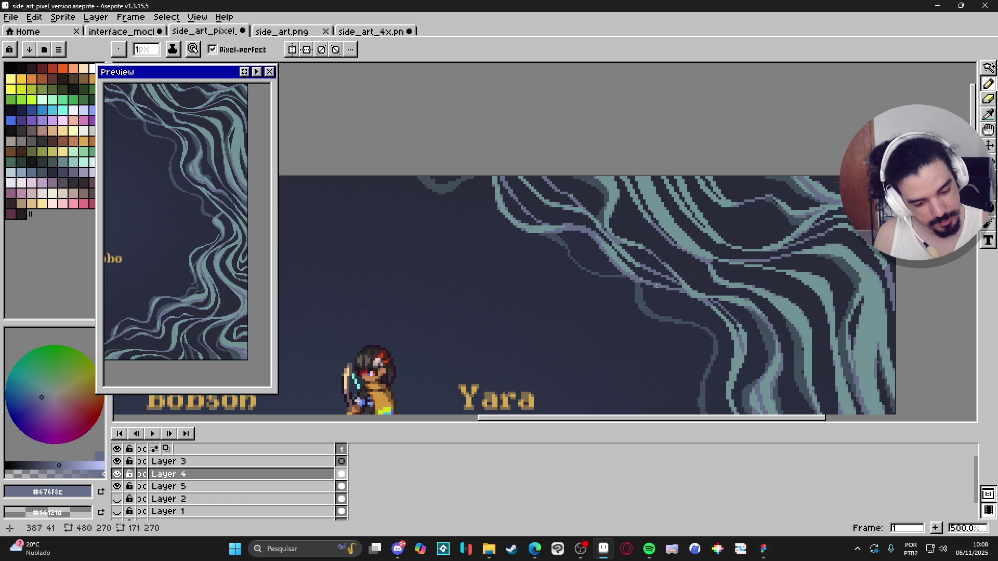
# - Draw a purple-grey line down a tendril edge, then add a small teal touch-up
pyautogui.scroll(-2, 692, 310)
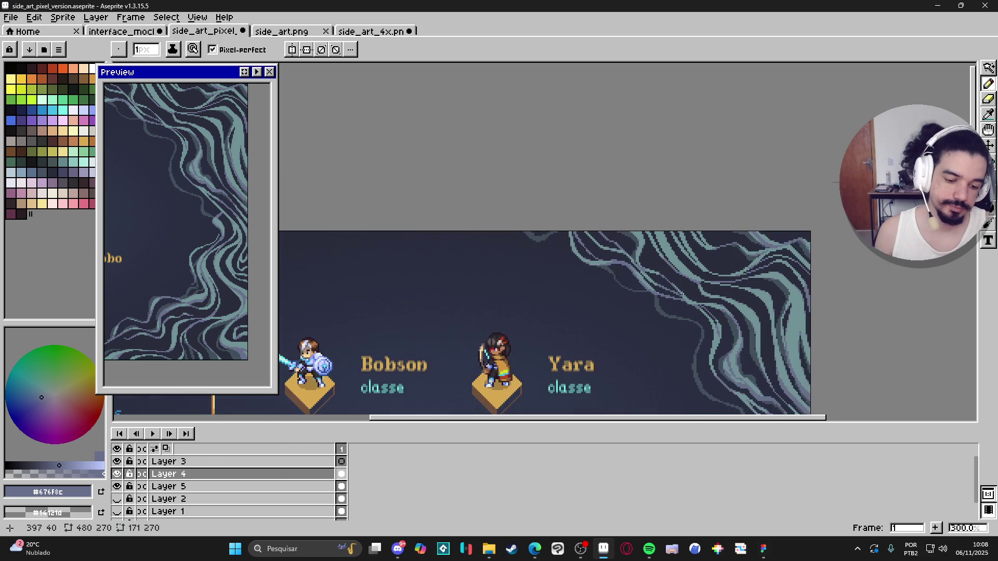
pyautogui.scroll(-1, 737, 301)
pyautogui.scroll(3, 737, 291)
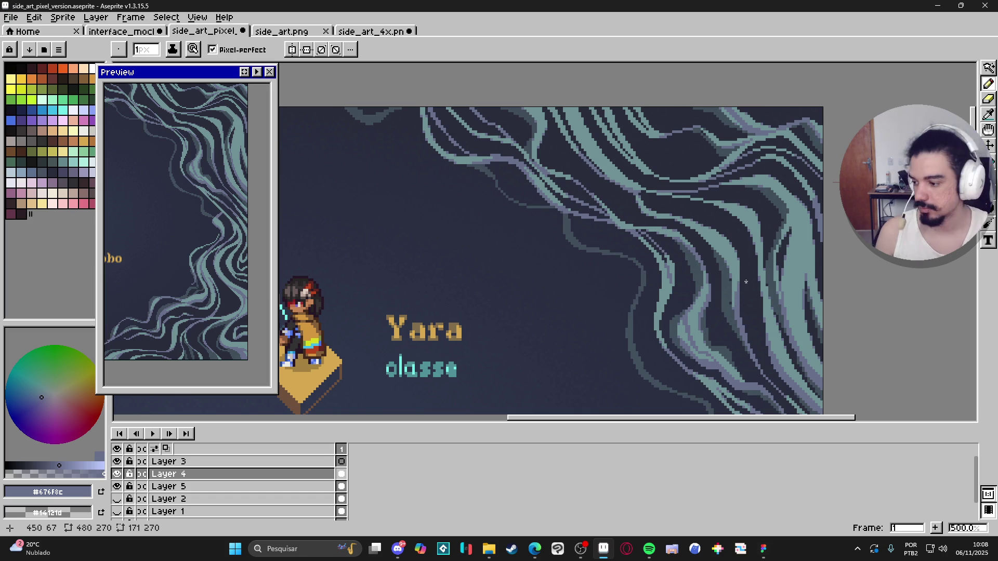
pyautogui.scroll(-2, 746, 281)
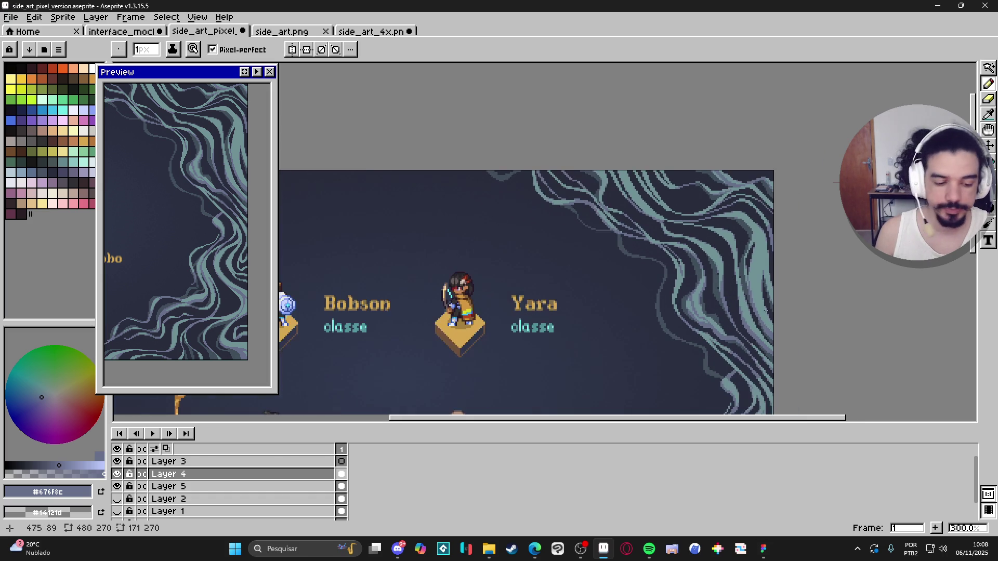
pyautogui.press('b')
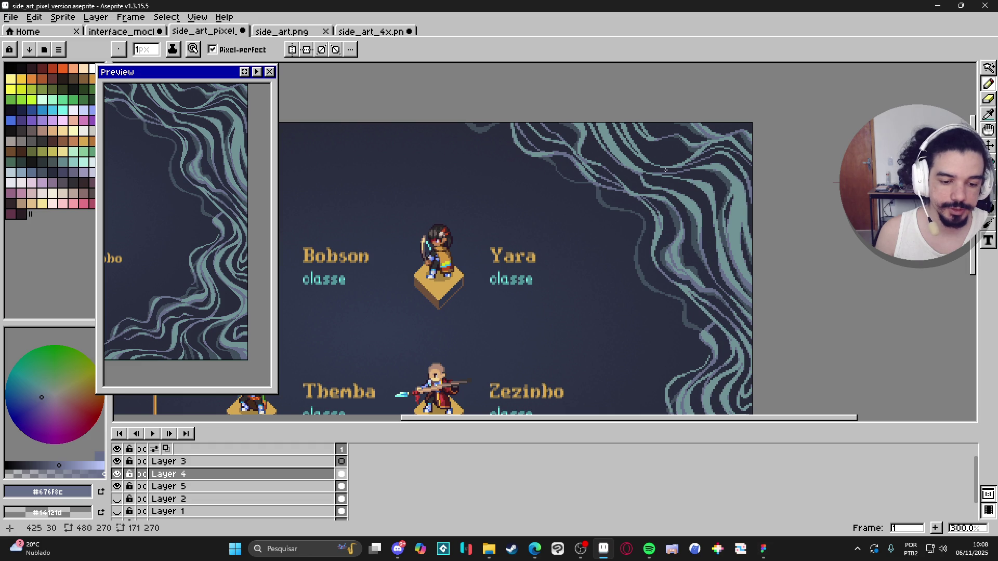
pyautogui.scroll(-1, 682, 170)
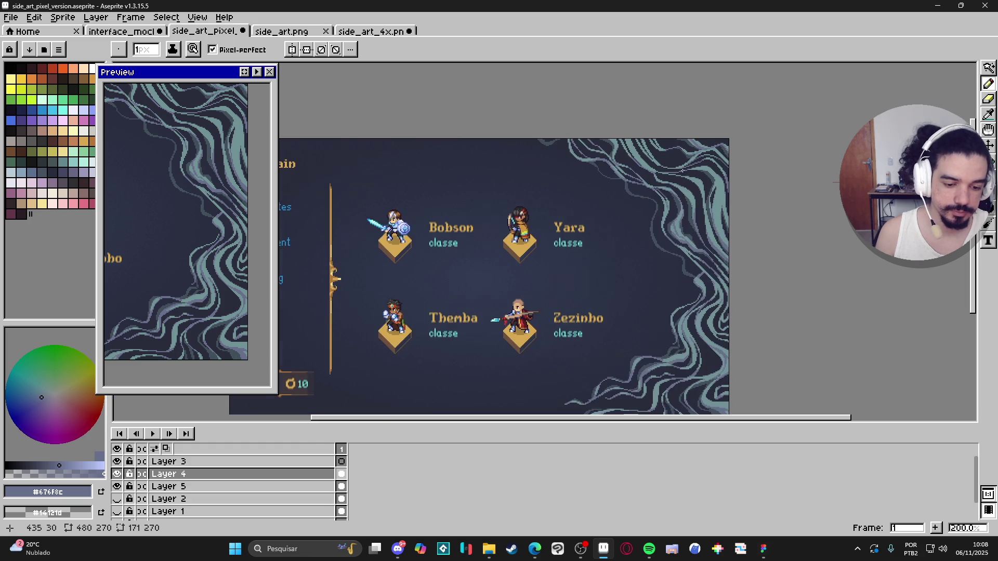
pyautogui.scroll(3, 696, 308)
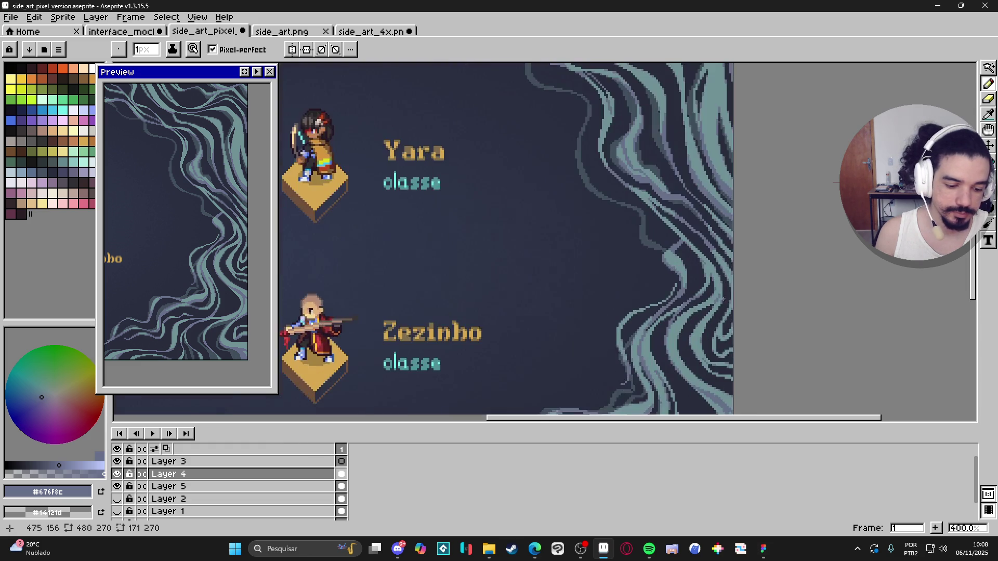
pyautogui.scroll(-2, 705, 264)
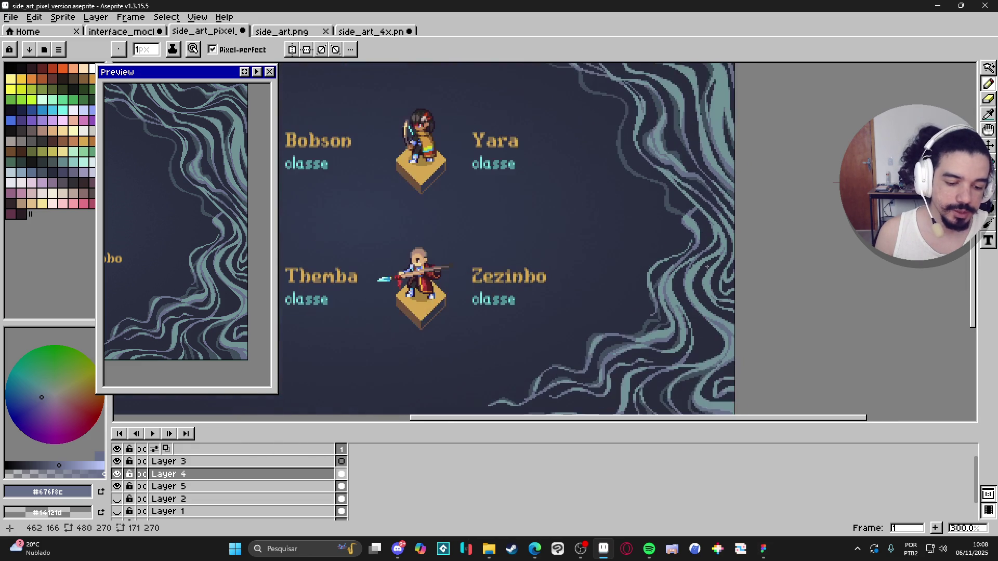
pyautogui.scroll(-1, 696, 268)
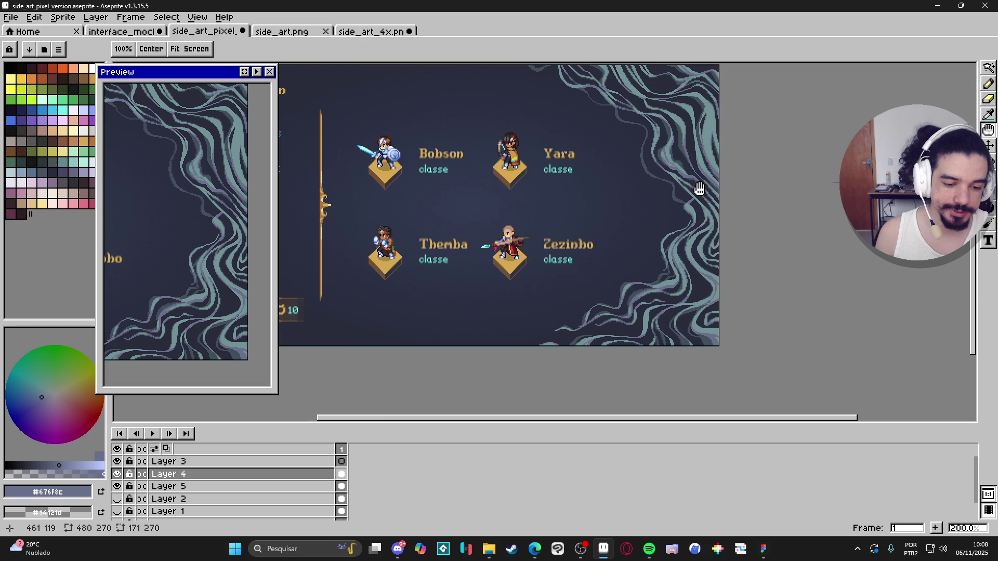
pyautogui.scroll(2, 697, 221)
pyautogui.scroll(4, 711, 170)
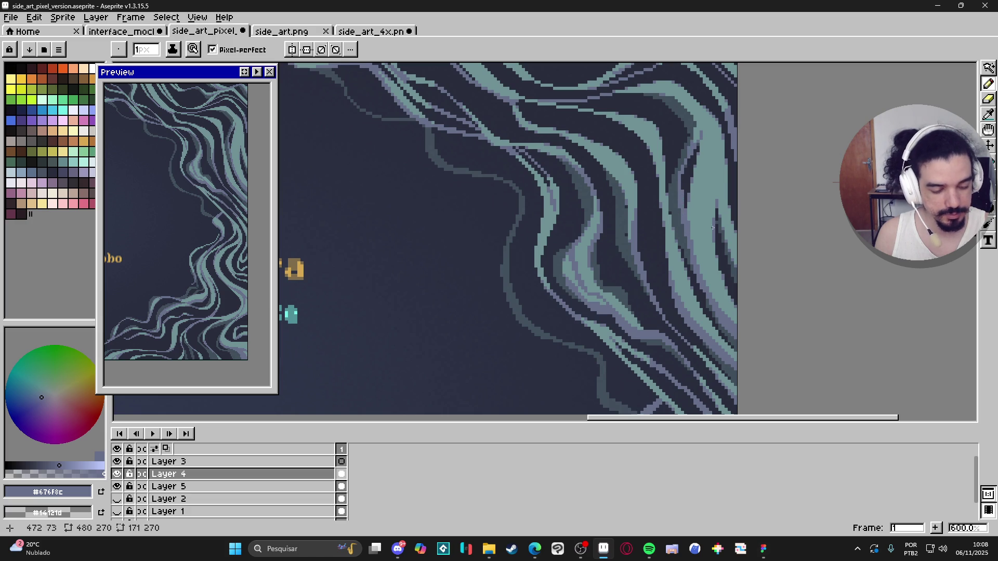
pyautogui.keyDown('alt'); pyautogui.click(708, 208); pyautogui.keyUp('alt')
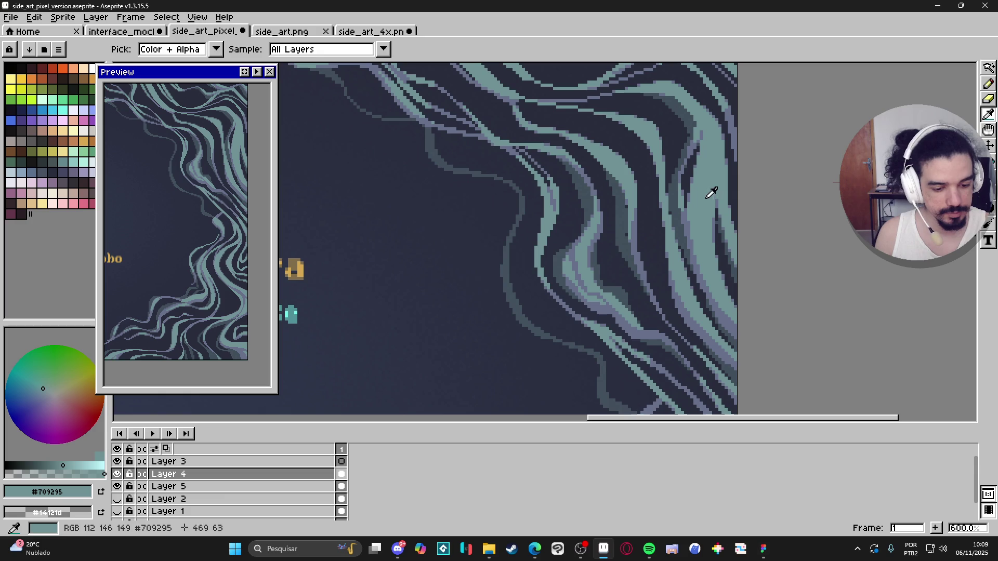
pyautogui.keyDown('alt'); pyautogui.click(728, 322); pyautogui.keyUp('alt')
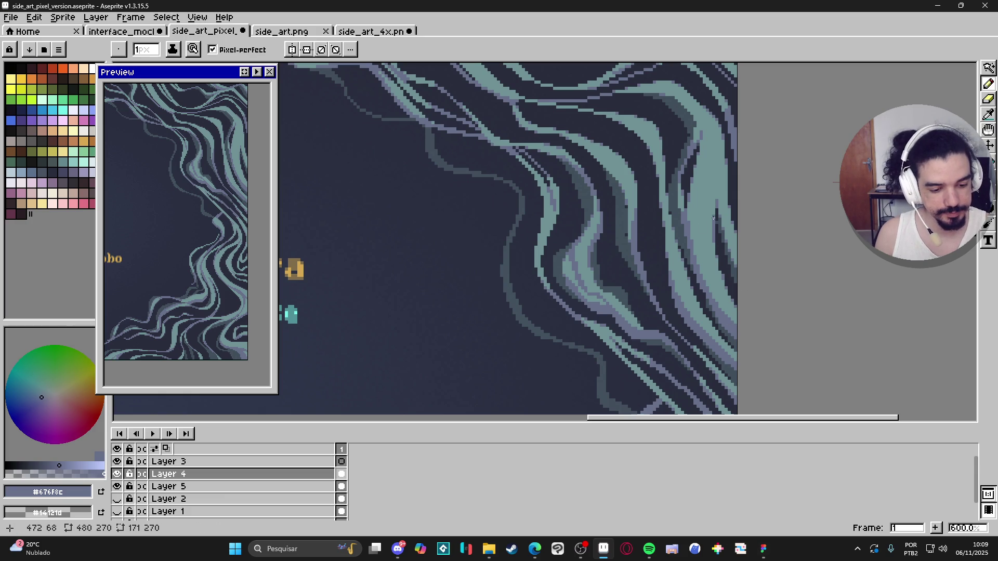
pyautogui.moveTo(714, 208); pyautogui.dragTo(720, 296)
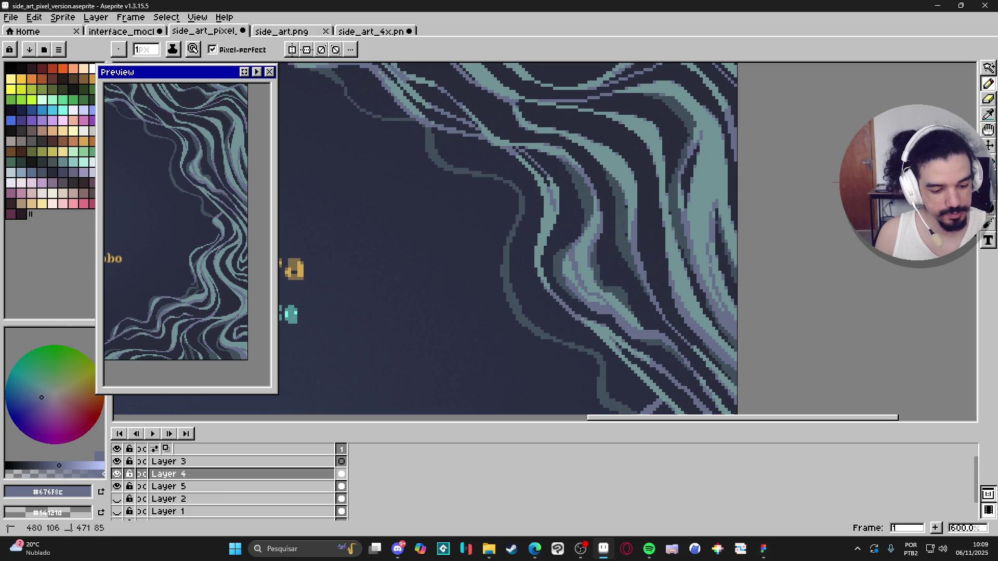
pyautogui.keyDown('alt'); pyautogui.click(714, 219); pyautogui.keyUp('alt')
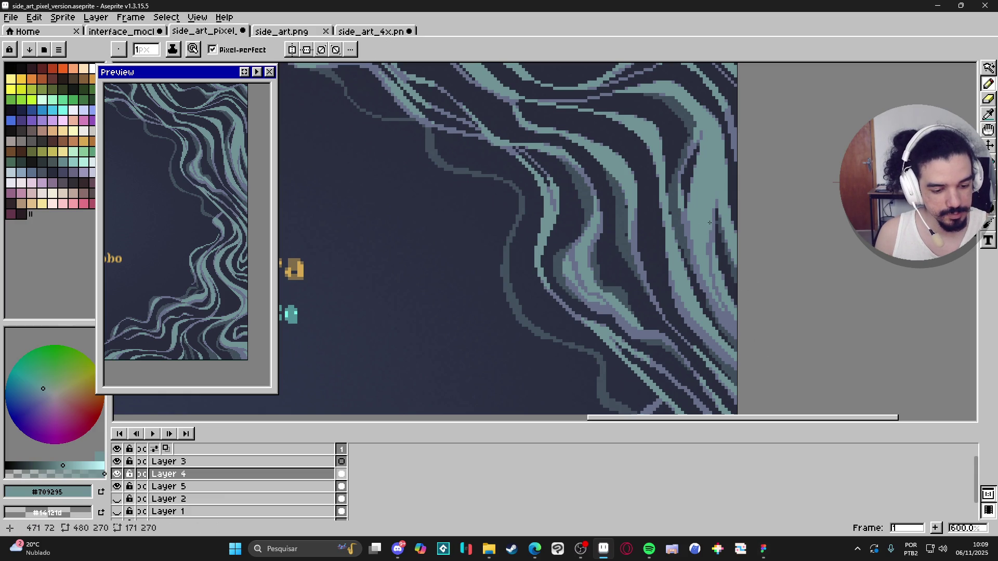
pyautogui.moveTo(707, 241); pyautogui.dragTo(710, 257)
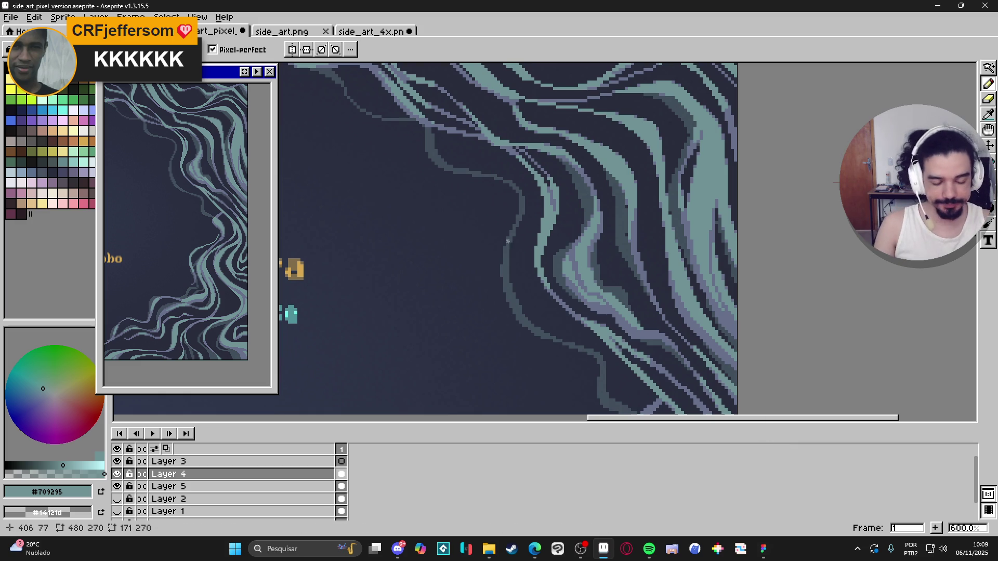
# - Sample the purple-grey shade and repaint a long strip of the upper teal tendril with it
pyautogui.scroll(-1, 620, 249)
pyautogui.scroll(2, 641, 209)
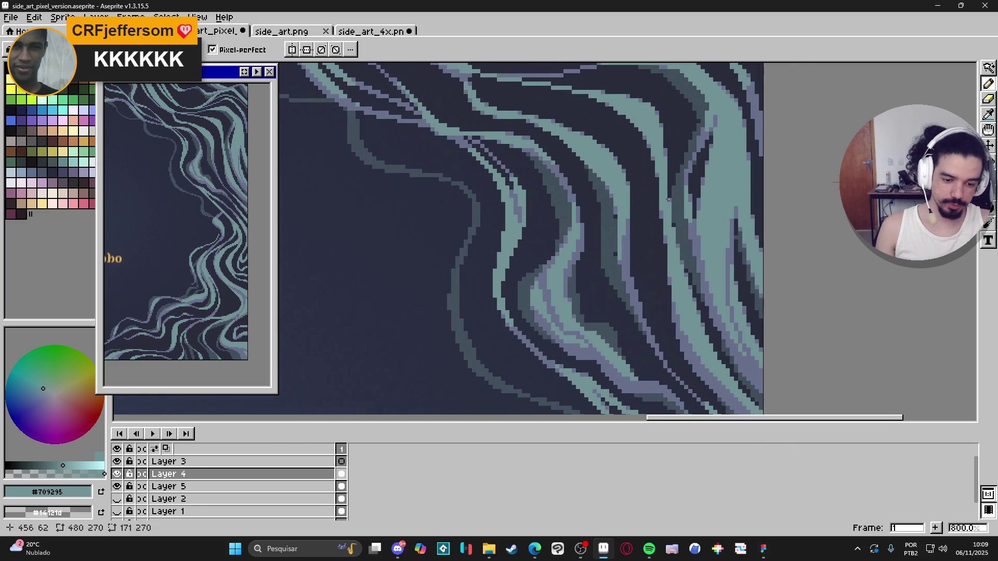
pyautogui.scroll(2, 648, 204)
pyautogui.scroll(-3, 658, 213)
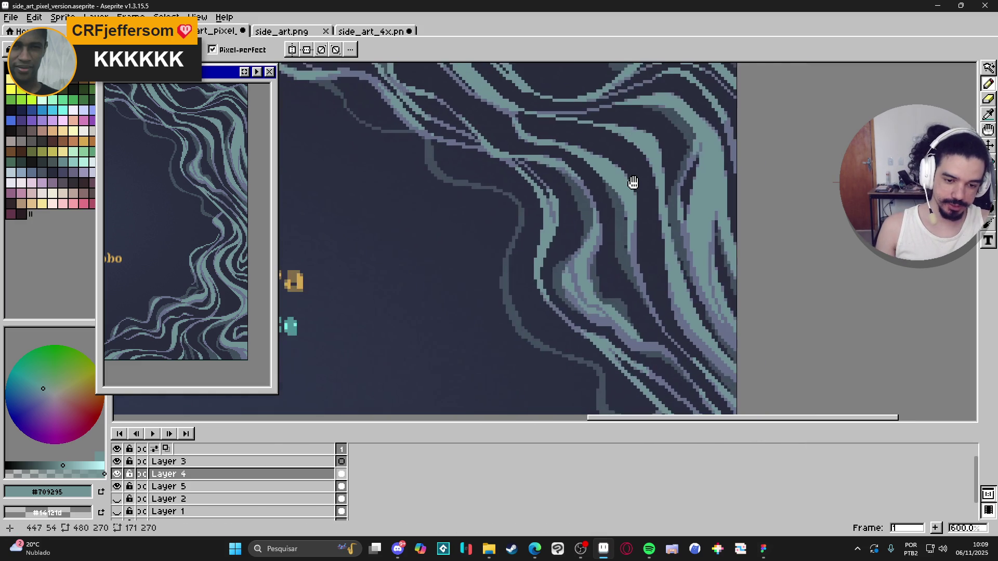
pyautogui.scroll(3, 653, 215)
pyautogui.scroll(2, 639, 188)
pyautogui.scroll(2, 617, 141)
pyautogui.press('alt')
pyautogui.keyDown('alt'); pyautogui.click(613, 147); pyautogui.keyUp('alt')
pyautogui.scroll(-3, 617, 141)
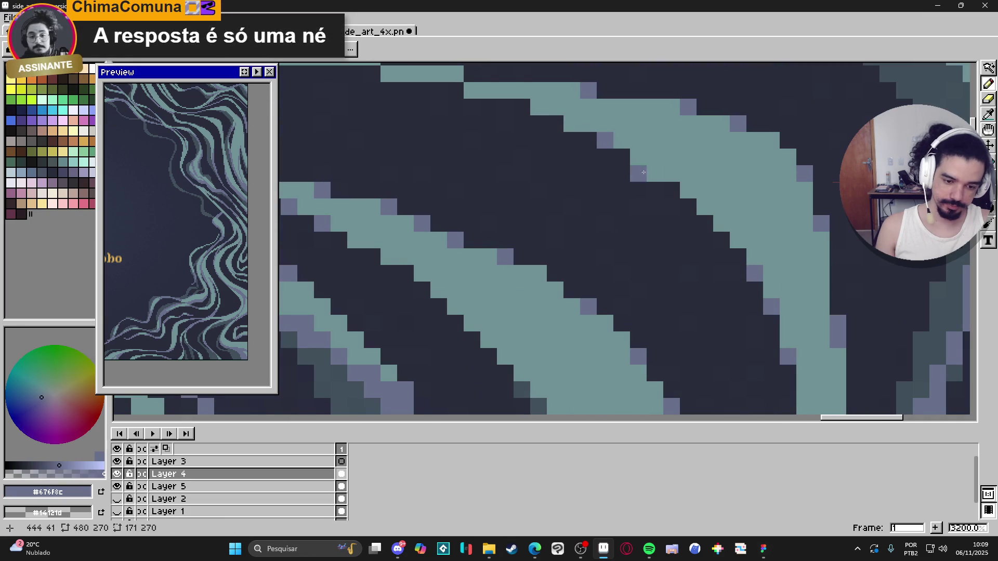
pyautogui.scroll(-4, 650, 183)
pyautogui.scroll(2, 650, 183)
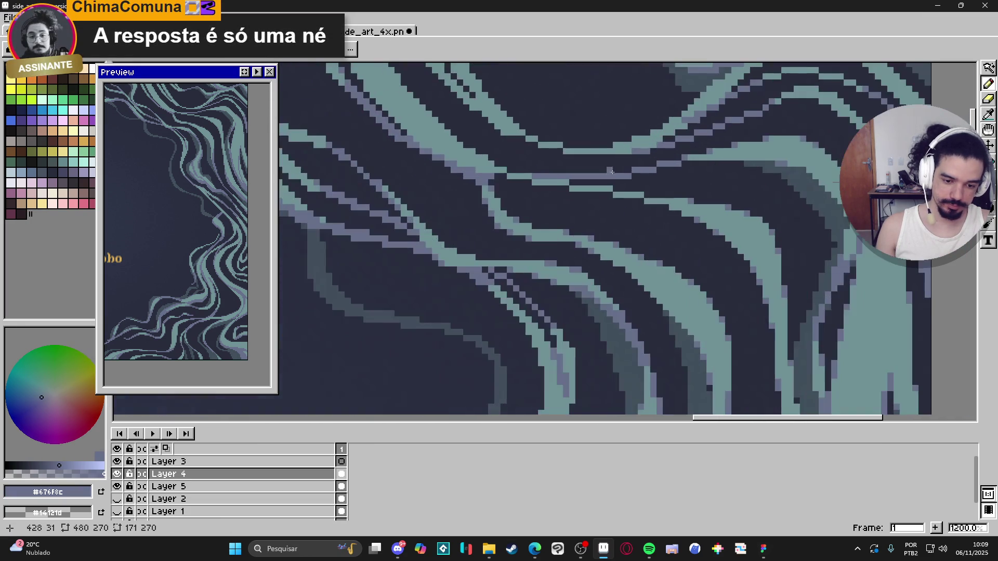
pyautogui.scroll(1, 632, 197)
pyautogui.moveTo(605, 188)
pyautogui.mouseDown()
pyautogui.moveTo(423, 166)
pyautogui.moveTo(444, 173)
pyautogui.mouseUp()
pyautogui.click(455, 163)
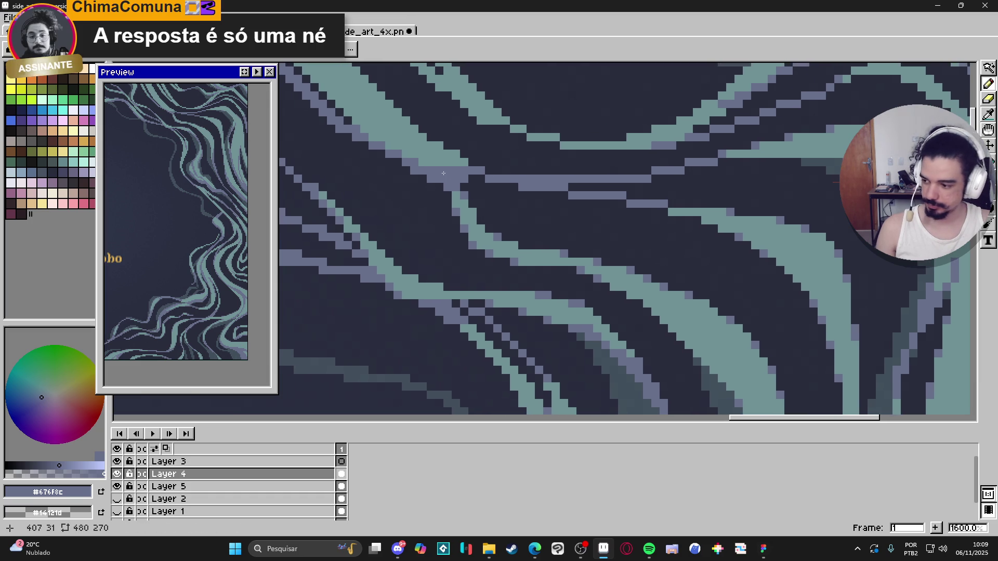
pyautogui.scroll(1, 440, 169)
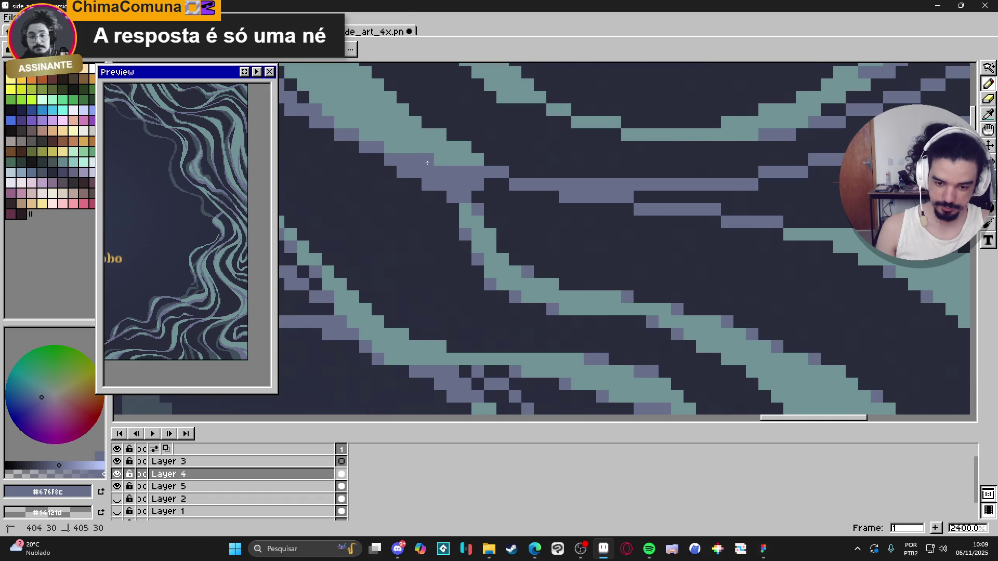
pyautogui.scroll(-8, 391, 152)
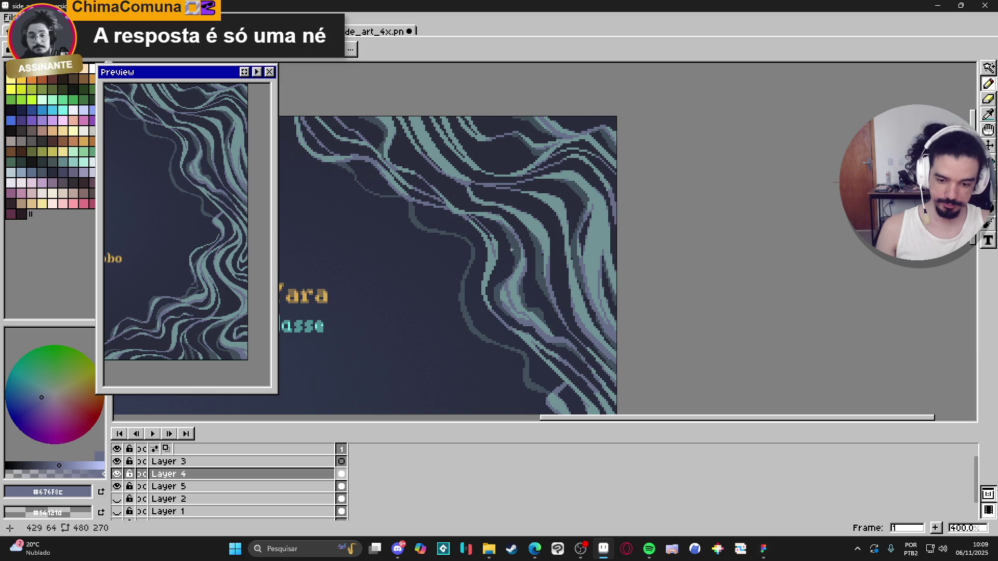
# - Magic-wand select the teal tendril strokes, then deselect with Ctrl+D
pyautogui.moveTo(524, 250); pyautogui.dragTo(569, 274)
pyautogui.press('w')
pyautogui.click(489, 191)
pyautogui.scroll(-2, 520, 208)
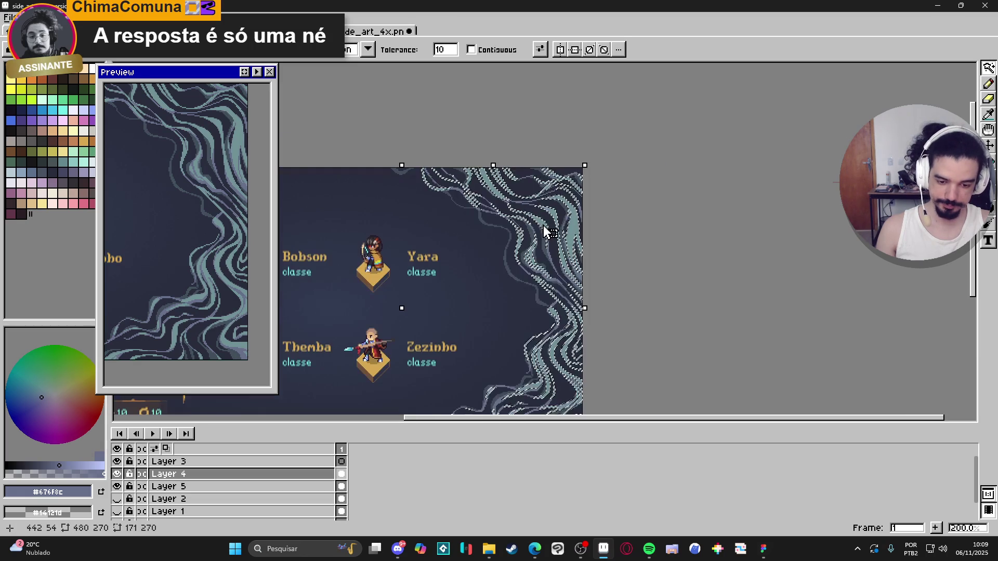
pyautogui.press('d')
# - Center the character screen in view and save the file
pyautogui.moveTo(566, 265); pyautogui.dragTo(596, 206)
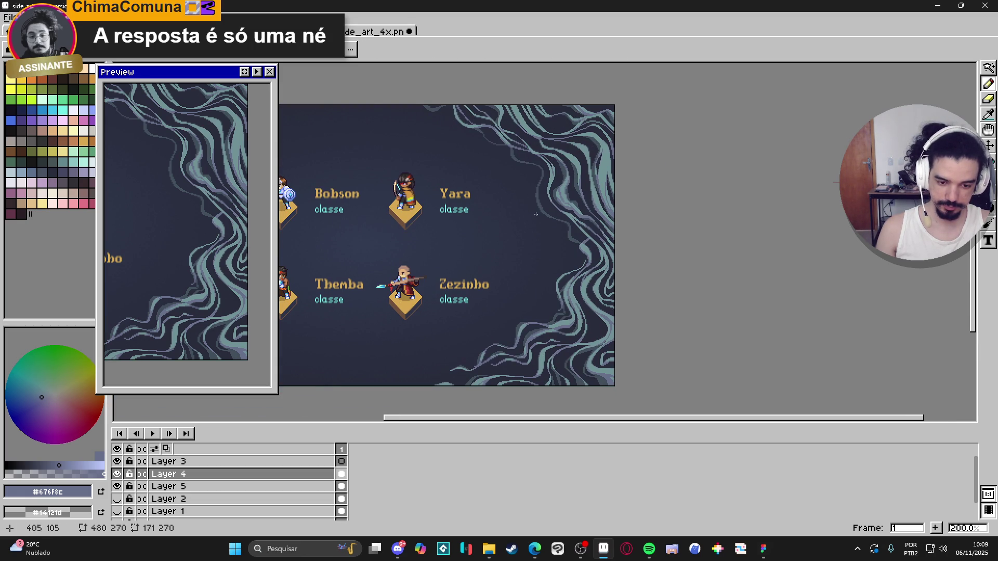
pyautogui.moveTo(477, 202)
pyautogui.mouseDown()
pyautogui.moveTo(534, 230)
pyautogui.moveTo(537, 216)
pyautogui.mouseUp()
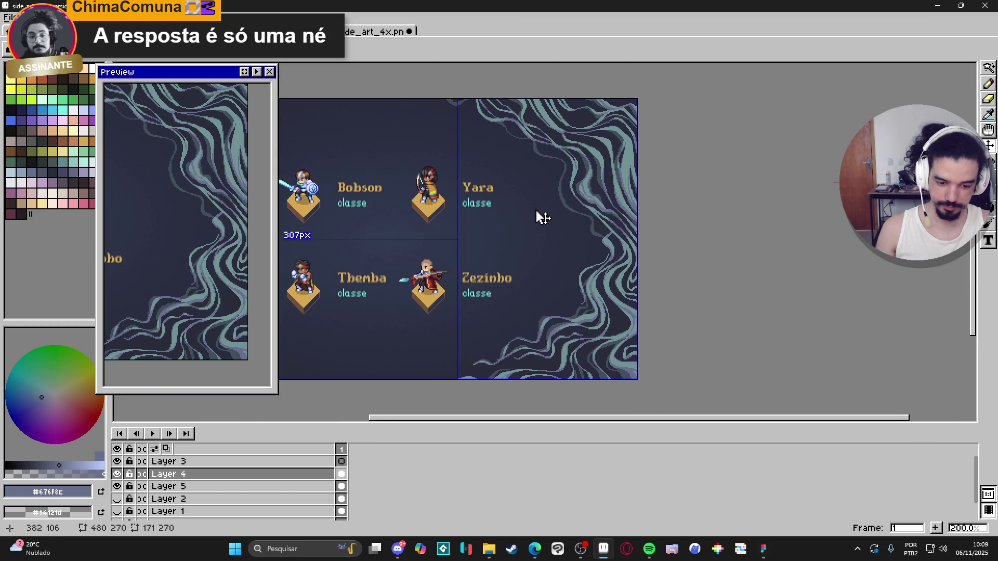
pyautogui.hotkey('ctrl', 's')
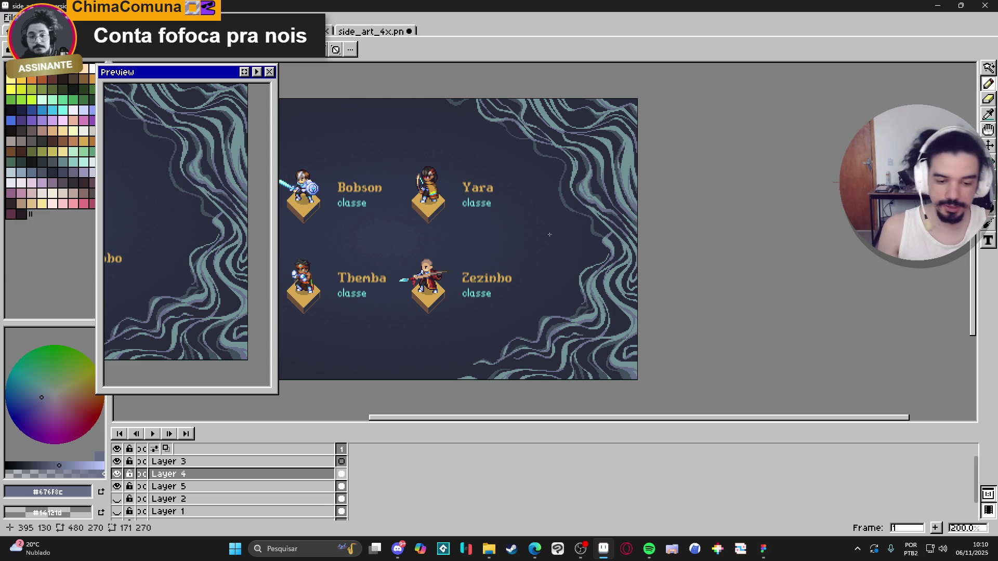
# - Add short strokes to the tendrils beside Yara and sample the teal and lavender shades
pyautogui.scroll(4, 593, 187)
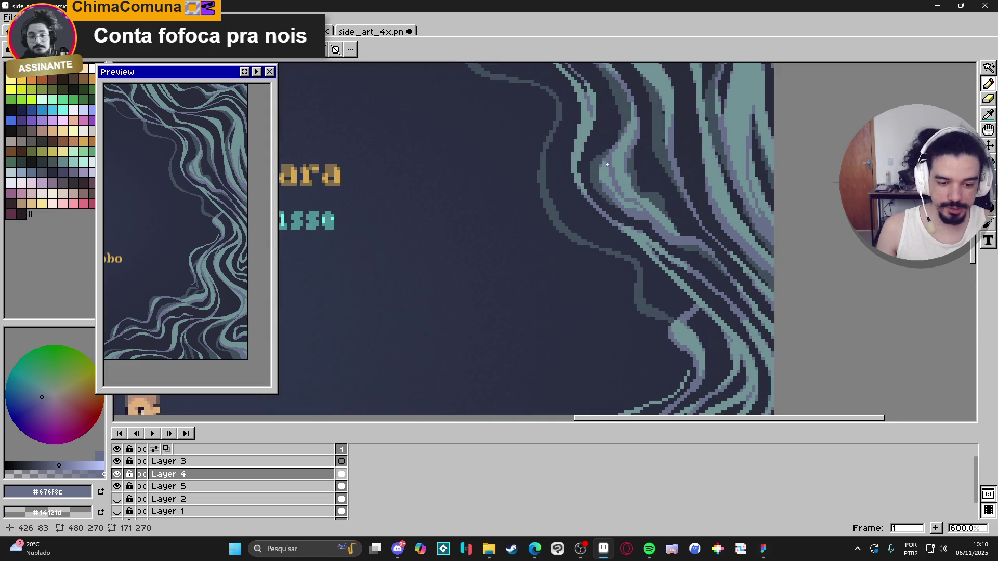
pyautogui.moveTo(591, 186); pyautogui.dragTo(583, 295)
pyautogui.scroll(1, 583, 295)
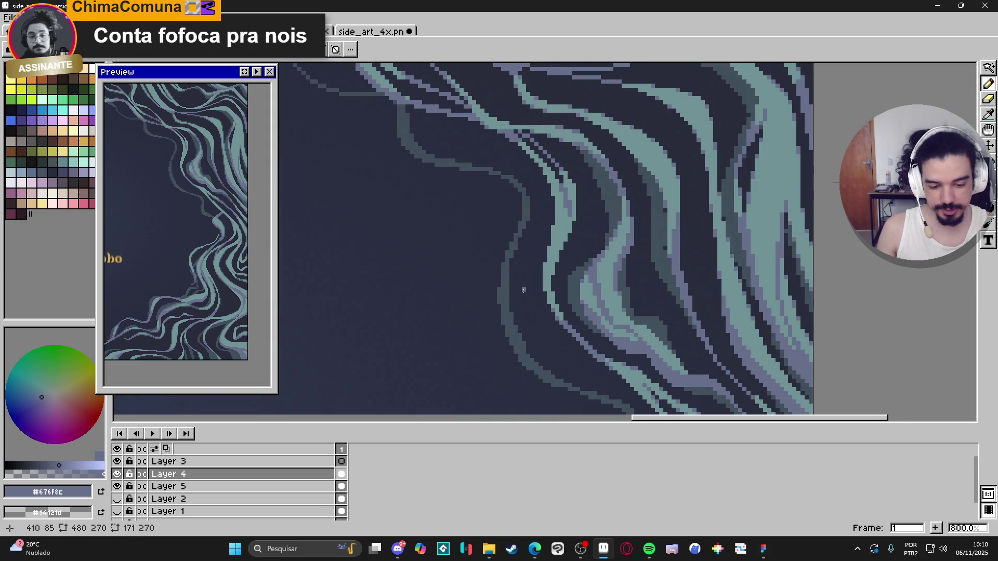
pyautogui.moveTo(598, 283); pyautogui.dragTo(598, 265)
pyautogui.moveTo(617, 233); pyautogui.dragTo(618, 237)
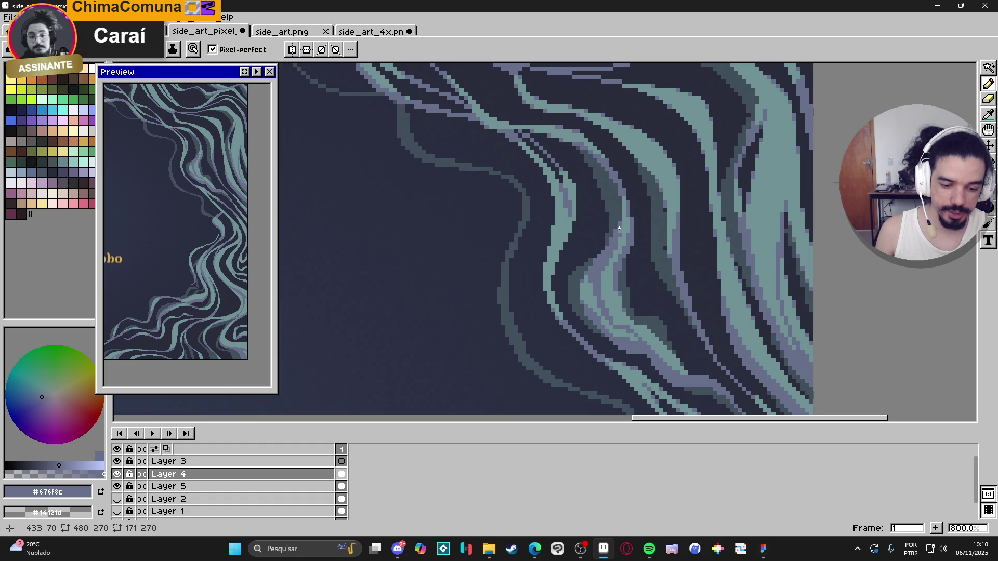
pyautogui.keyDown('alt'); pyautogui.click(590, 293); pyautogui.keyUp('alt')
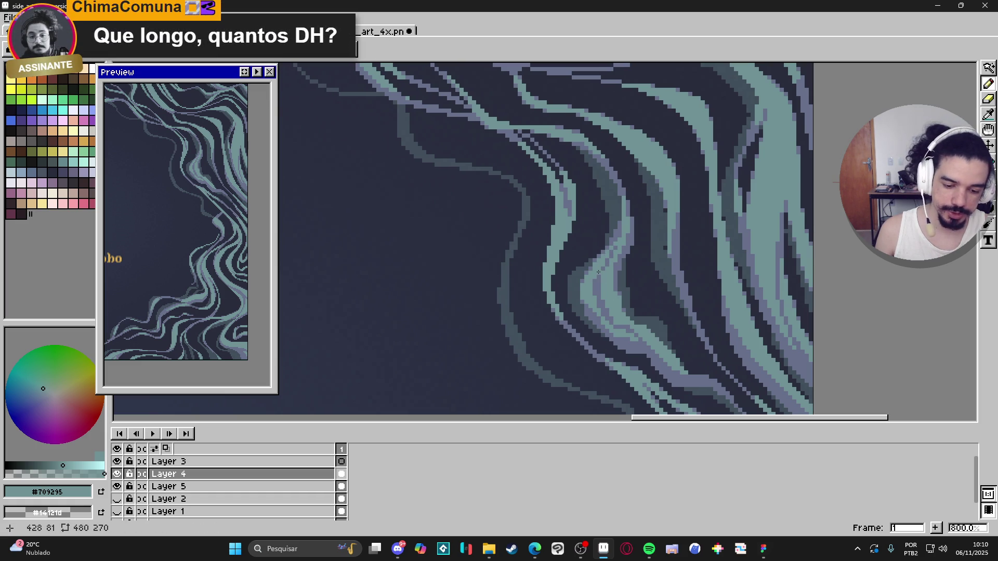
pyautogui.keyDown('alt'); pyautogui.click(619, 244); pyautogui.keyUp('alt')
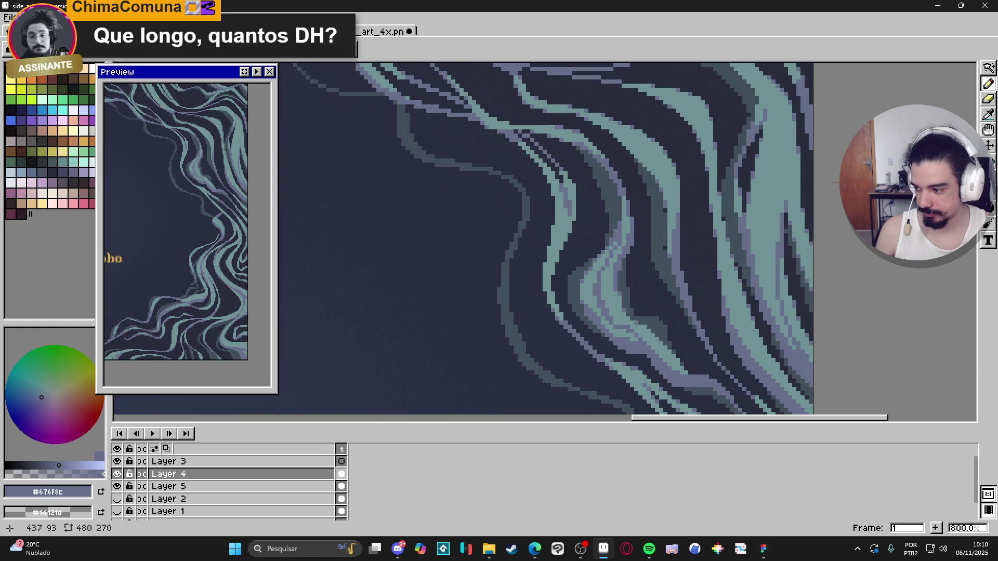
pyautogui.scroll(-2, 635, 323)
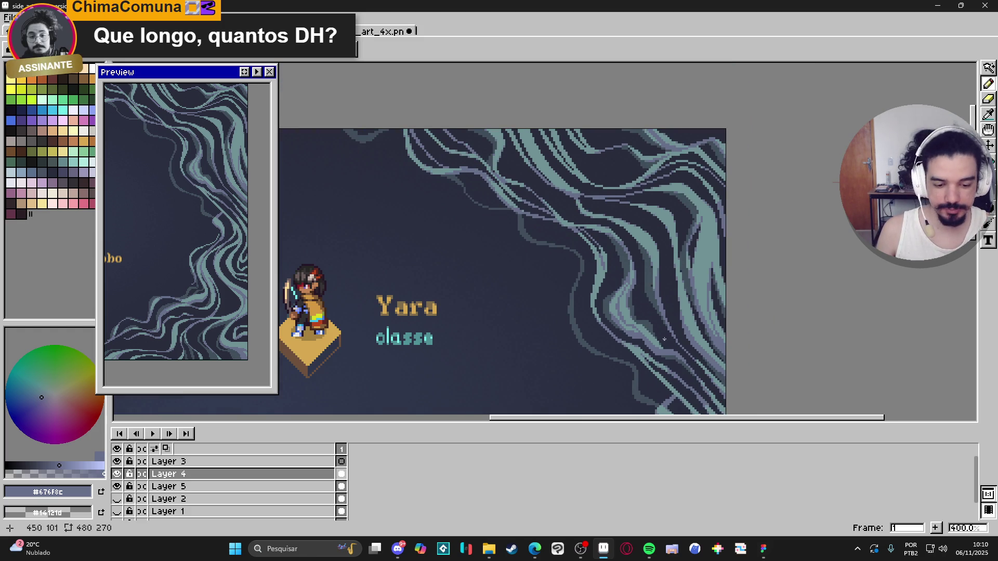
pyautogui.scroll(3, 624, 335)
pyautogui.scroll(-3, 581, 329)
pyautogui.scroll(3, 581, 329)
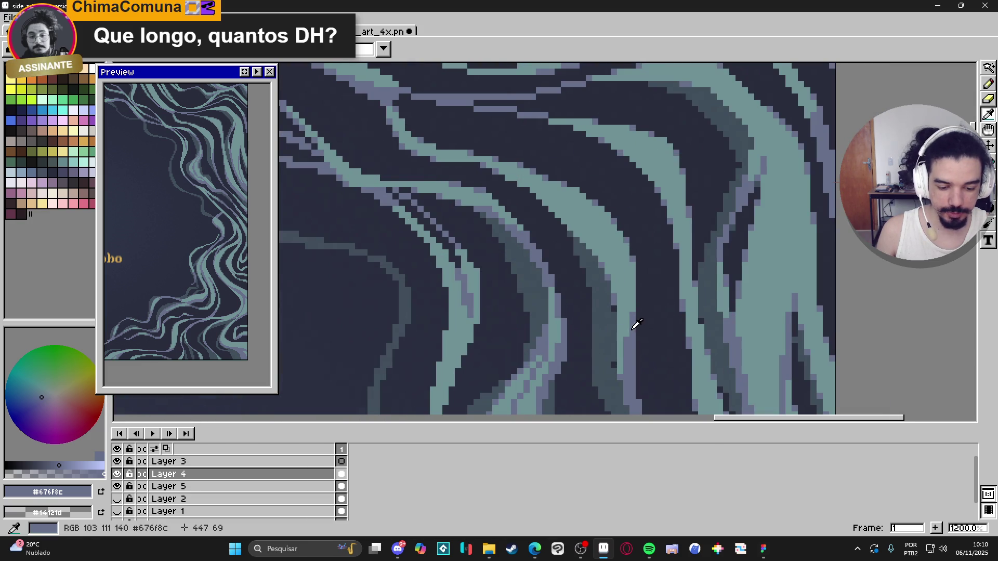
# - Draw purple-grey and lavender pixel lines up and along the teal tendril band
pyautogui.press('d')
pyautogui.moveTo(626, 336)
pyautogui.mouseDown()
pyautogui.moveTo(627, 295)
pyautogui.moveTo(606, 252)
pyautogui.moveTo(525, 183)
pyautogui.mouseUp()
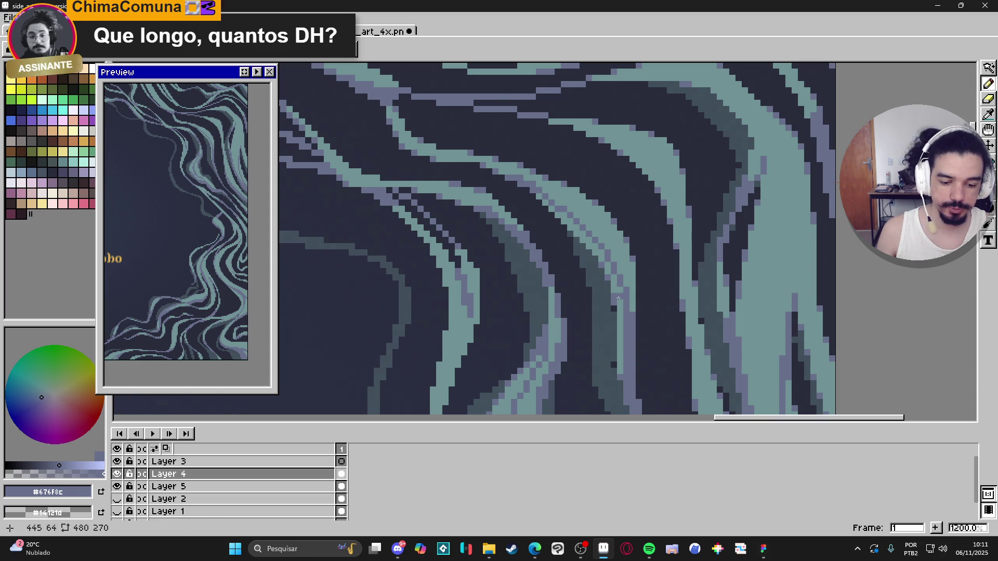
pyautogui.scroll(-4, 616, 294)
pyautogui.scroll(7, 618, 319)
pyautogui.moveTo(652, 351)
pyautogui.mouseDown()
pyautogui.moveTo(643, 286)
pyautogui.moveTo(617, 239)
pyautogui.moveTo(540, 172)
pyautogui.mouseUp()
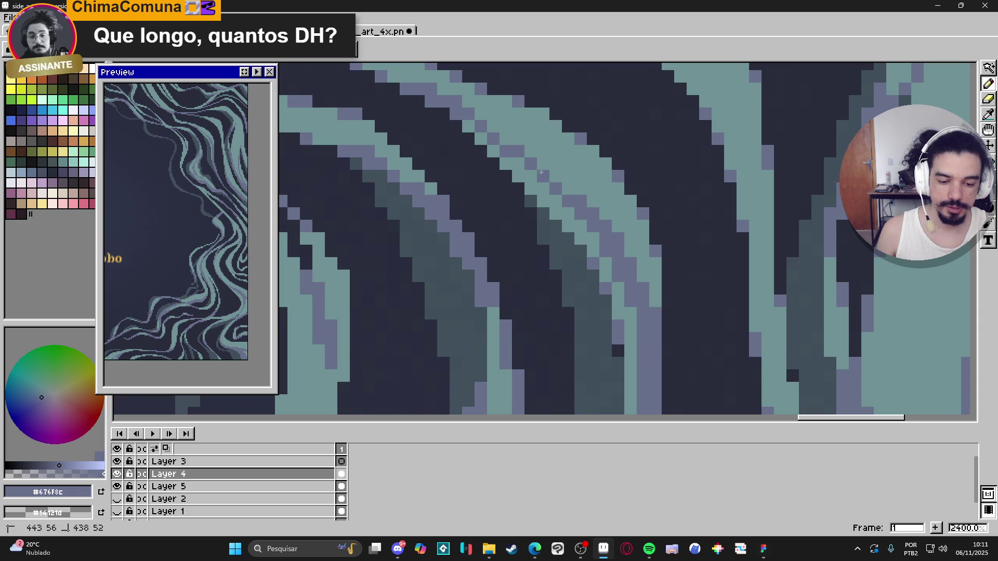
pyautogui.scroll(-4, 578, 252)
pyautogui.moveTo(578, 252); pyautogui.dragTo(624, 238)
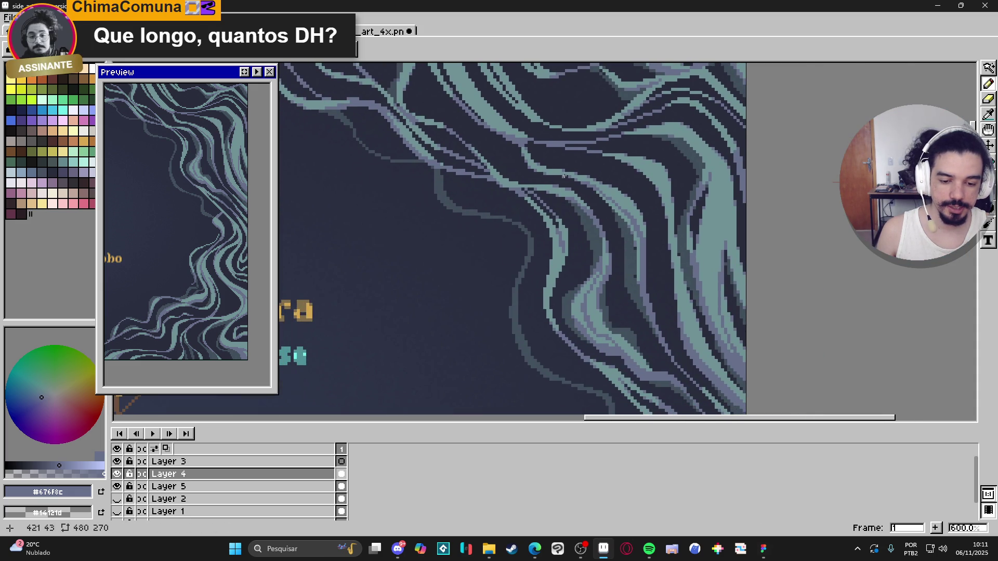
pyautogui.scroll(4, 565, 176)
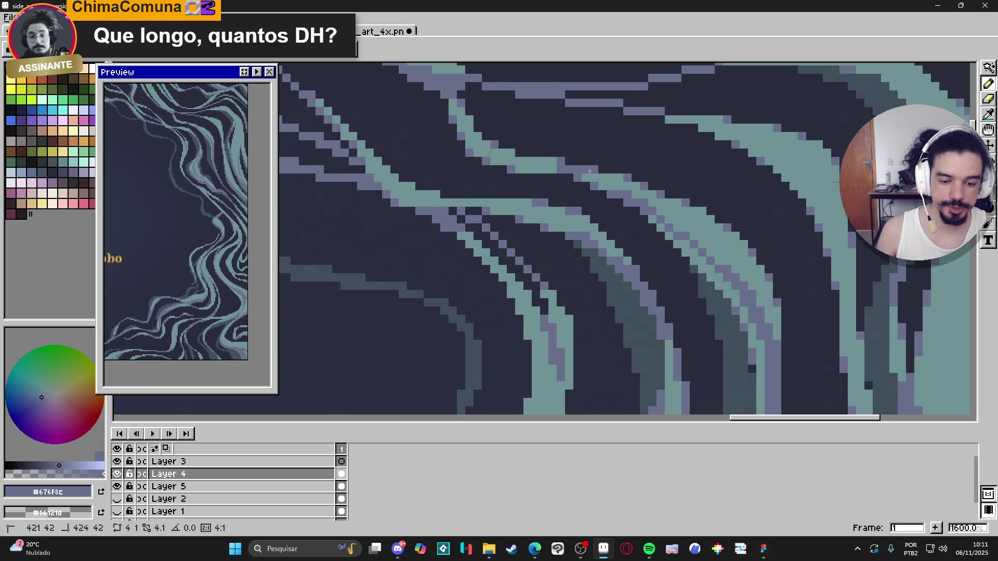
pyautogui.moveTo(564, 168); pyautogui.dragTo(512, 168)
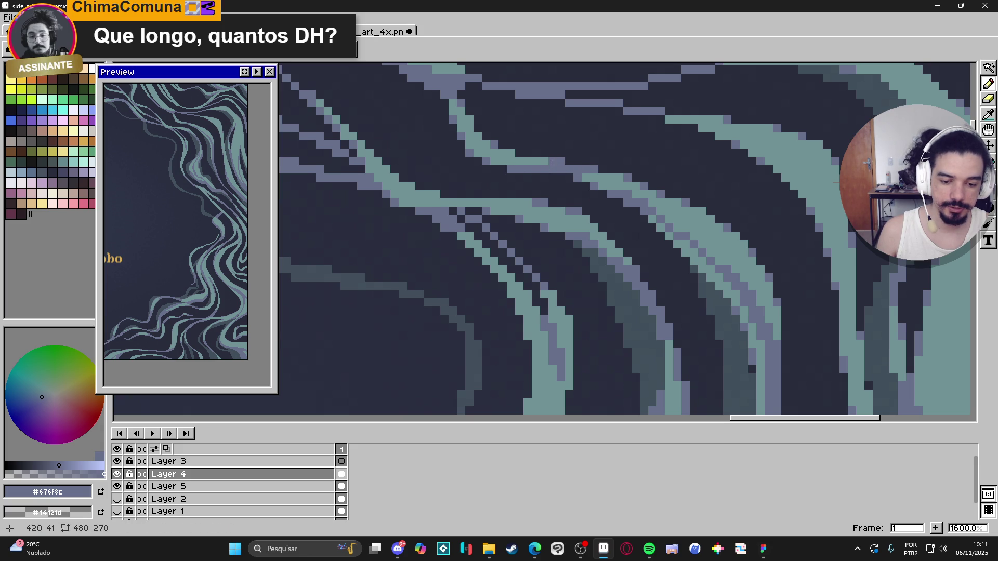
pyautogui.scroll(-5, 569, 209)
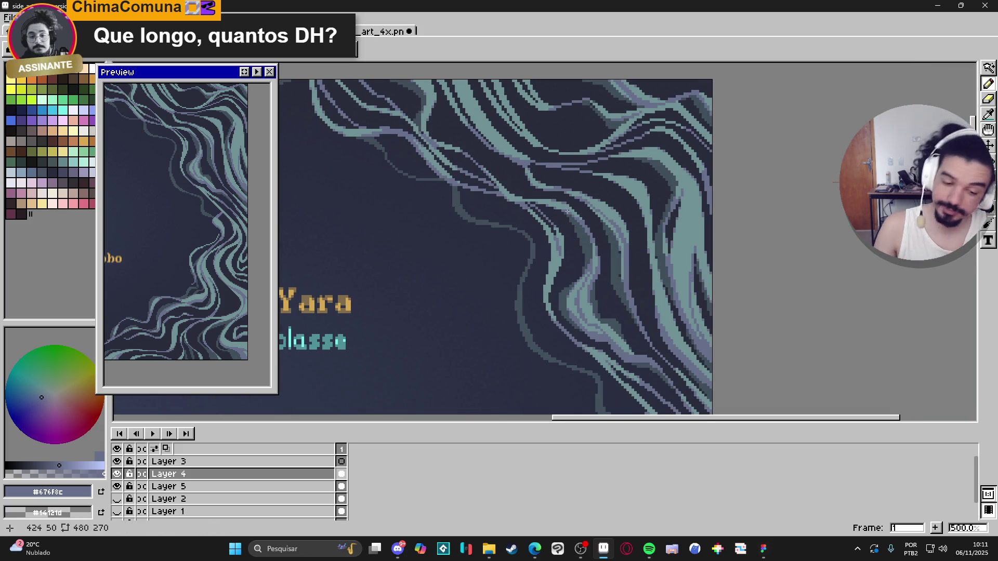
pyautogui.scroll(-2, 600, 237)
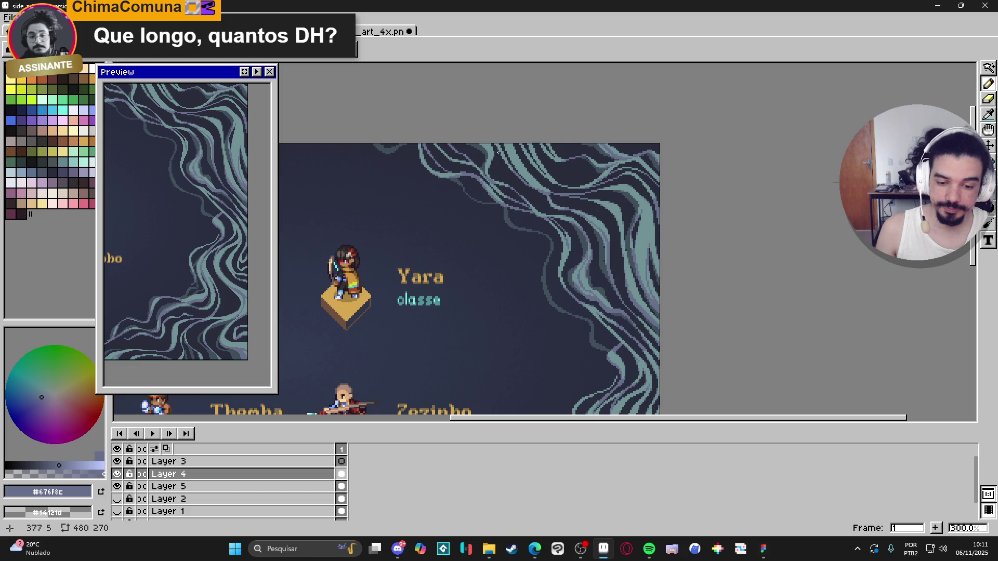
pyautogui.scroll(5, 504, 153)
pyautogui.scroll(-5, 560, 237)
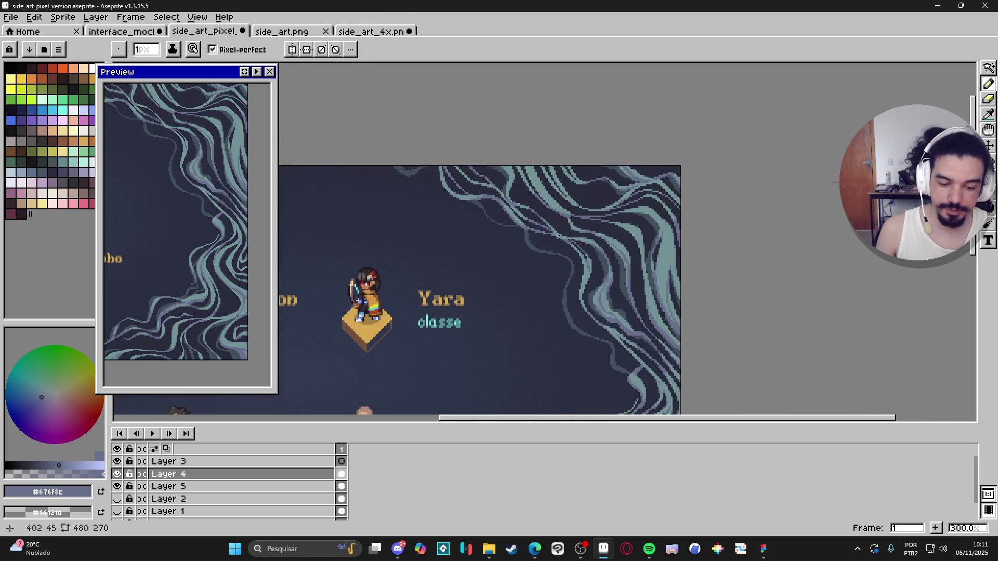
pyautogui.scroll(2, 559, 237)
# - Sample the teal colour, make Layer 5 the active layer, and save
pyautogui.press('i')
pyautogui.click(650, 255)
pyautogui.press('b')
pyautogui.click(232, 487)
pyautogui.doubleClick(231, 486)
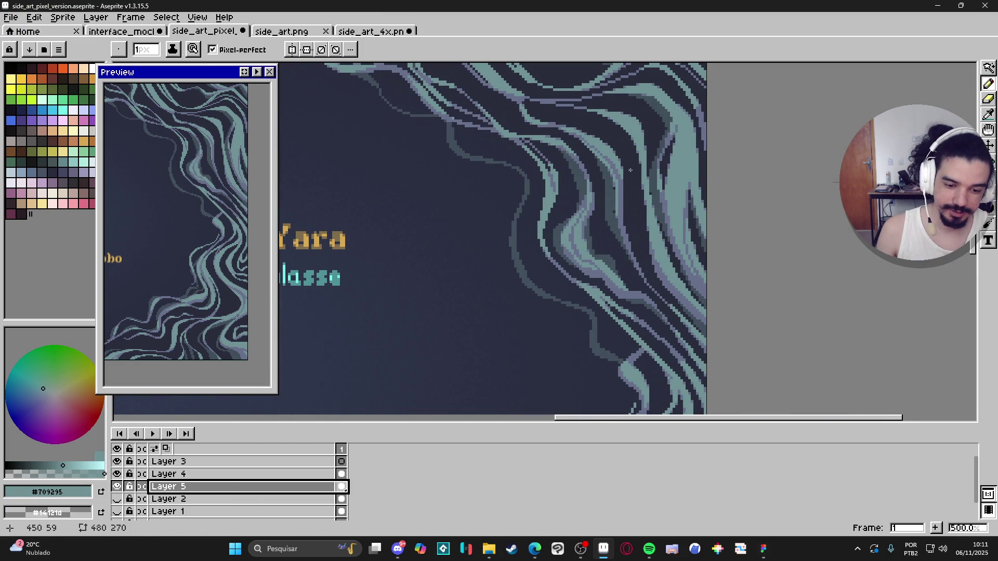
pyautogui.moveTo(639, 169); pyautogui.dragTo(646, 177)
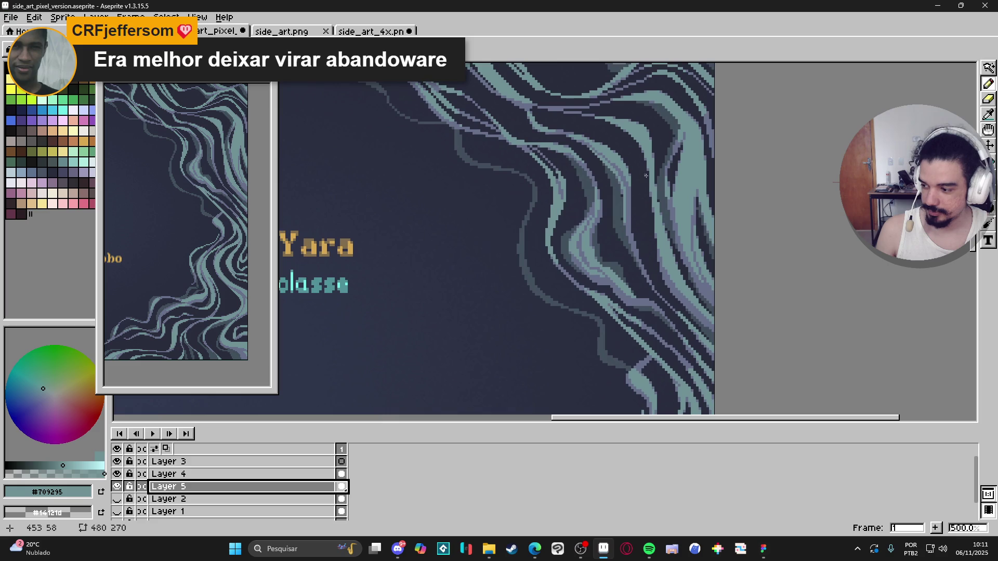
pyautogui.hotkey('ctrl', 's')
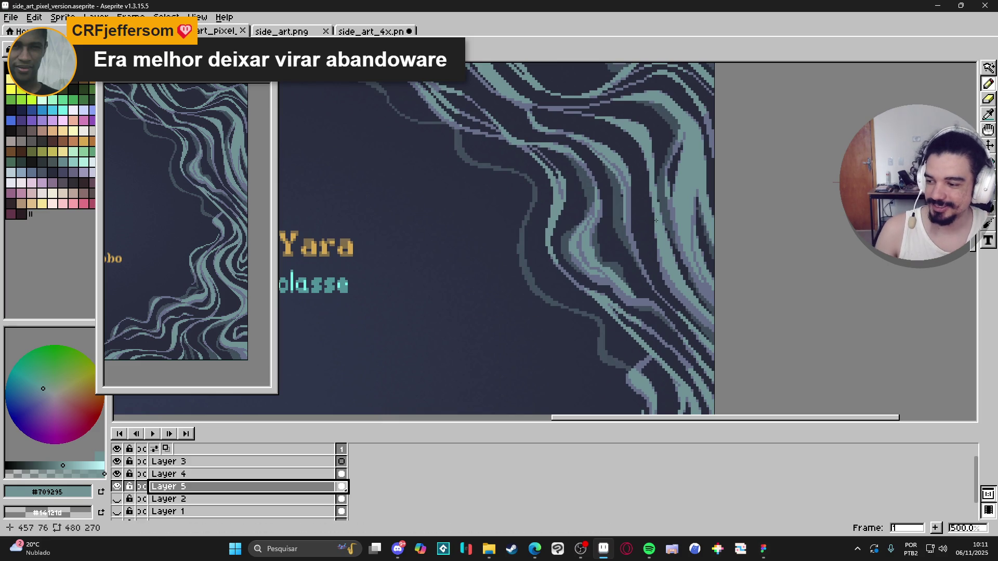
# - Paint light pixels along the upper tendril edge, erasing where needed
pyautogui.moveTo(684, 232); pyautogui.dragTo(664, 226)
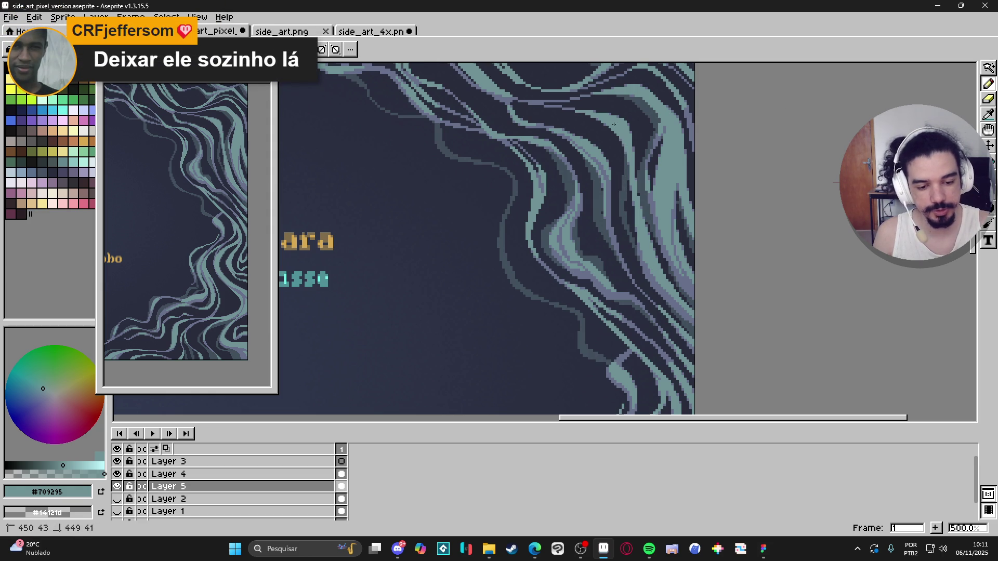
pyautogui.moveTo(597, 117); pyautogui.dragTo(536, 112)
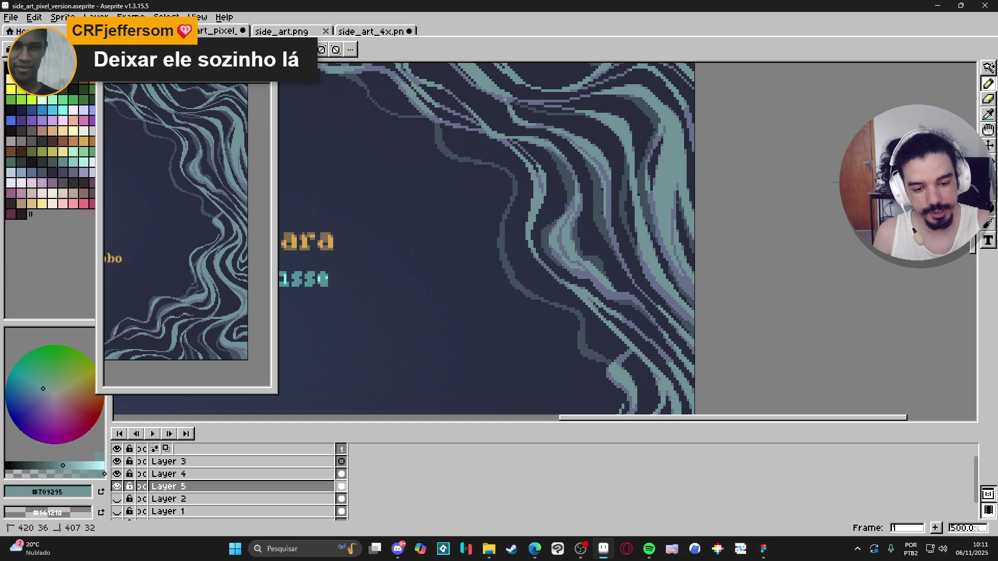
pyautogui.click(526, 108)
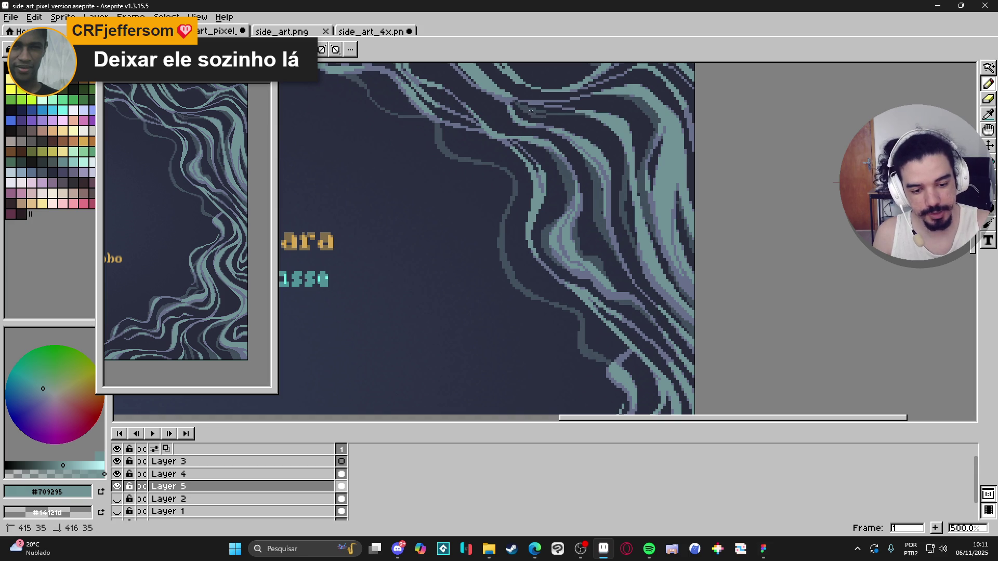
pyautogui.moveTo(606, 118)
pyautogui.mouseDown()
pyautogui.moveTo(556, 117)
pyautogui.moveTo(602, 120)
pyautogui.mouseUp()
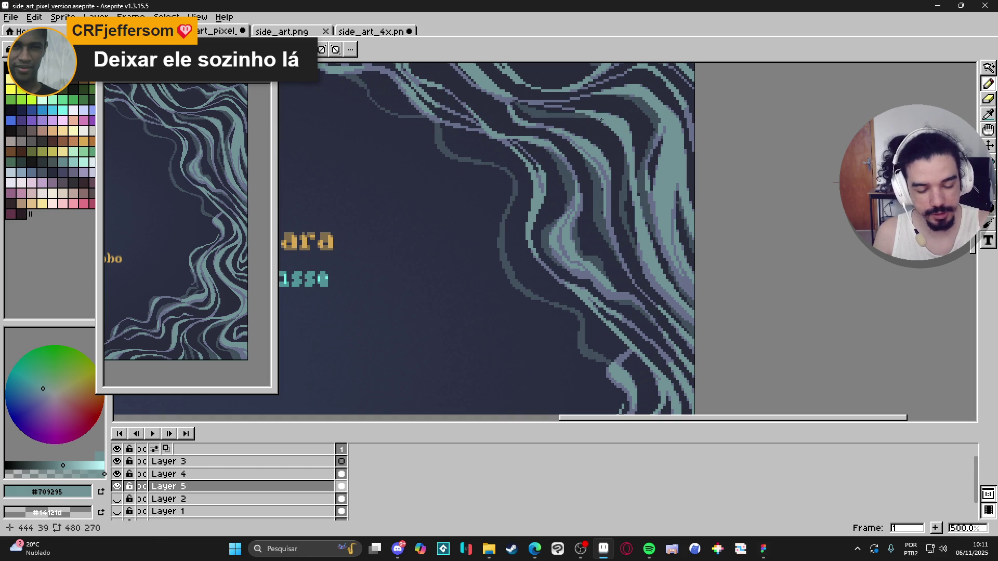
pyautogui.press('e')
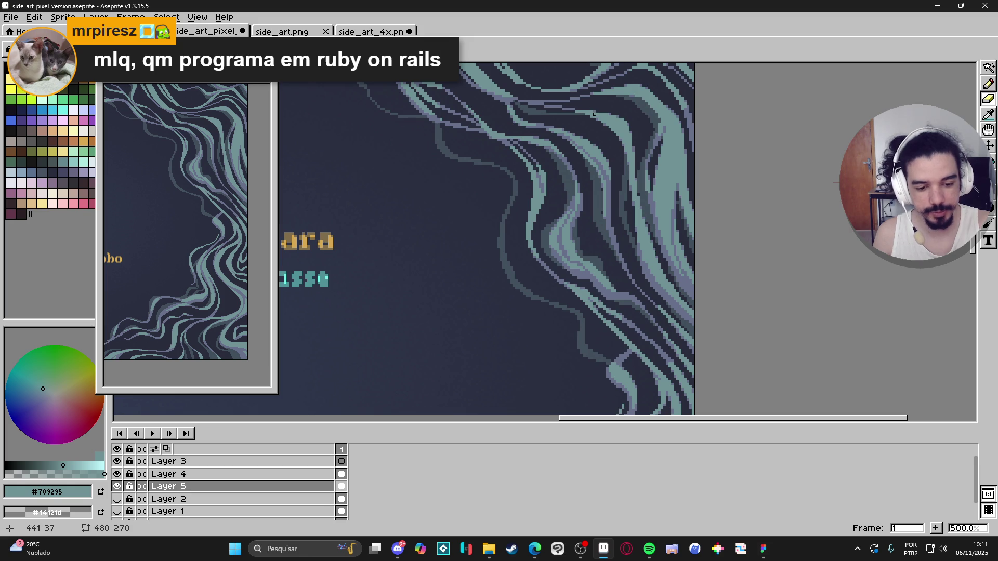
pyautogui.press('b')
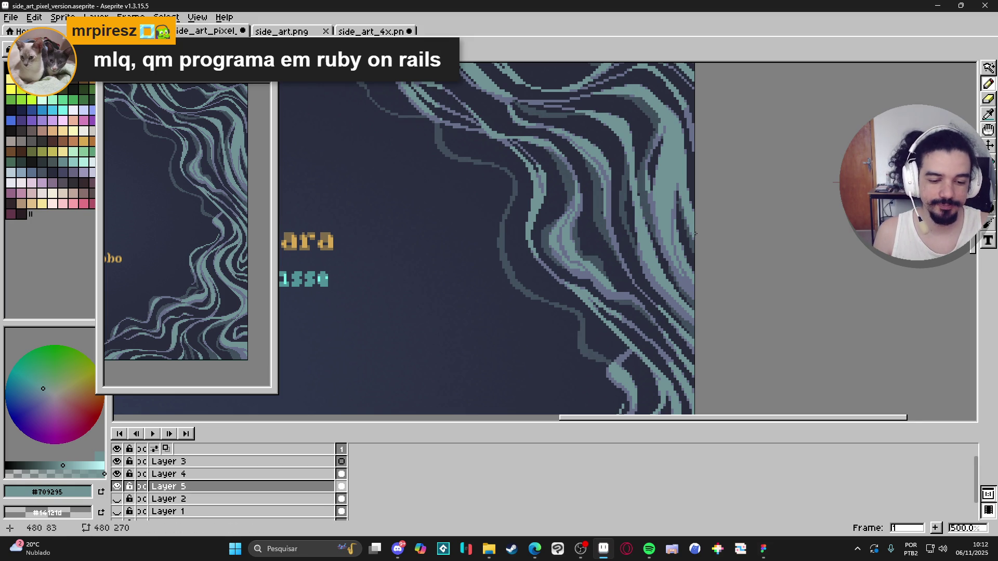
pyautogui.scroll(5, 693, 240)
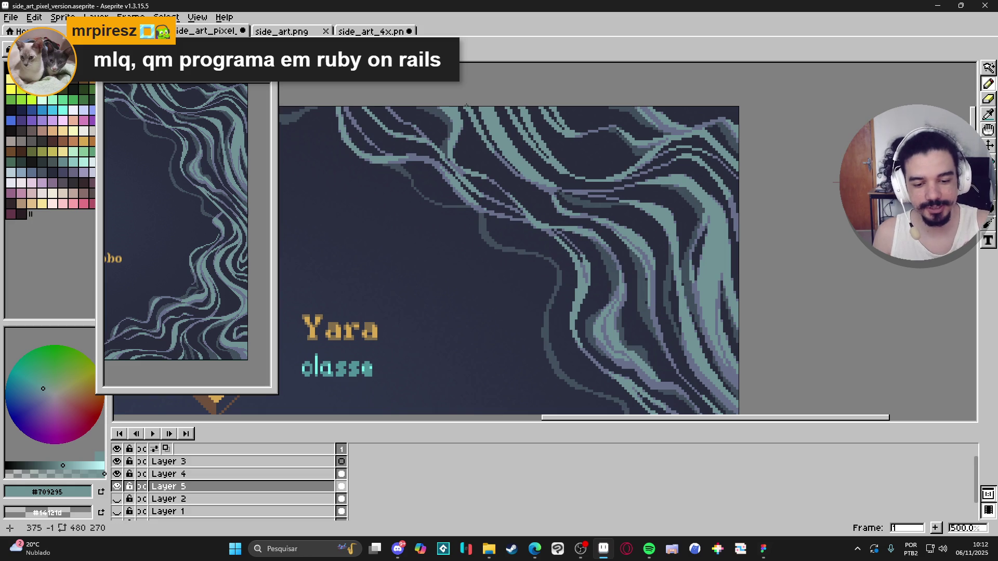
# - Draw a thin dark diagonal stroke across the swirls by Yara, then zoom out to review all heroes
pyautogui.keyDown('shift'); pyautogui.click(508, 175); pyautogui.keyUp('shift')
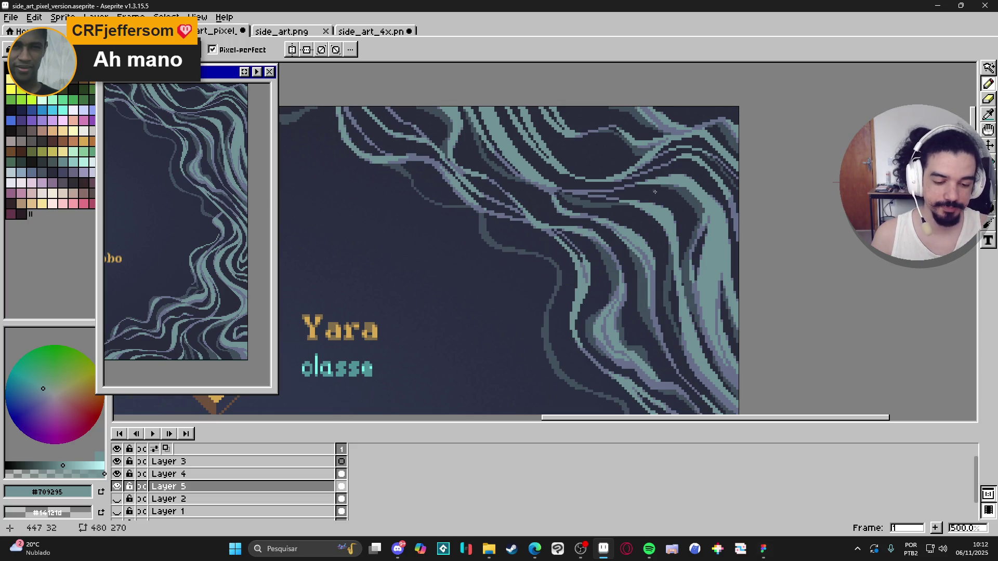
pyautogui.moveTo(635, 203)
pyautogui.mouseDown()
pyautogui.moveTo(647, 224)
pyautogui.moveTo(676, 233)
pyautogui.mouseUp()
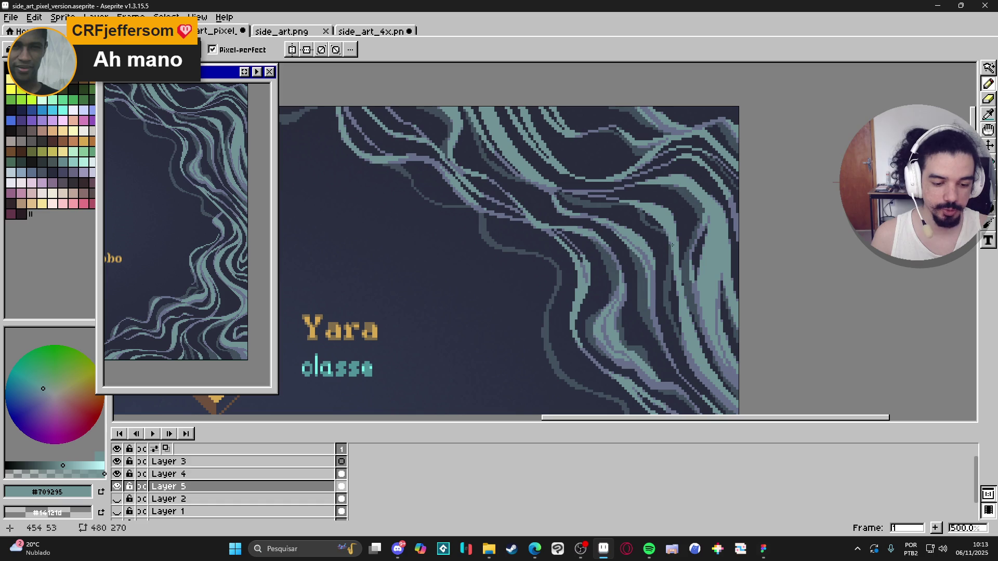
pyautogui.scroll(-2, 618, 201)
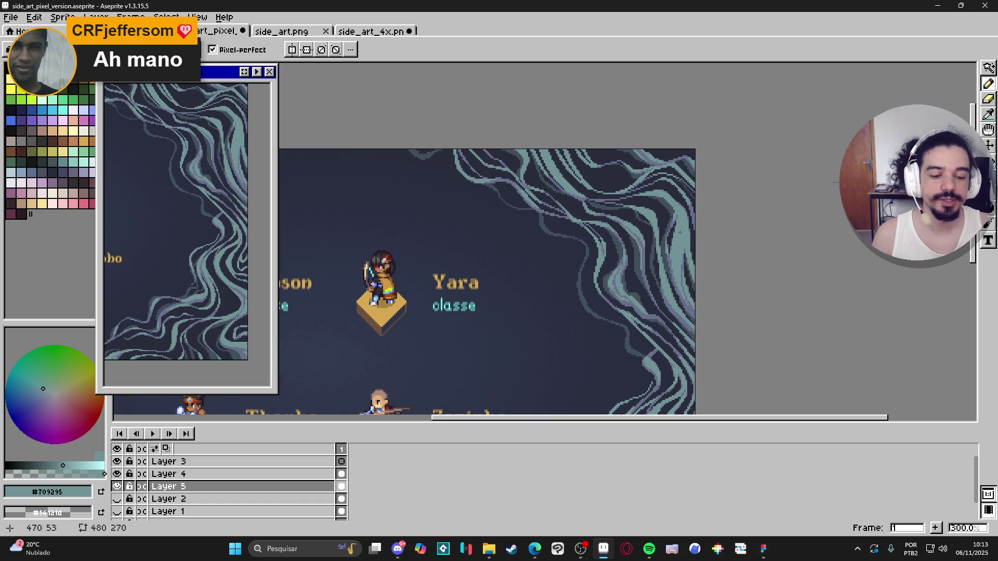
pyautogui.scroll(3, 679, 232)
pyautogui.scroll(-3, 653, 260)
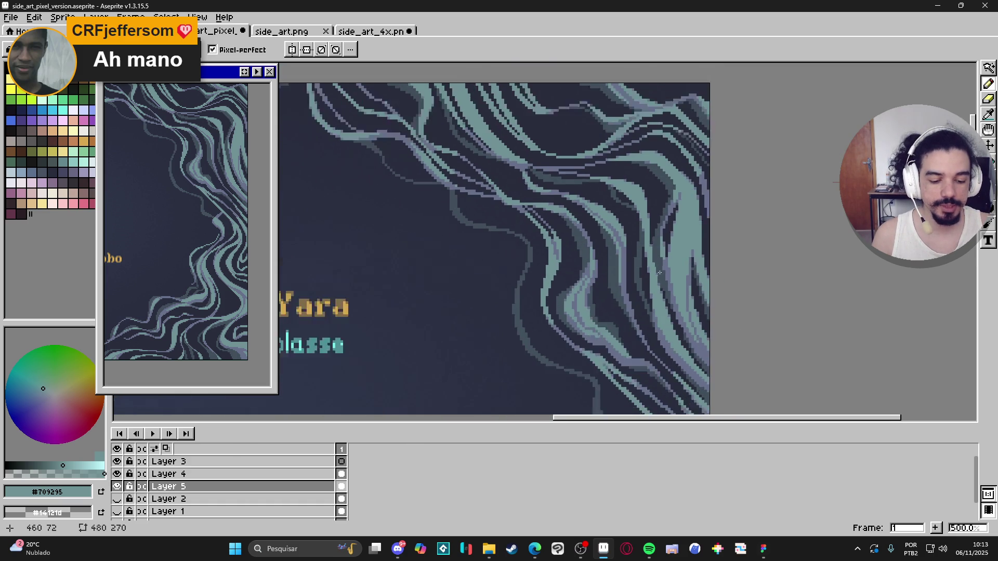
pyautogui.scroll(-2, 663, 255)
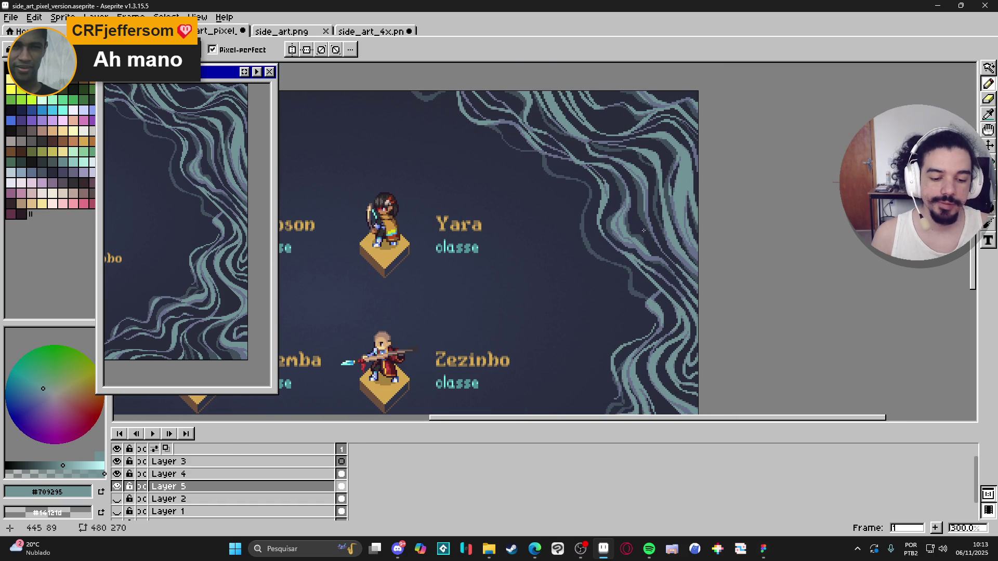
pyautogui.scroll(-2, 623, 188)
pyautogui.scroll(-1, 601, 248)
pyautogui.scroll(3, 600, 248)
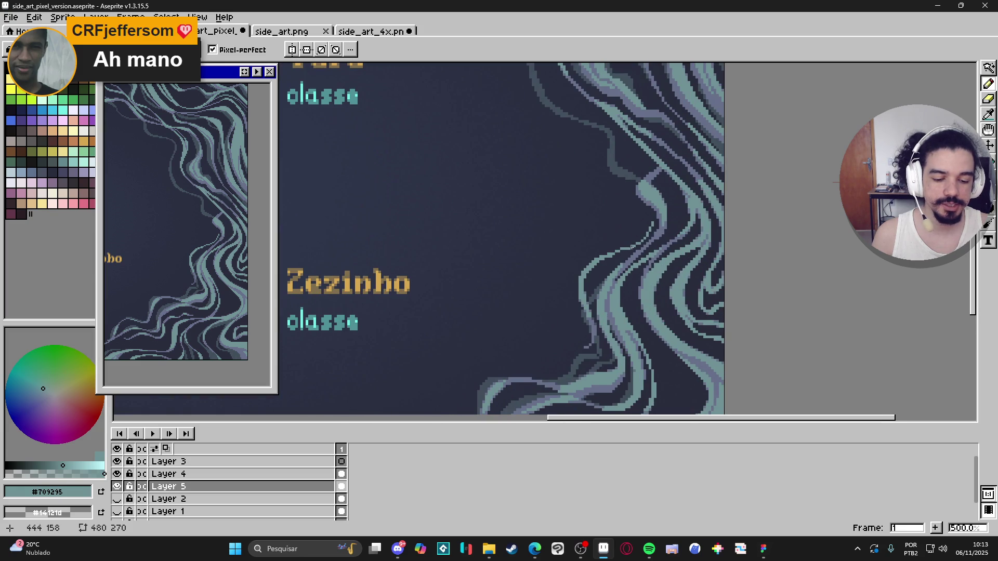
pyautogui.scroll(2, 633, 245)
pyautogui.scroll(-1, 622, 252)
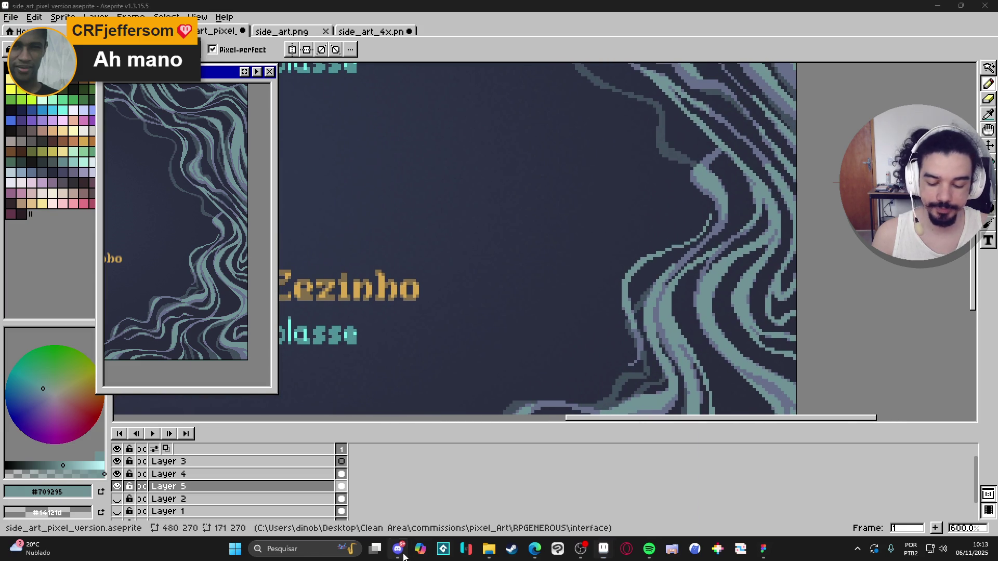
pyautogui.click(401, 553)
pyautogui.scroll(7, 23, 104)
pyautogui.scroll(-1, 30, 119)
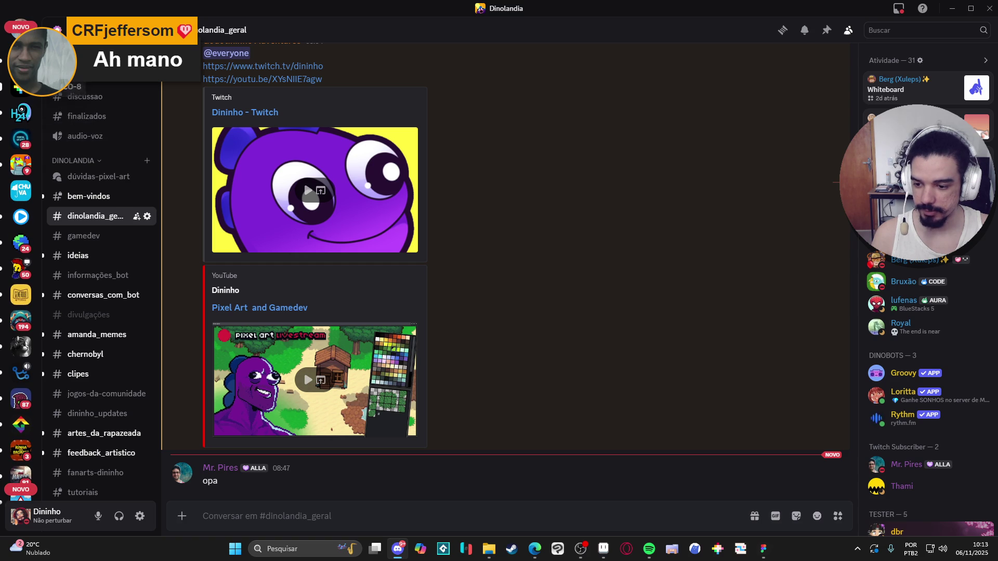
pyautogui.scroll(-5, 21, 112)
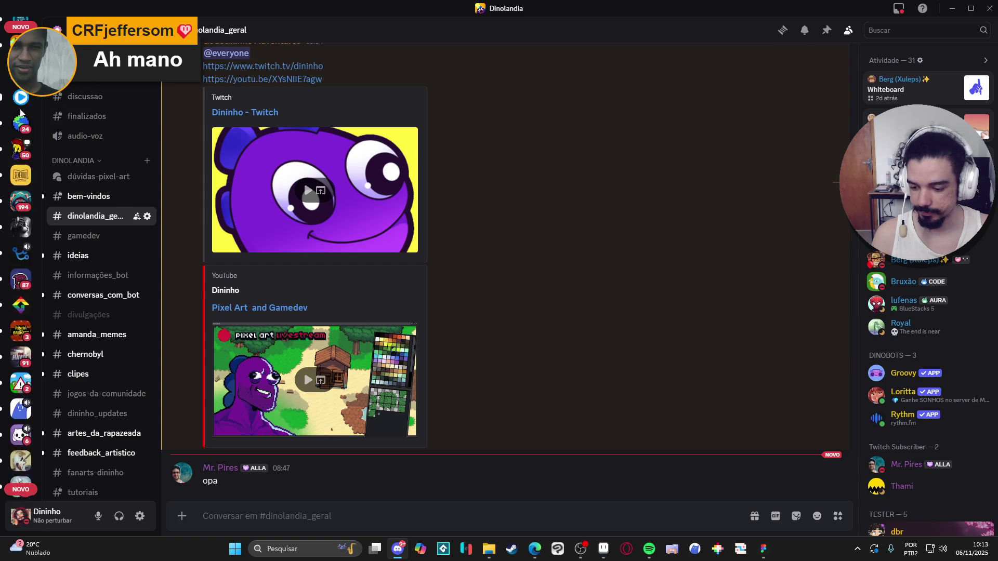
pyautogui.scroll(-4, 22, 120)
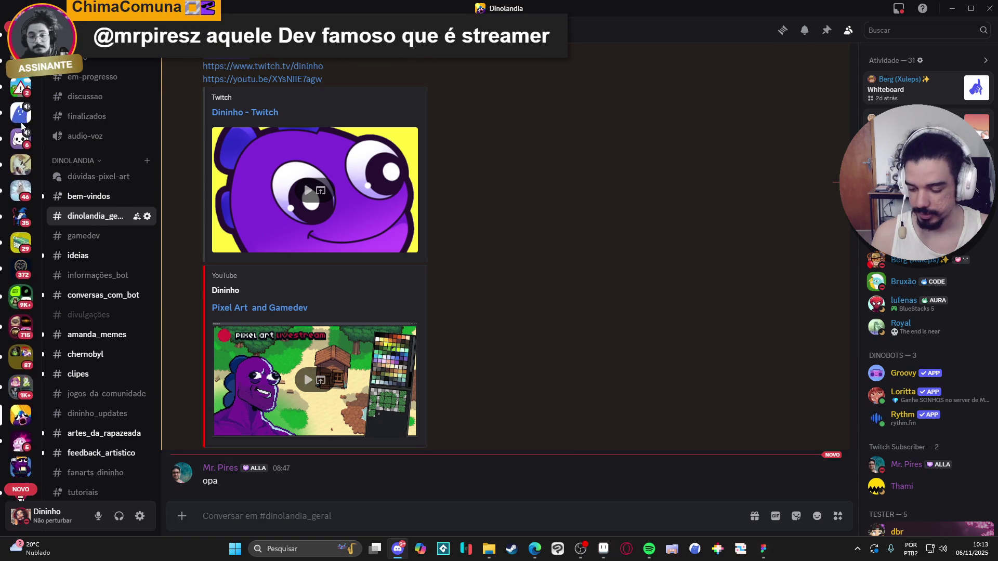
pyautogui.scroll(1, 25, 302)
pyautogui.scroll(1, 25, 301)
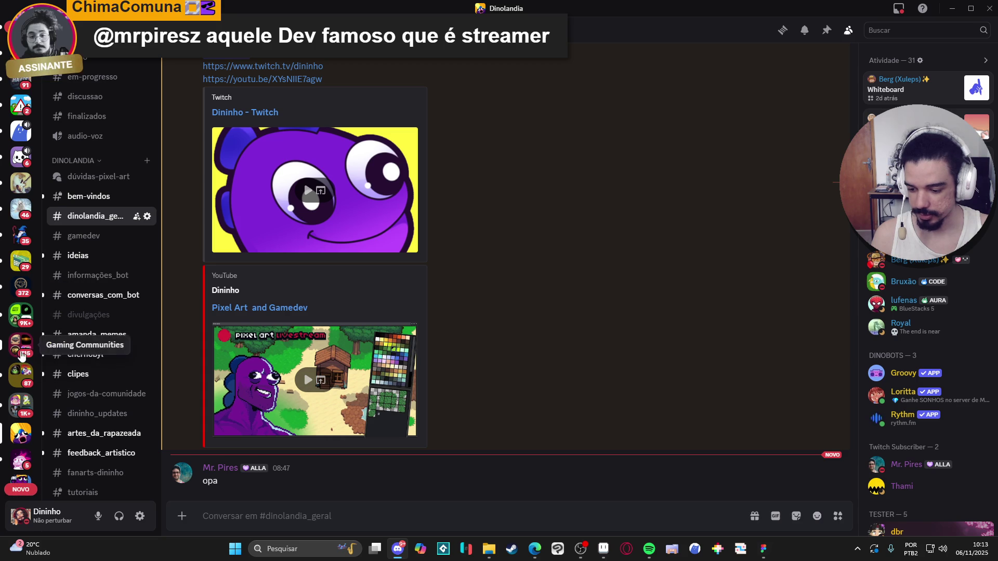
pyautogui.scroll(3, 20, 300)
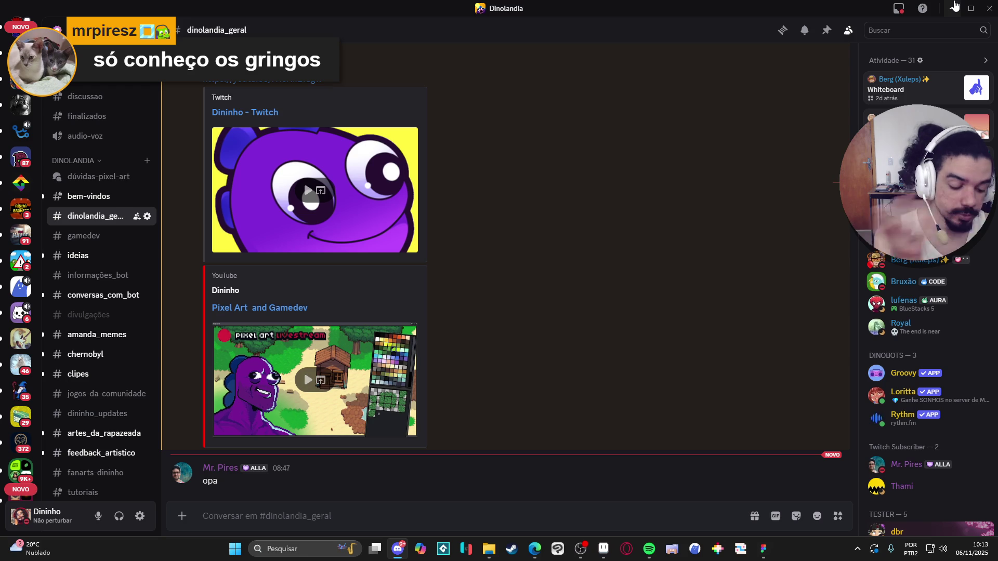
pyautogui.click(956, 7)
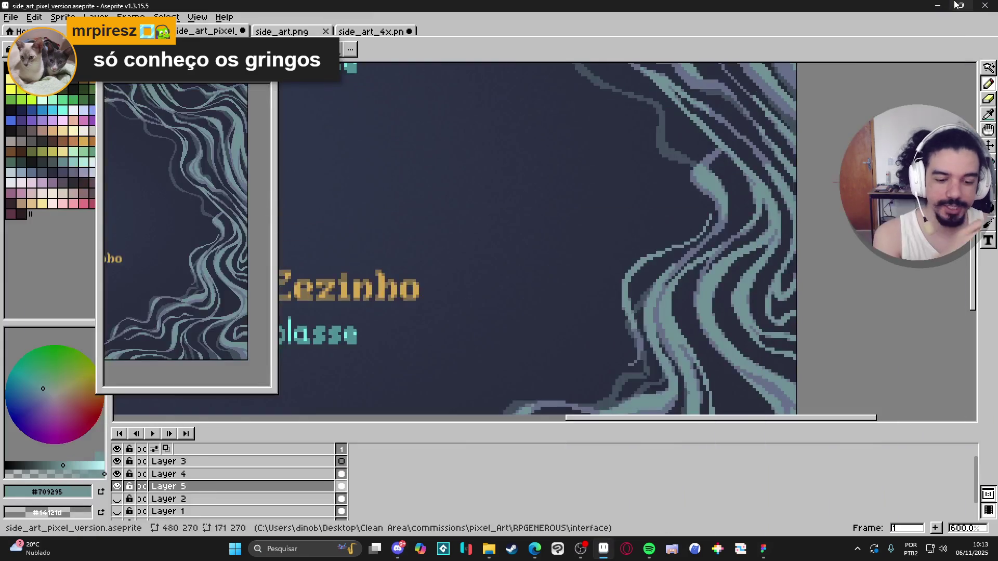
# - Frame the two heroes, then draw short light strokes along the right-side tendrils
pyautogui.scroll(-1, 629, 204)
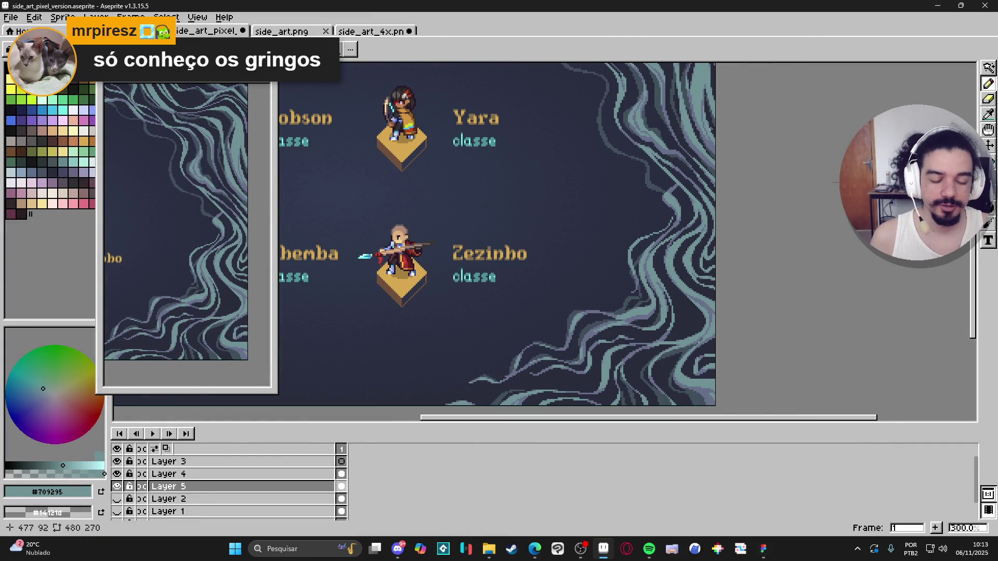
pyautogui.scroll(-1, 594, 202)
pyautogui.moveTo(616, 190); pyautogui.dragTo(627, 209)
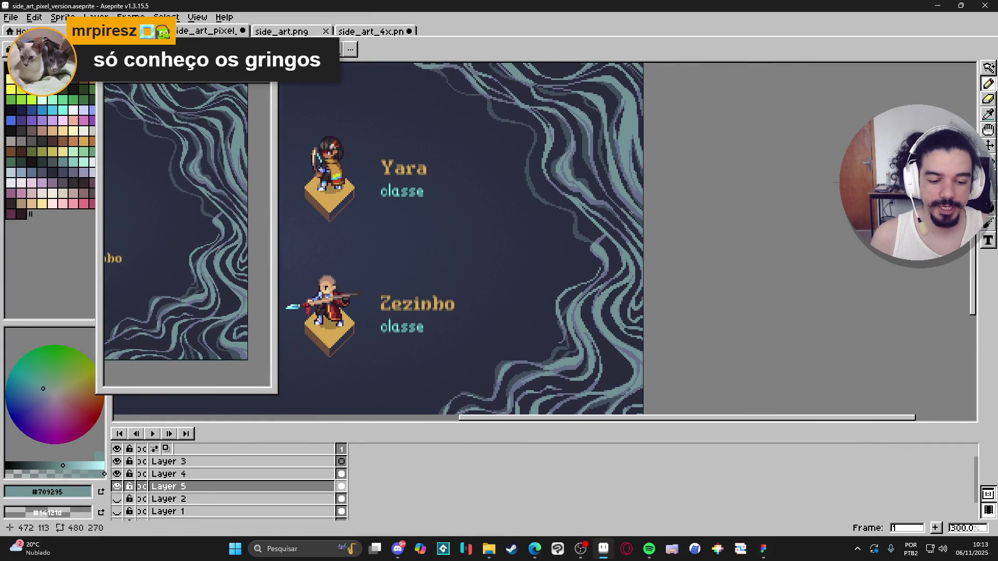
pyautogui.scroll(1, 628, 226)
pyautogui.scroll(1, 582, 223)
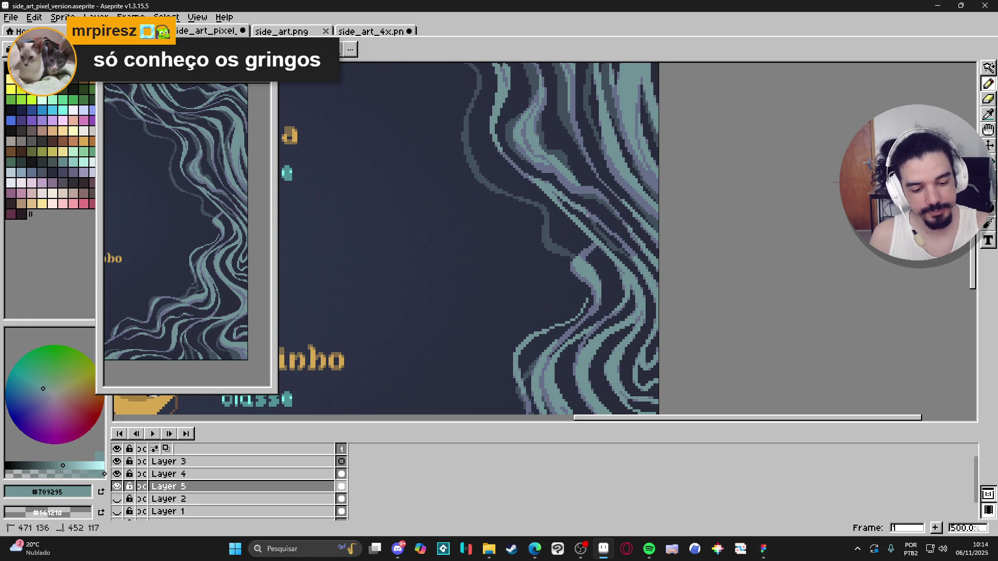
pyautogui.moveTo(498, 64); pyautogui.dragTo(502, 78)
pyautogui.moveTo(489, 123)
pyautogui.mouseDown()
pyautogui.moveTo(498, 166)
pyautogui.moveTo(541, 190)
pyautogui.mouseUp()
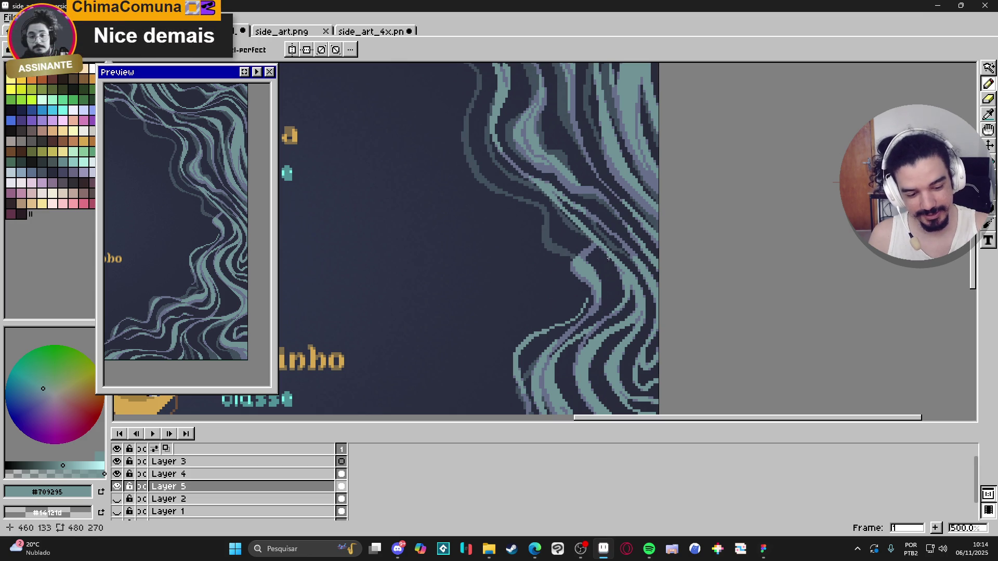
pyautogui.moveTo(613, 260); pyautogui.dragTo(620, 307)
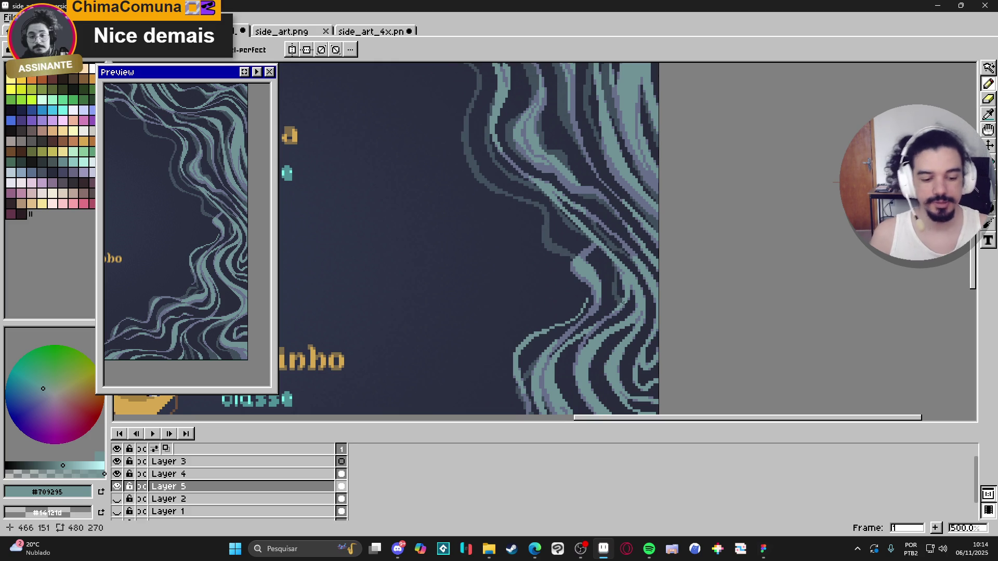
# - Pan to the Yara and Zezinho labels and place a pixel on the tendril edge
pyautogui.scroll(-1, 664, 311)
pyautogui.moveTo(657, 307); pyautogui.dragTo(630, 231)
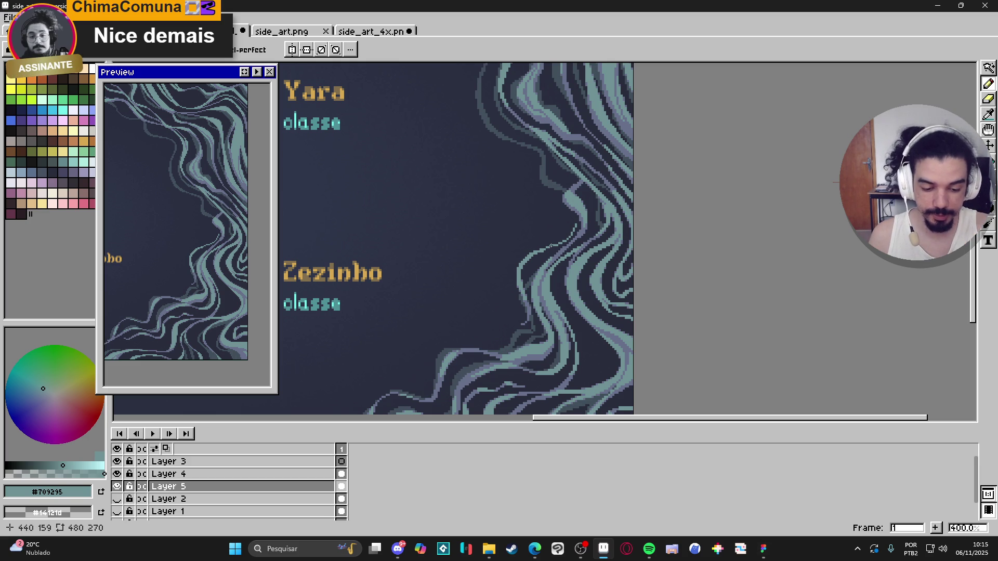
pyautogui.click(516, 271)
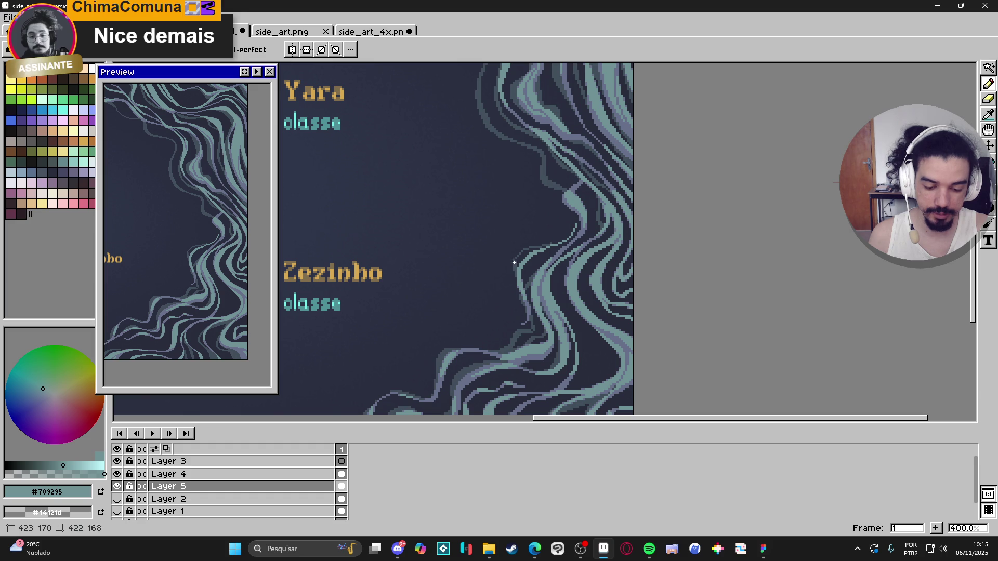
# - Draw short pencil fixes on the wave edge beside the Zezinho label
pyautogui.press('e')
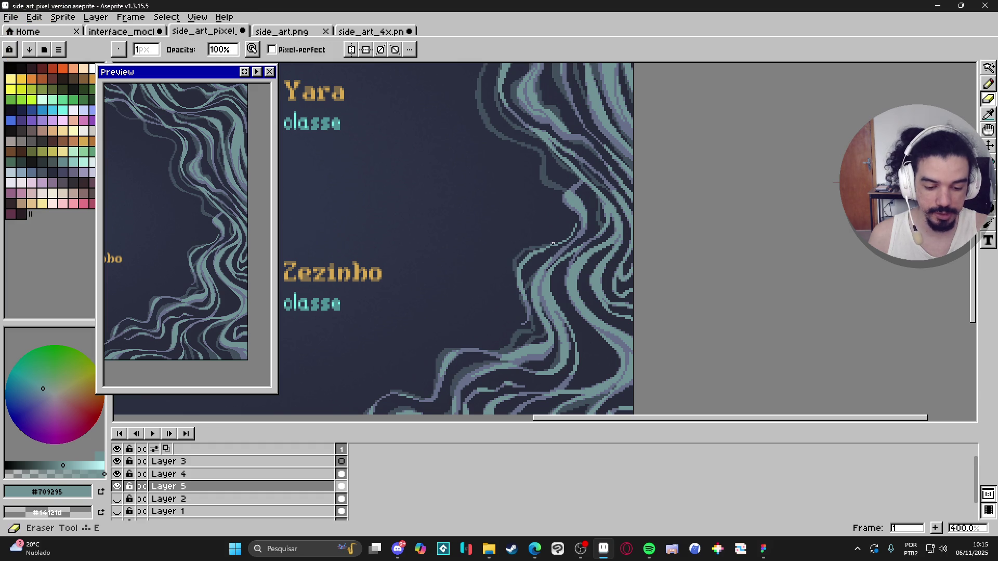
pyautogui.press('b')
pyautogui.moveTo(558, 239); pyautogui.dragTo(570, 234)
pyautogui.press('e')
pyautogui.press('b')
pyautogui.press('e')
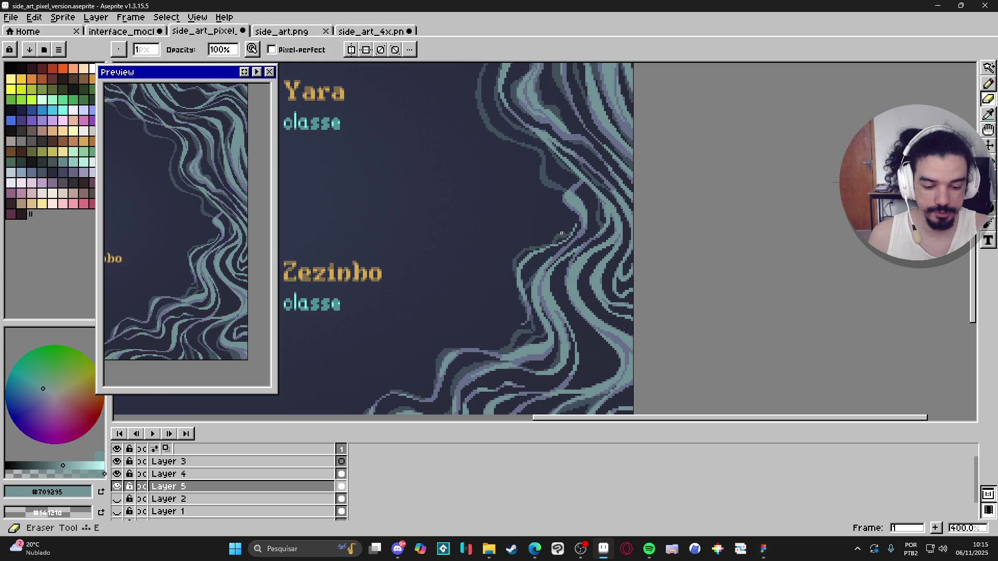
pyautogui.press('b')
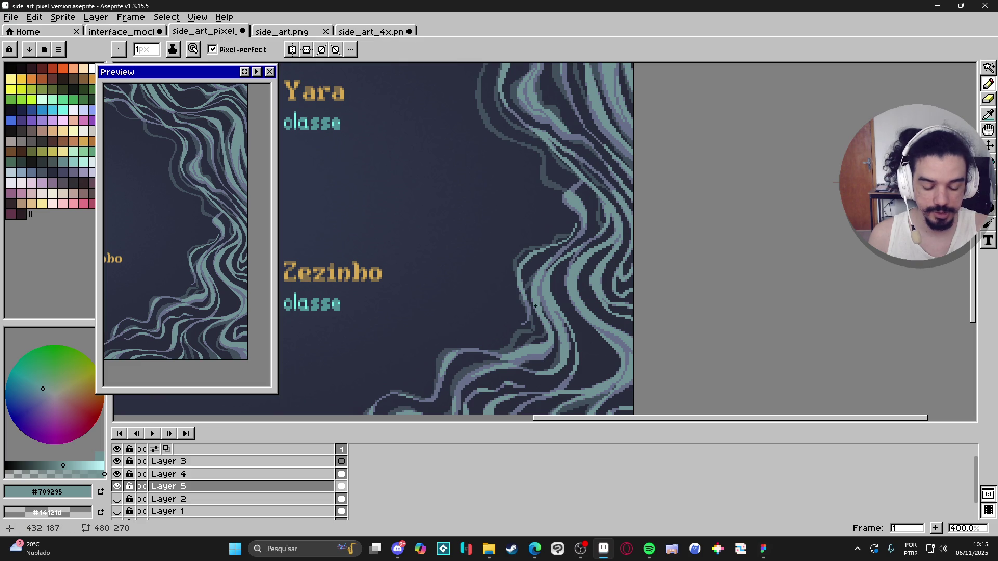
pyautogui.moveTo(522, 306); pyautogui.dragTo(519, 301)
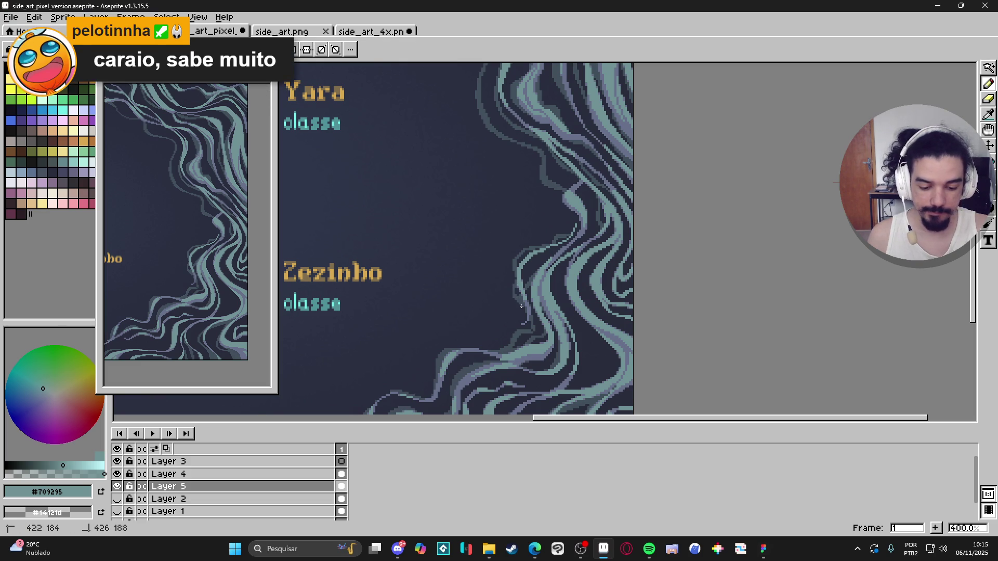
# - Erase stray pixels along the tendril edge, then pan down to the lower tendrils
pyautogui.press('e')
pyautogui.click(514, 305)
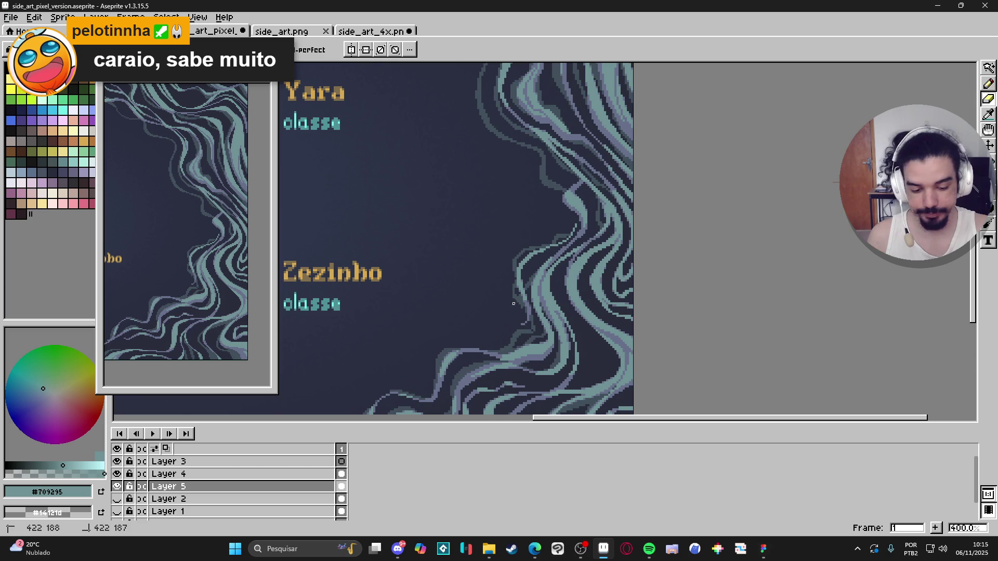
pyautogui.moveTo(524, 310); pyautogui.dragTo(523, 312)
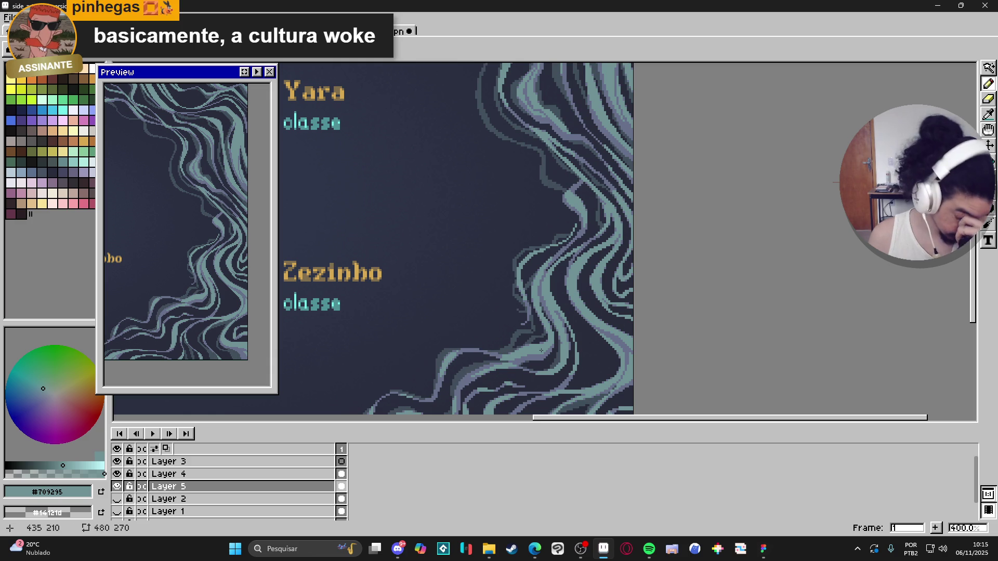
pyautogui.moveTo(641, 352)
pyautogui.mouseDown()
pyautogui.moveTo(633, 412)
pyautogui.moveTo(631, 270)
pyautogui.mouseUp()
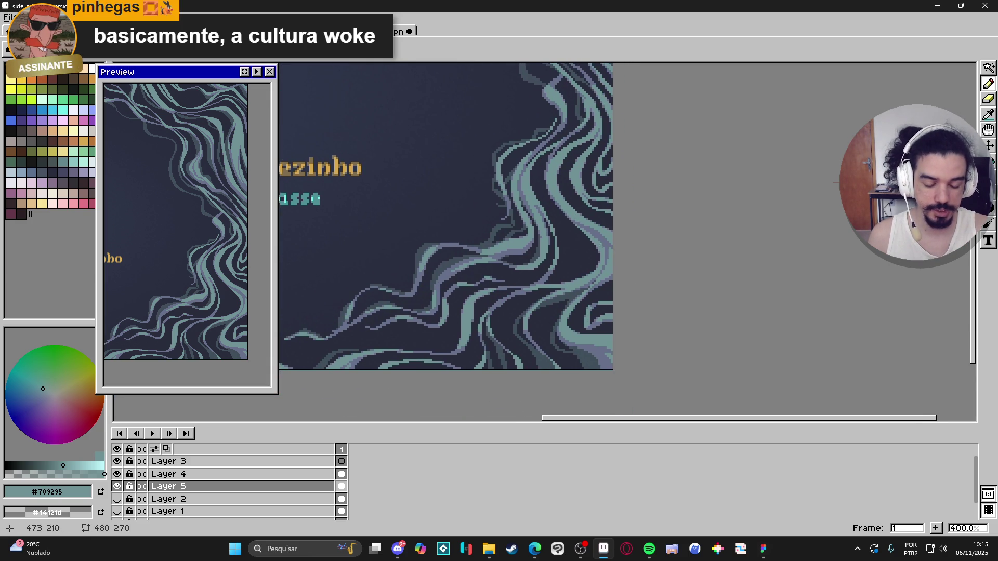
# - Add a short teal stroke on a tendril, then erase a few nearby pixels
pyautogui.moveTo(578, 271); pyautogui.dragTo(580, 257)
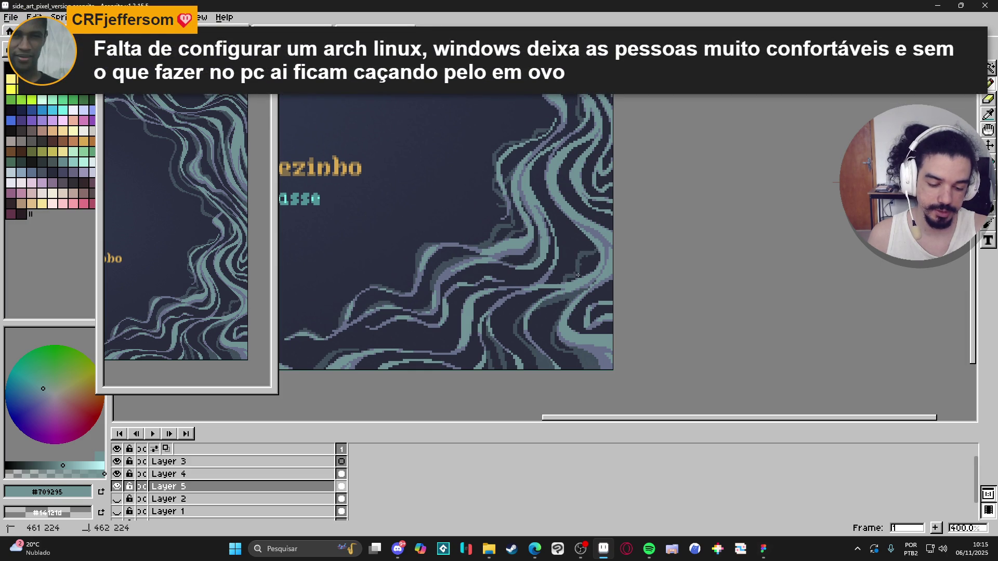
pyautogui.press('e')
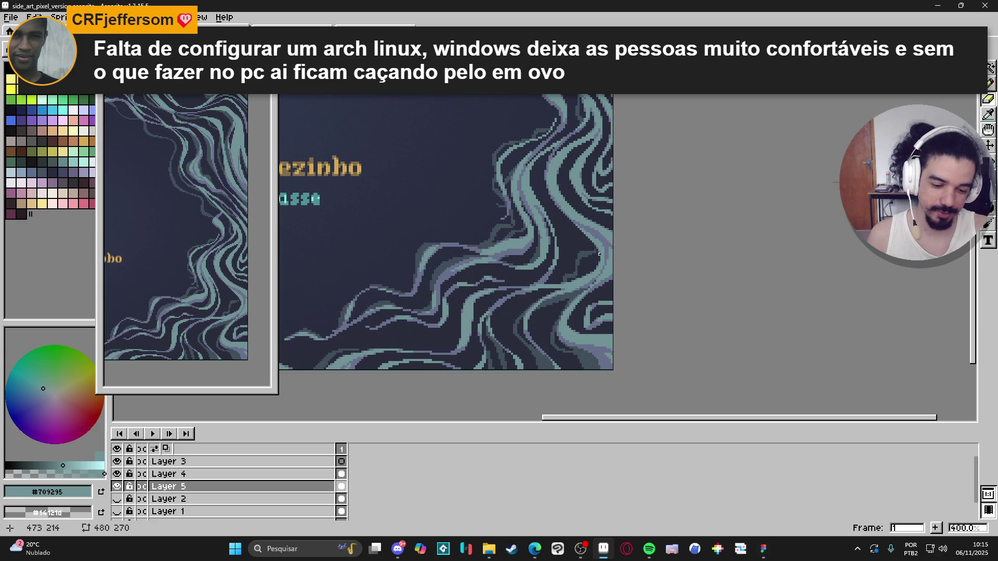
pyautogui.press('b')
pyautogui.press('e')
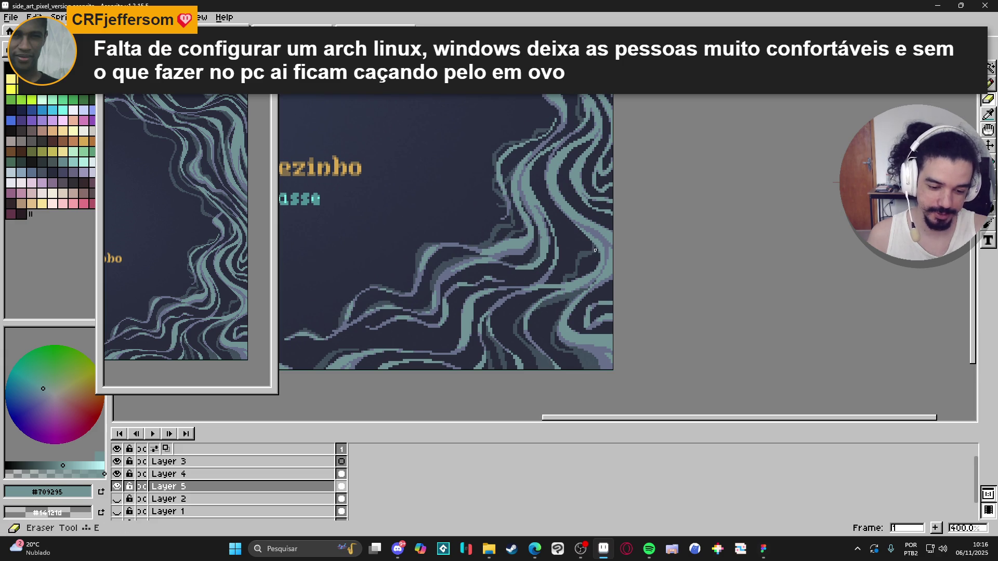
pyautogui.press('b')
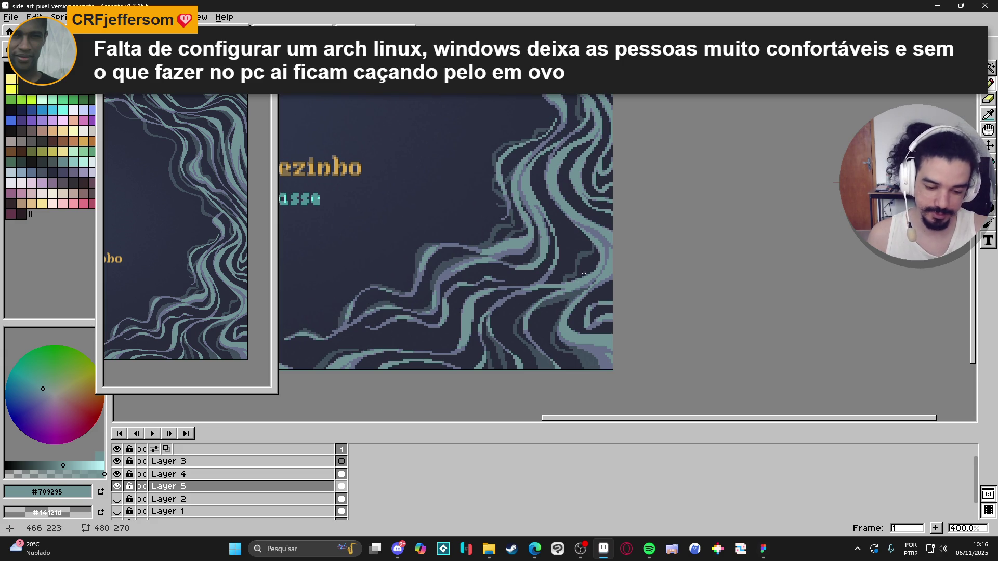
pyautogui.press('e')
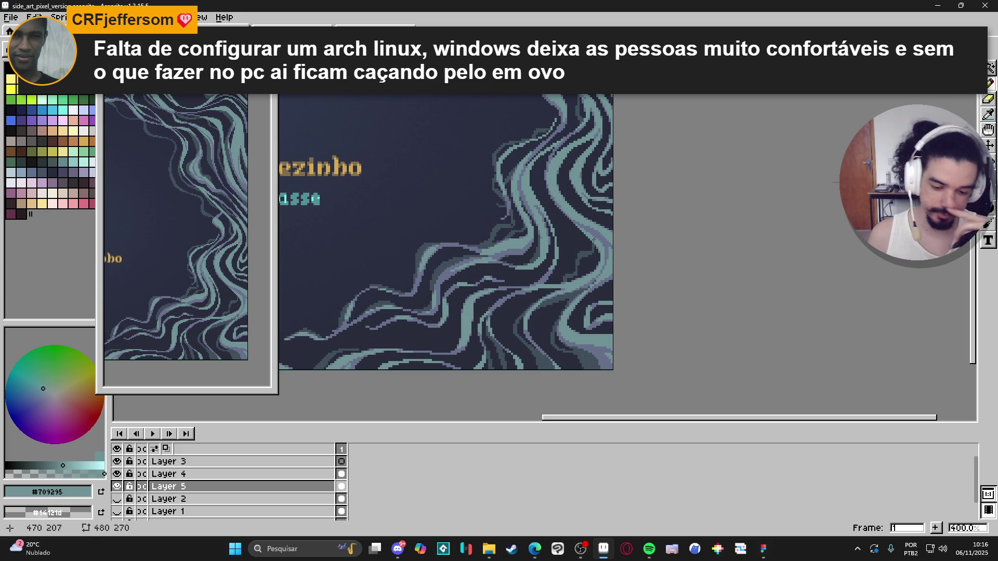
pyautogui.scroll(-1, 584, 213)
pyautogui.scroll(1, 593, 268)
pyautogui.moveTo(599, 273); pyautogui.dragTo(590, 295)
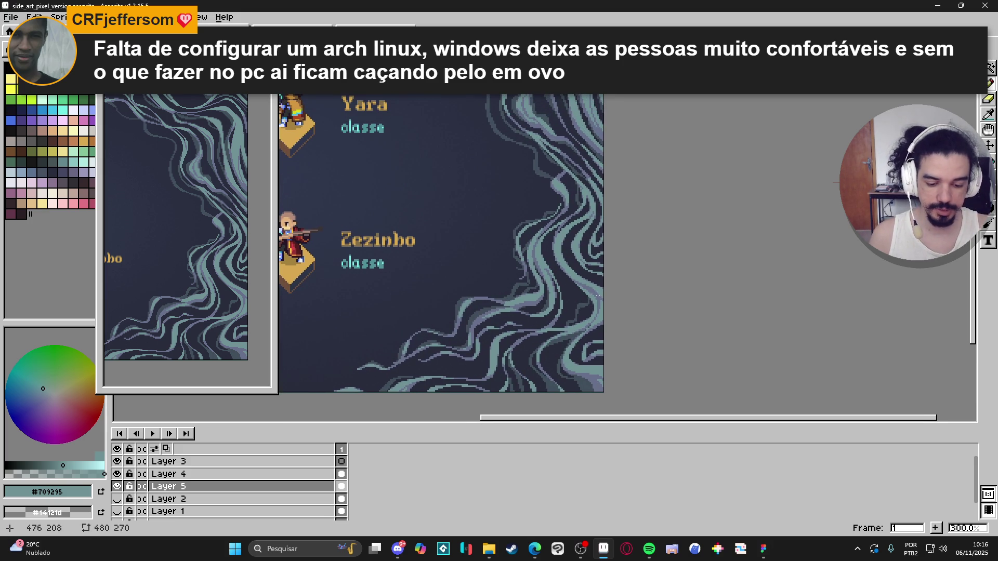
pyautogui.scroll(2, 508, 333)
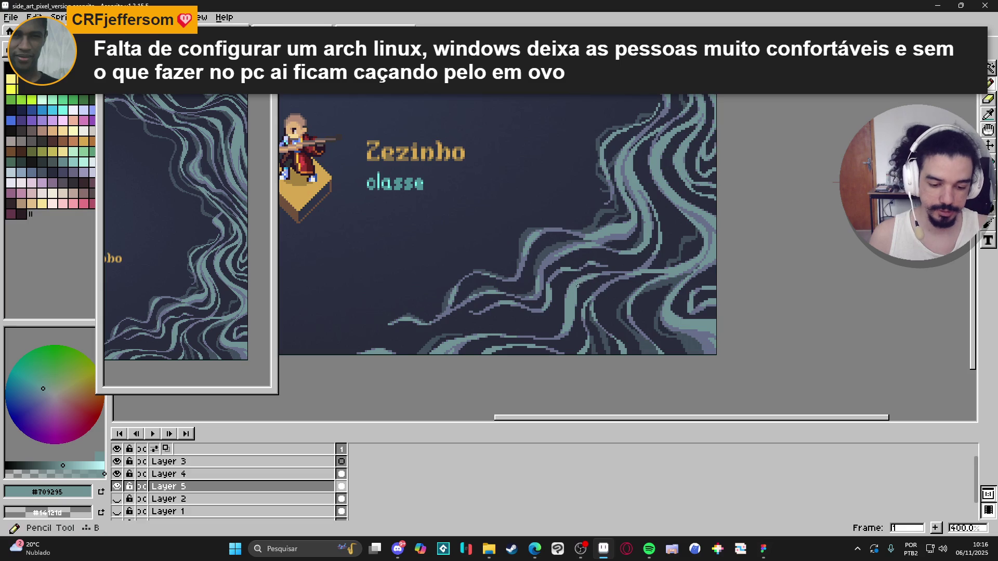
pyautogui.scroll(-1, 583, 287)
# - Pan and zoom across the right-side swirls beside Zezinho to find the diagonal strand
pyautogui.moveTo(575, 291)
pyautogui.mouseDown()
pyautogui.moveTo(611, 272)
pyautogui.moveTo(600, 284)
pyautogui.mouseUp()
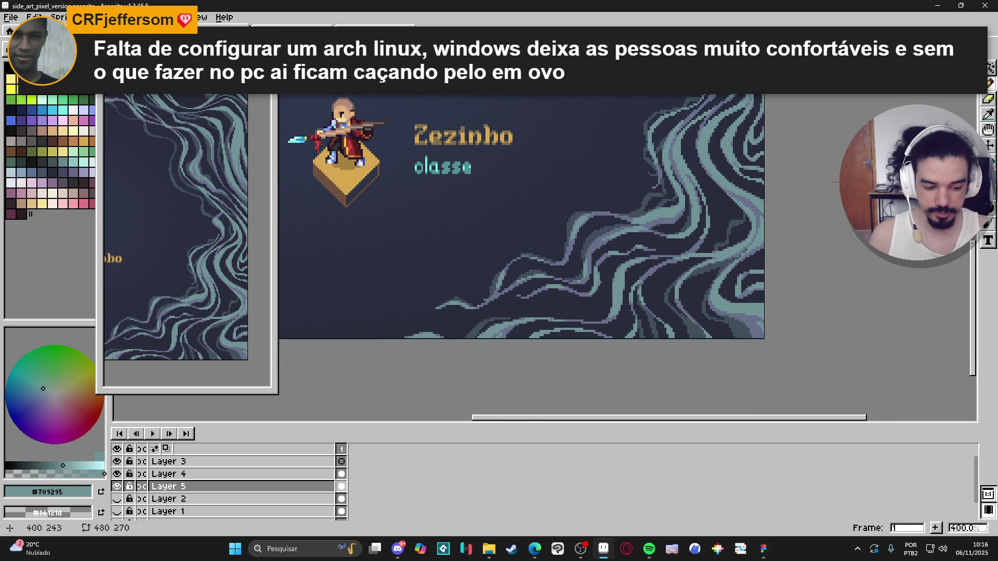
pyautogui.moveTo(711, 220)
pyautogui.mouseDown()
pyautogui.moveTo(664, 269)
pyautogui.moveTo(539, 221)
pyautogui.moveTo(663, 239)
pyautogui.mouseUp()
pyautogui.moveTo(512, 352); pyautogui.dragTo(630, 287)
pyautogui.scroll(1, 570, 312)
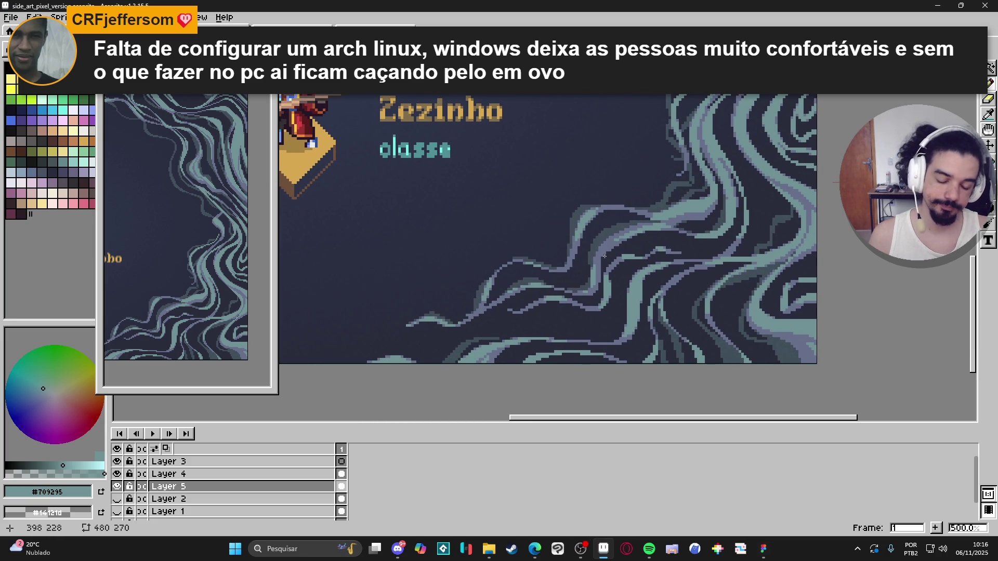
pyautogui.moveTo(627, 311); pyautogui.dragTo(698, 240)
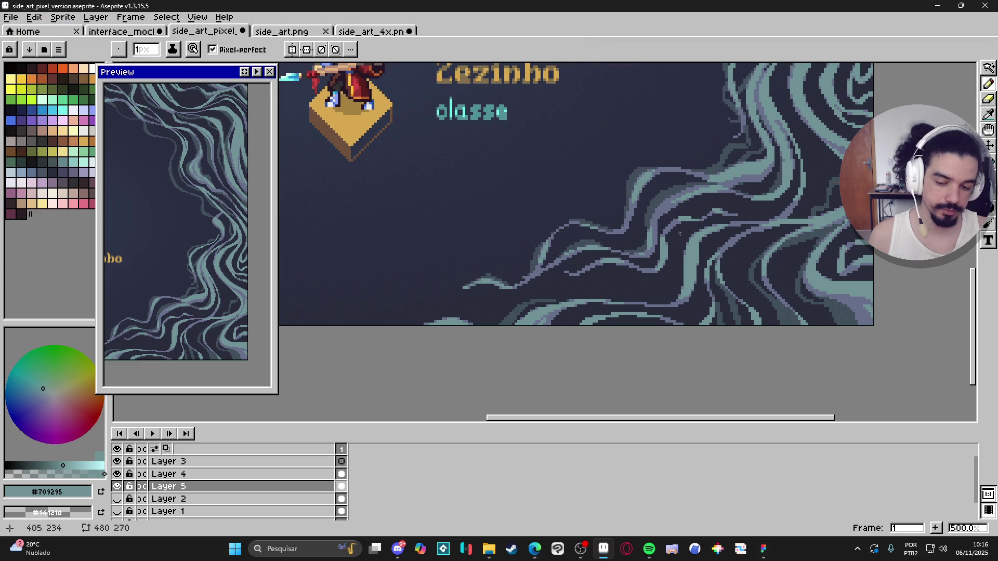
pyautogui.scroll(2, 684, 253)
pyautogui.scroll(-2, 686, 253)
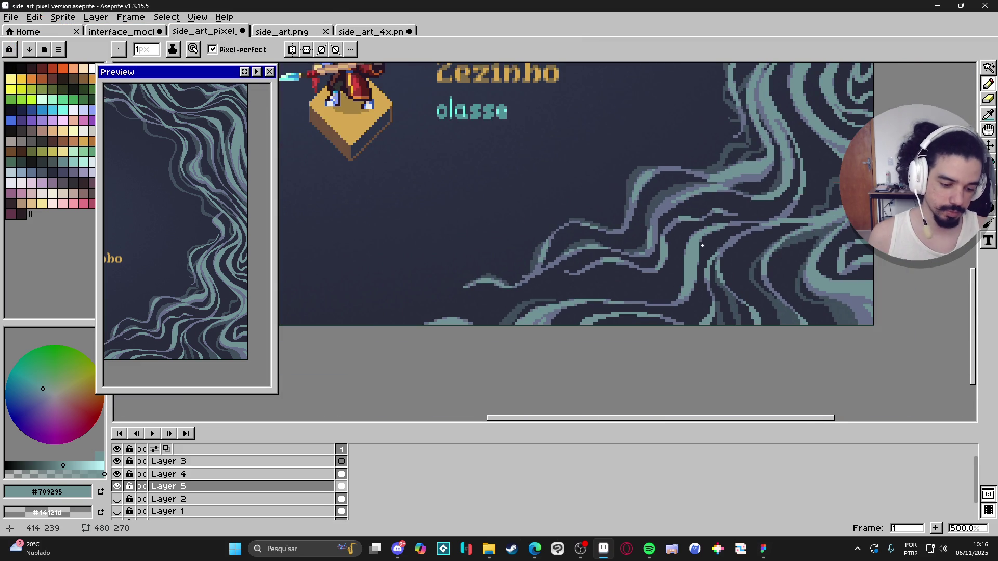
pyautogui.scroll(4, 711, 297)
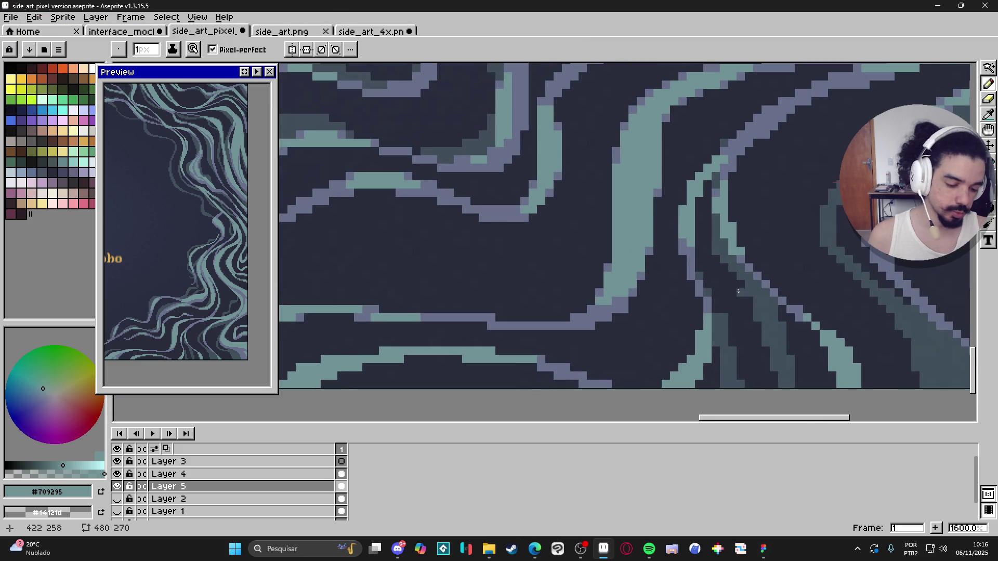
# - Erase the light teal pixels along the diagonal strand, then return to the Pencil
pyautogui.press('e')
pyautogui.moveTo(757, 276); pyautogui.dragTo(799, 376)
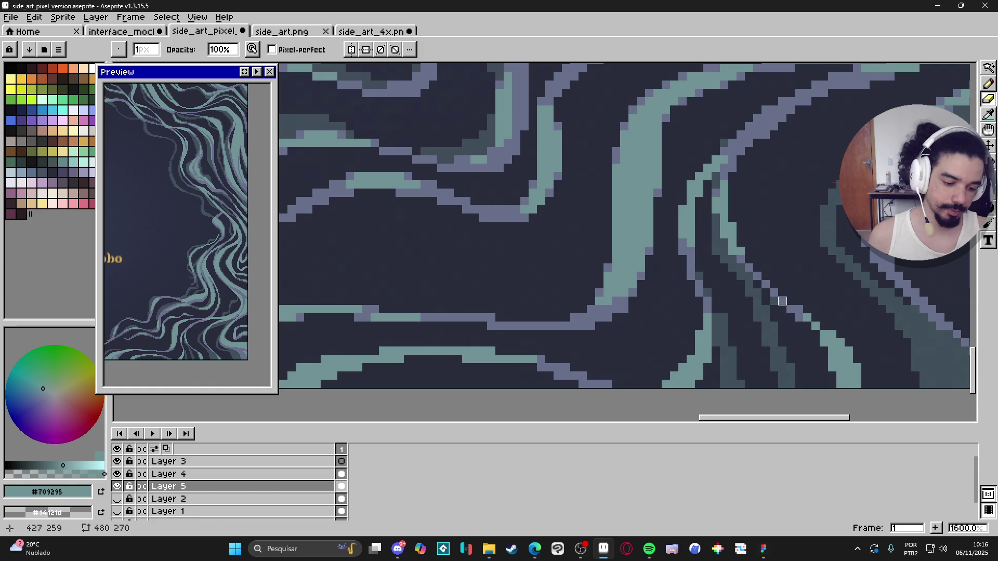
pyautogui.moveTo(757, 285); pyautogui.dragTo(799, 367)
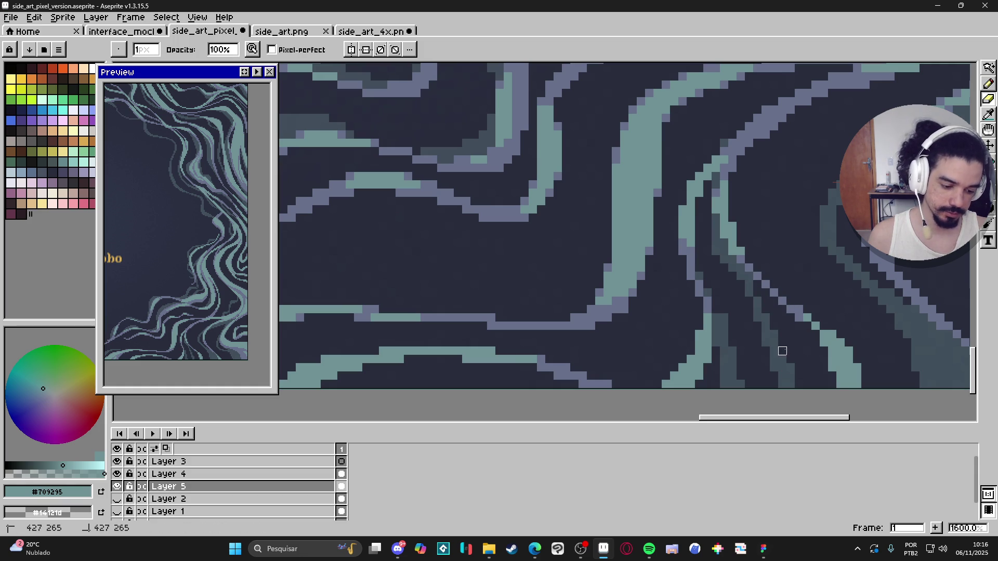
pyautogui.scroll(-4, 785, 354)
pyautogui.press('b')
pyautogui.moveTo(761, 323); pyautogui.dragTo(749, 315)
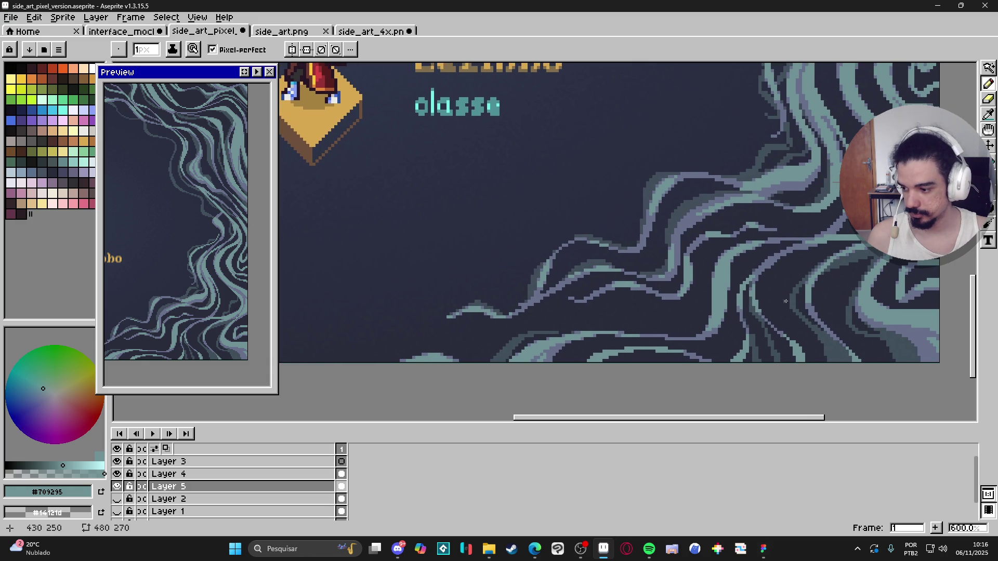
pyautogui.scroll(4, 657, 283)
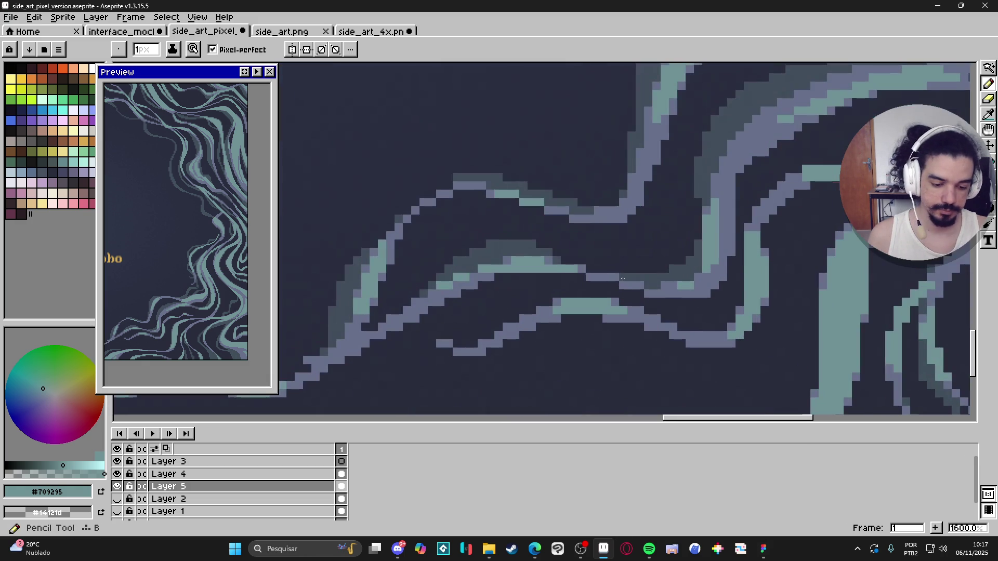
# - Draw short light strokes and a single pixel along the dark strand right of Zezinho
pyautogui.scroll(-5, 629, 277)
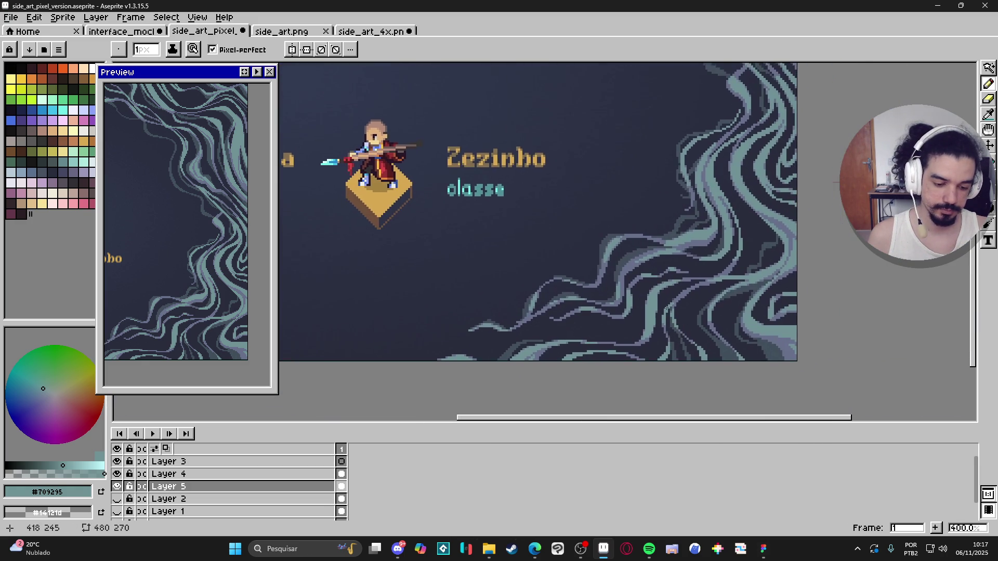
pyautogui.scroll(2, 681, 283)
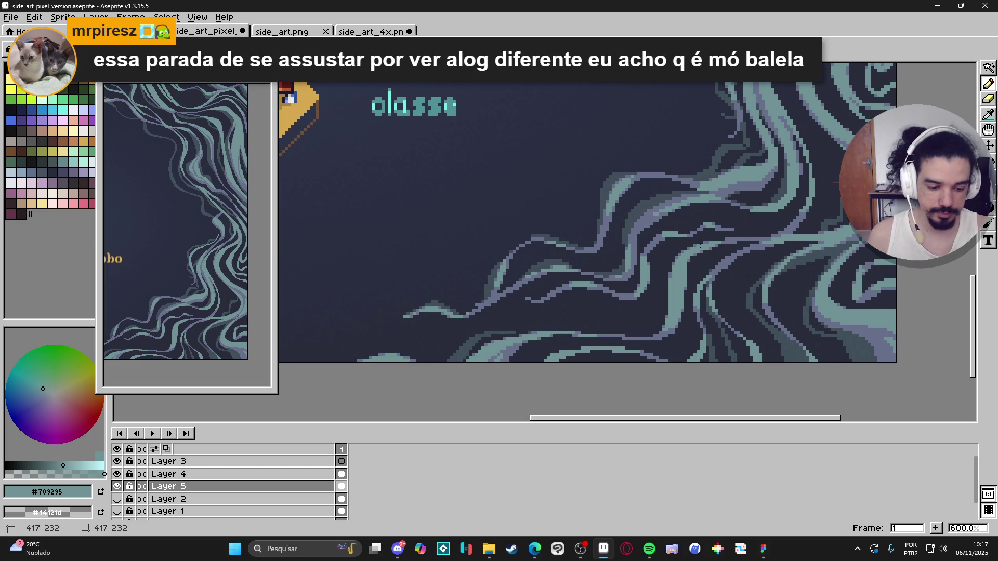
pyautogui.moveTo(658, 287); pyautogui.dragTo(663, 326)
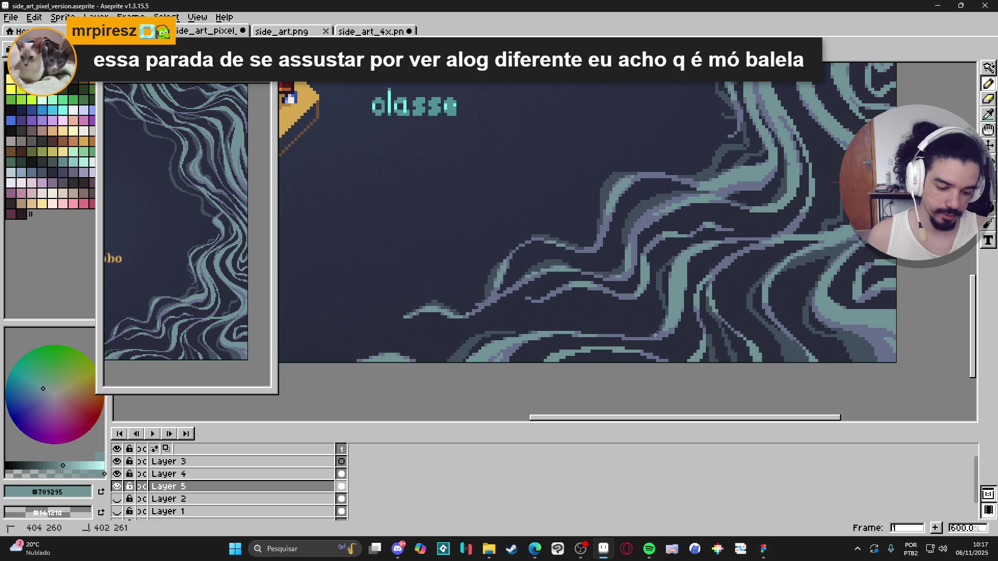
pyautogui.moveTo(617, 329); pyautogui.dragTo(654, 335)
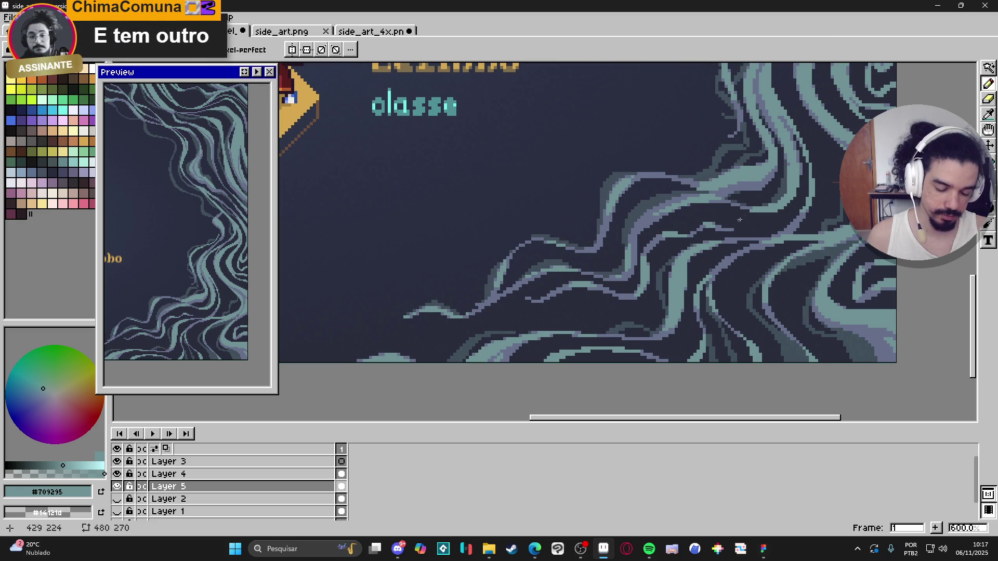
pyautogui.click(602, 335)
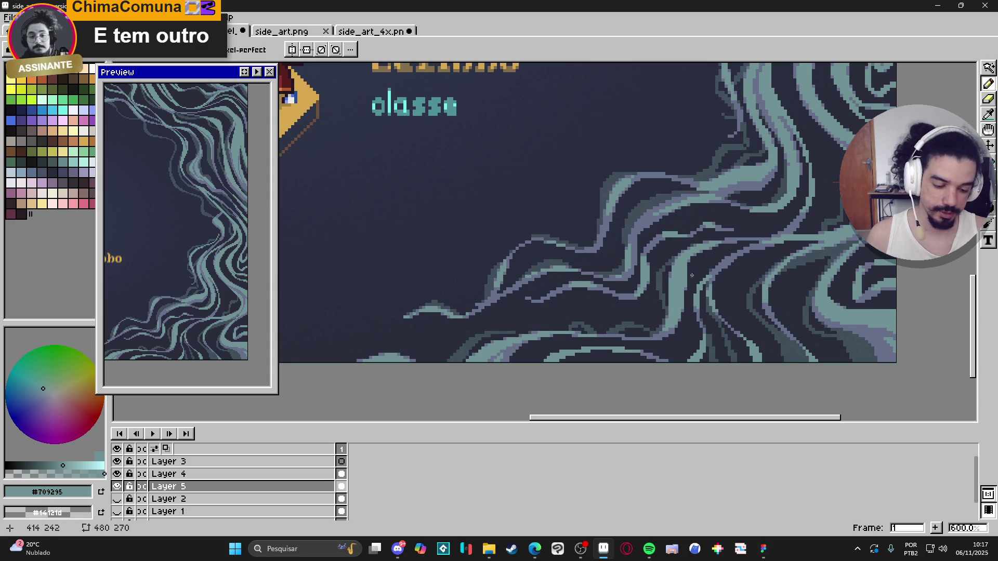
# - Switch to the Eraser and zoom around the swirls to check the strand
pyautogui.press('e')
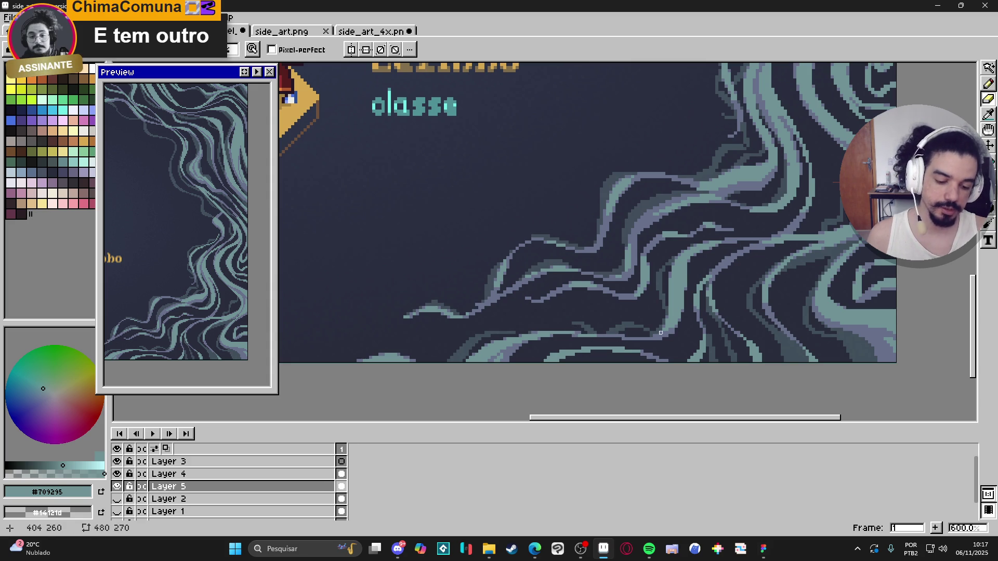
pyautogui.press('b')
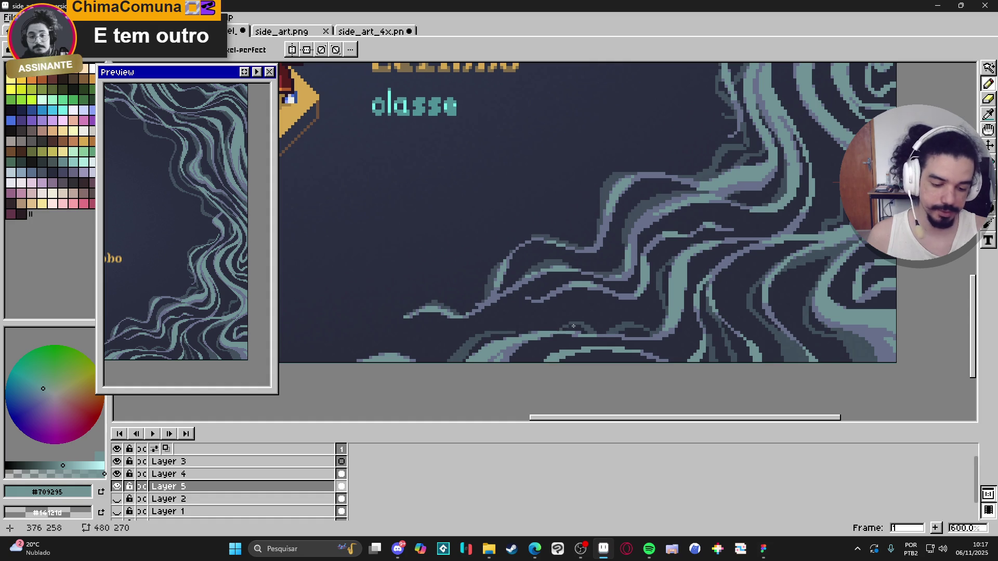
pyautogui.press('e')
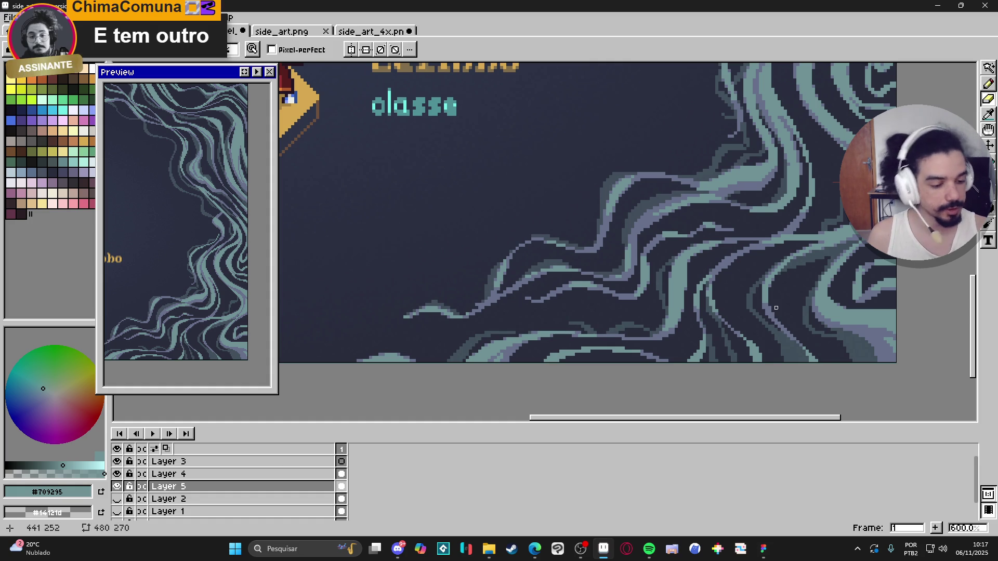
pyautogui.scroll(-1, 661, 248)
pyautogui.scroll(-2, 661, 247)
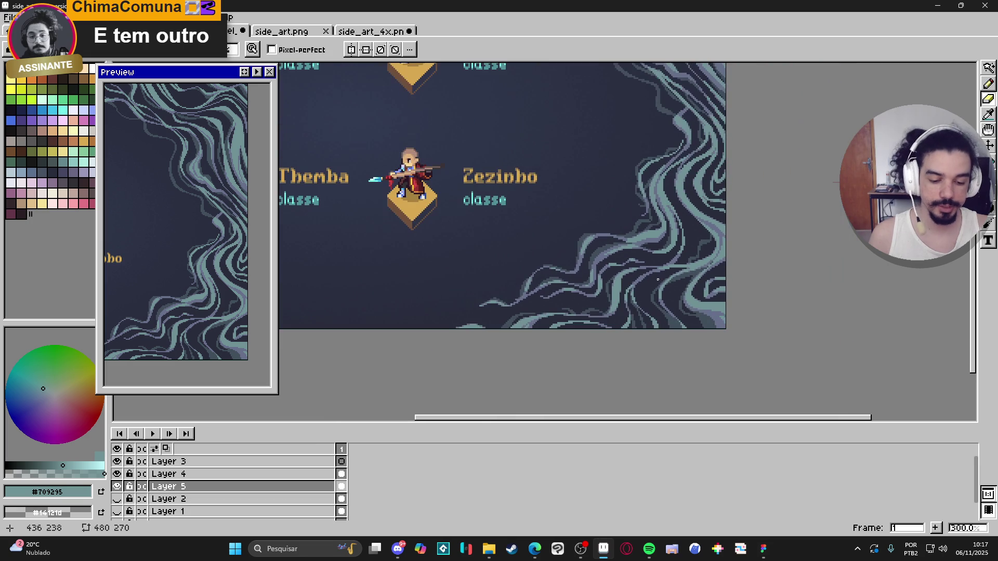
pyautogui.scroll(3, 650, 286)
pyautogui.hscroll(3, 644, 276)
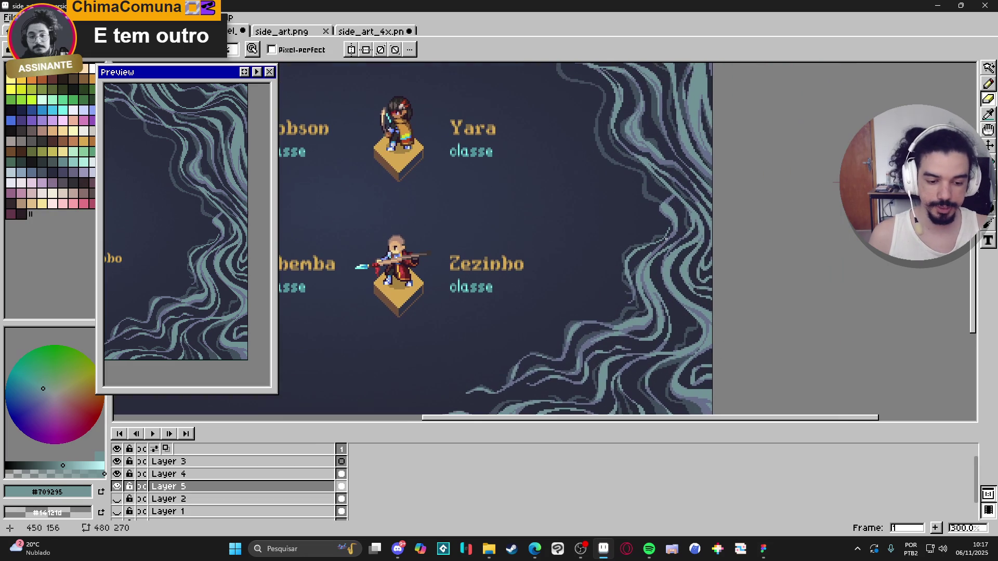
pyautogui.scroll(-3, 644, 322)
pyautogui.scroll(3, 616, 285)
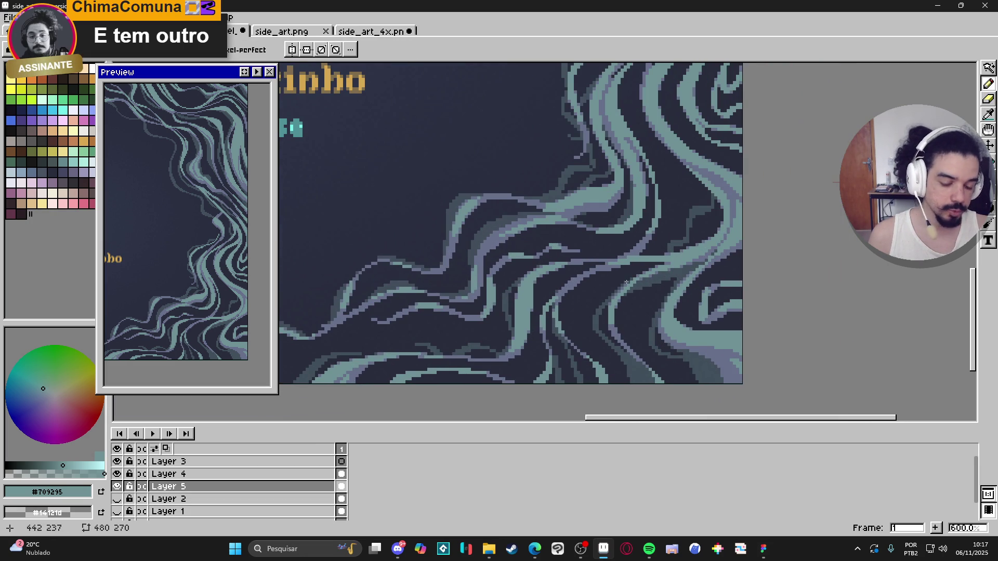
pyautogui.scroll(-2, 619, 283)
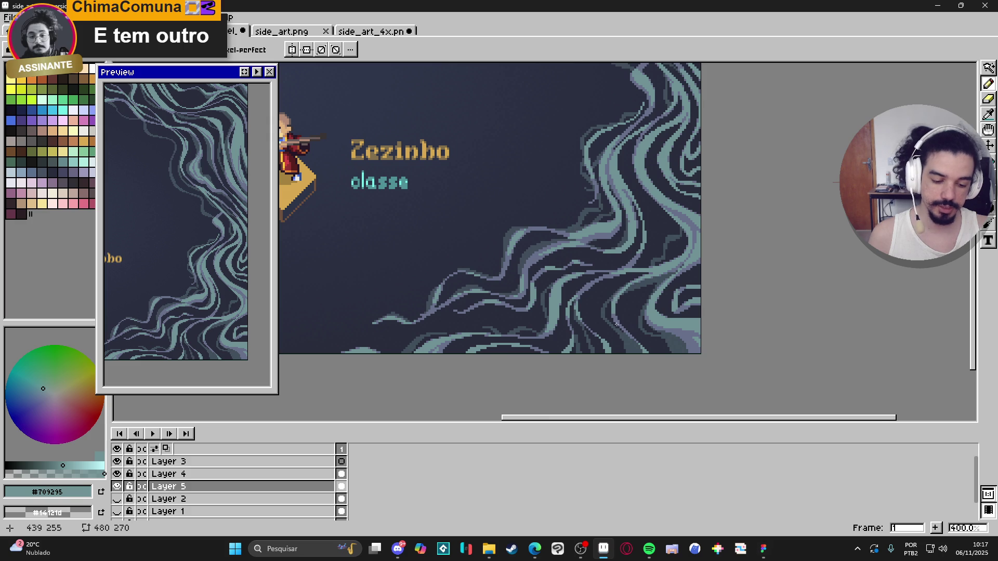
pyautogui.scroll(3, 613, 316)
pyautogui.press('e')
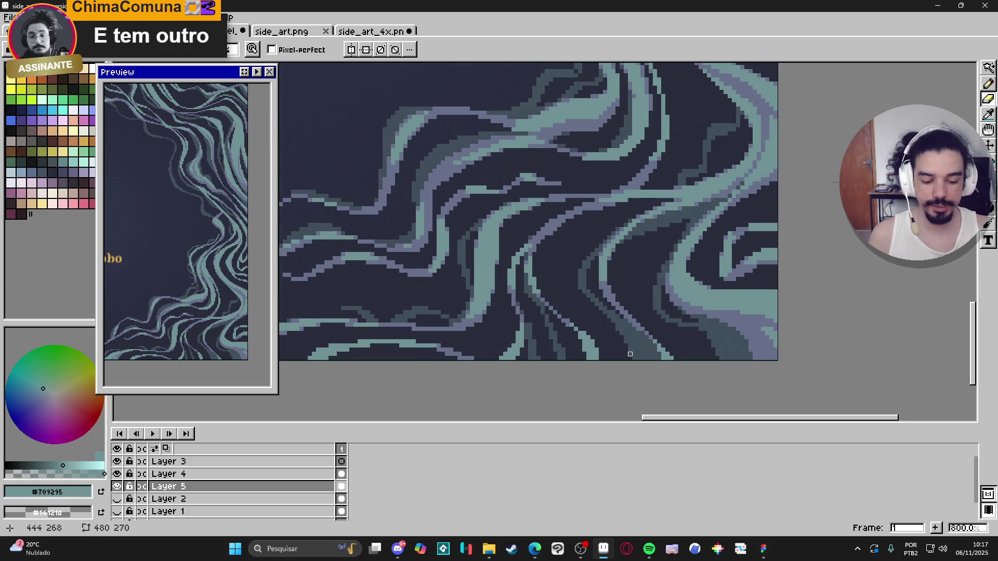
pyautogui.scroll(-4, 630, 354)
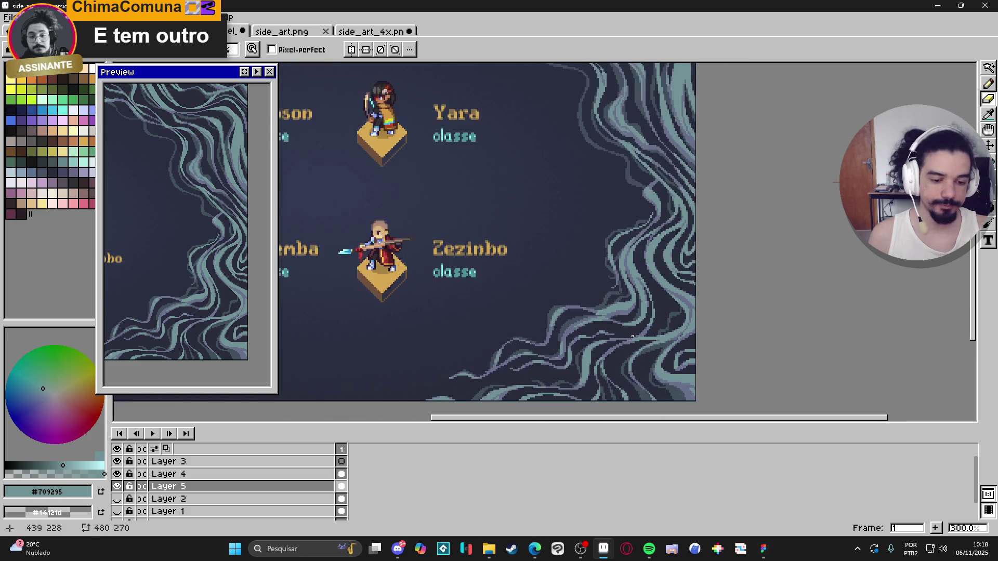
pyautogui.scroll(-1, 657, 212)
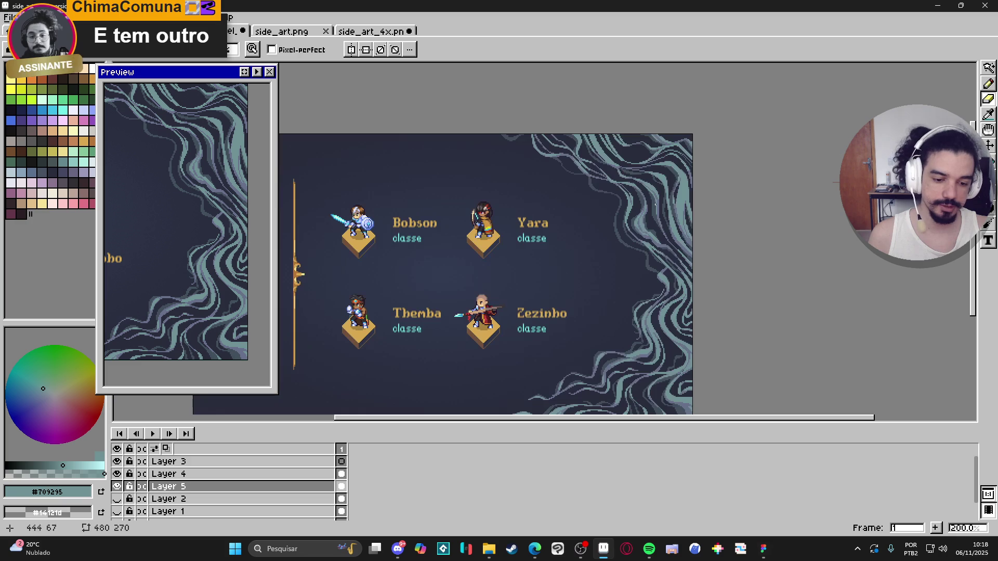
# - Draw a curving purple and teal strand in the upper swirls at 1200% zoom
pyautogui.scroll(7, 656, 212)
pyautogui.press('b')
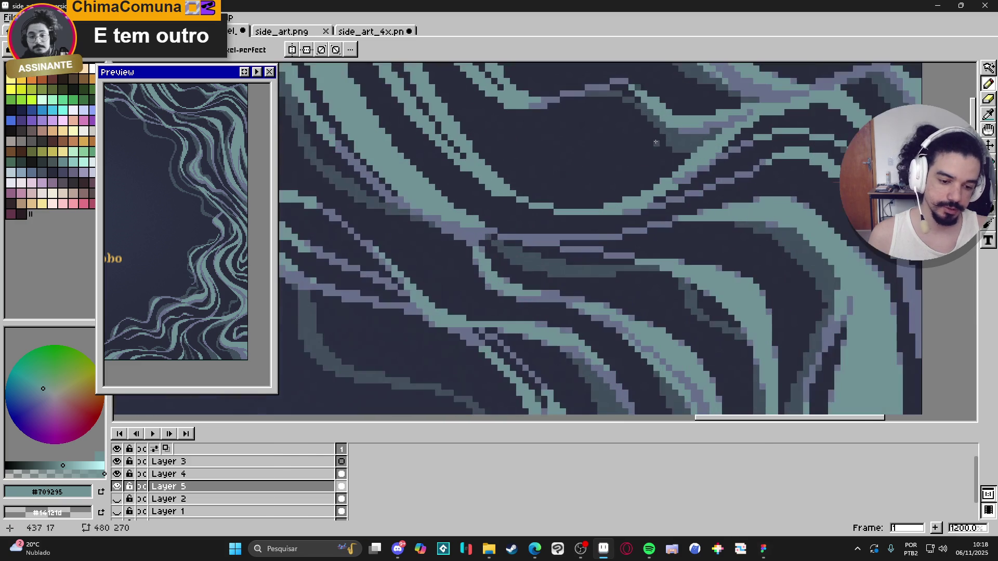
pyautogui.moveTo(623, 122)
pyautogui.mouseDown()
pyautogui.moveTo(604, 128)
pyautogui.moveTo(564, 119)
pyautogui.moveTo(581, 133)
pyautogui.moveTo(604, 130)
pyautogui.mouseUp()
pyautogui.press('e')
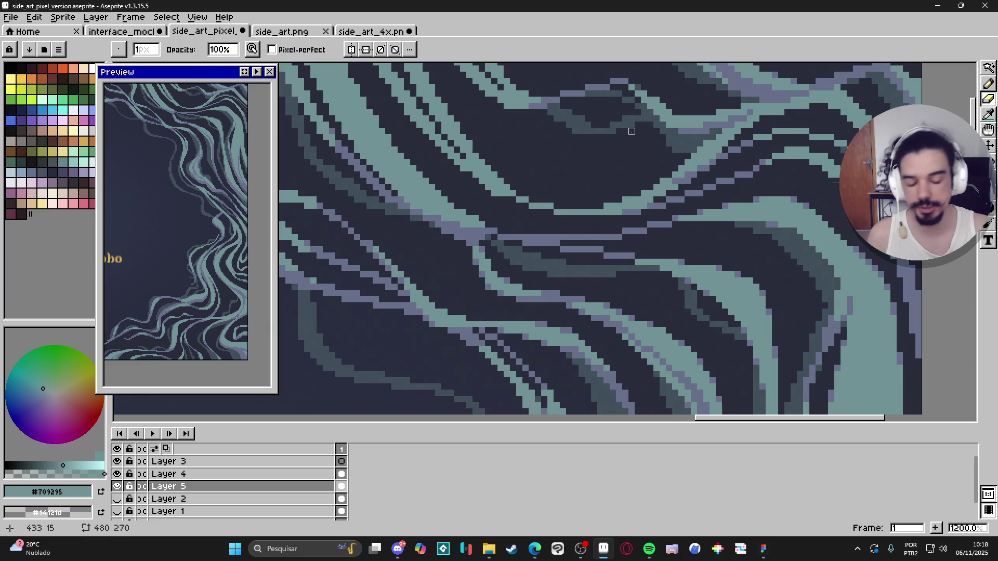
pyautogui.press('b')
pyautogui.scroll(-5, 629, 128)
pyautogui.scroll(4, 558, 120)
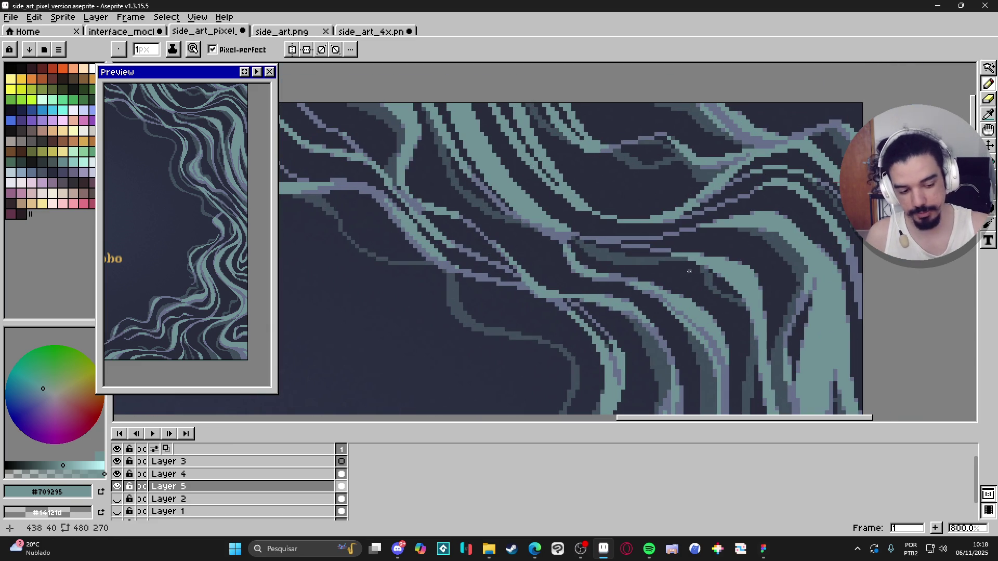
pyautogui.scroll(-3, 686, 272)
# - Zoom out and pan until all four heroes are in view
pyautogui.moveTo(660, 275); pyautogui.dragTo(649, 182)
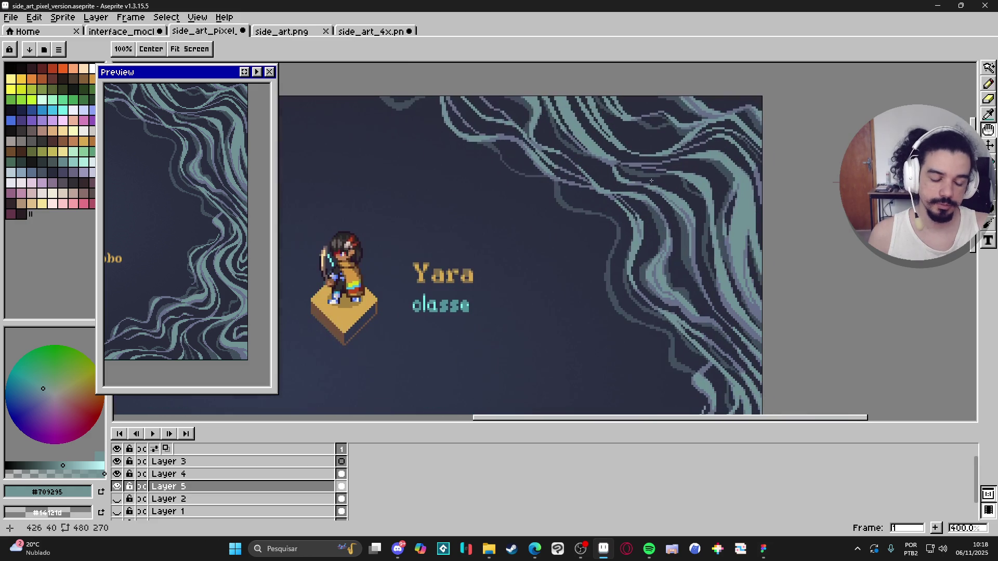
pyautogui.moveTo(664, 234)
pyautogui.mouseDown()
pyautogui.moveTo(662, 214)
pyautogui.moveTo(640, 220)
pyautogui.mouseUp()
pyautogui.scroll(-2, 634, 260)
pyautogui.moveTo(635, 260); pyautogui.dragTo(635, 190)
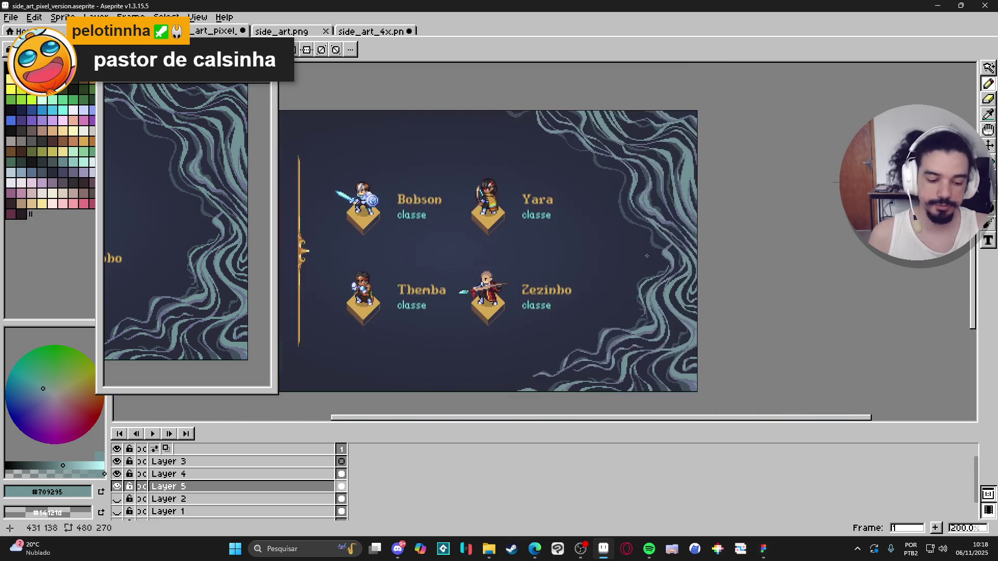
# - Select the Eraser over the tendrils and zoom out to 300% on the character cards
pyautogui.scroll(2, 613, 329)
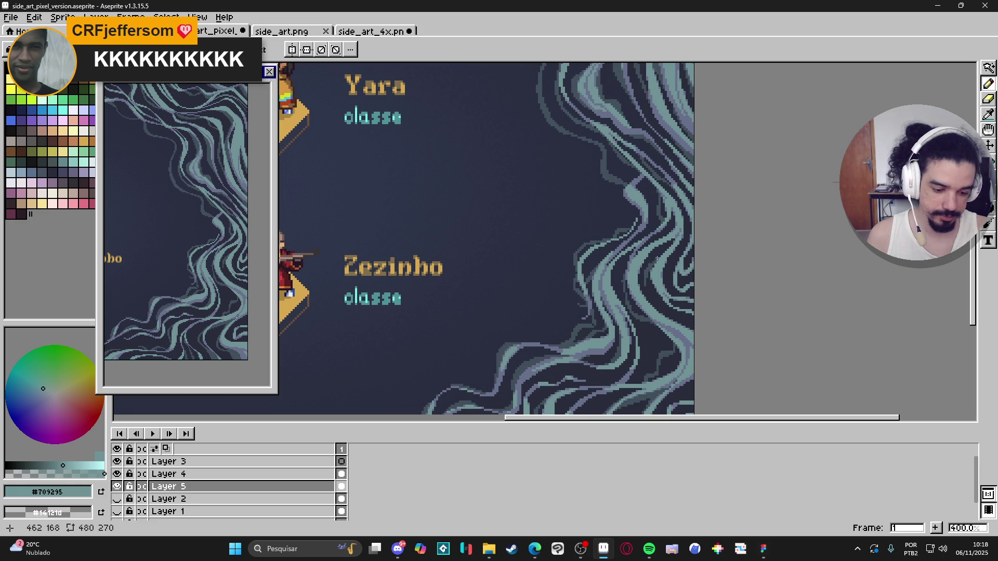
pyautogui.press('e')
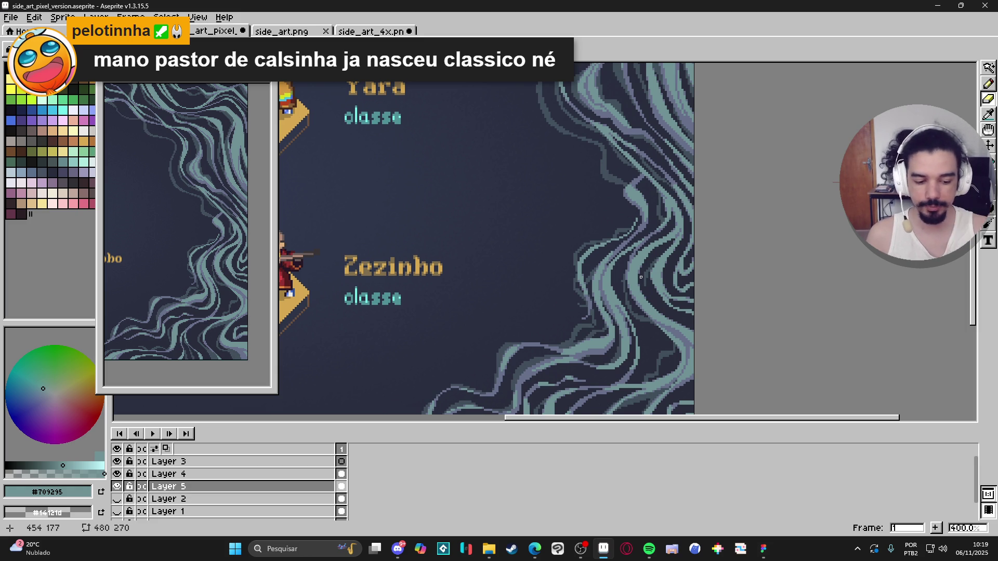
pyautogui.press('b')
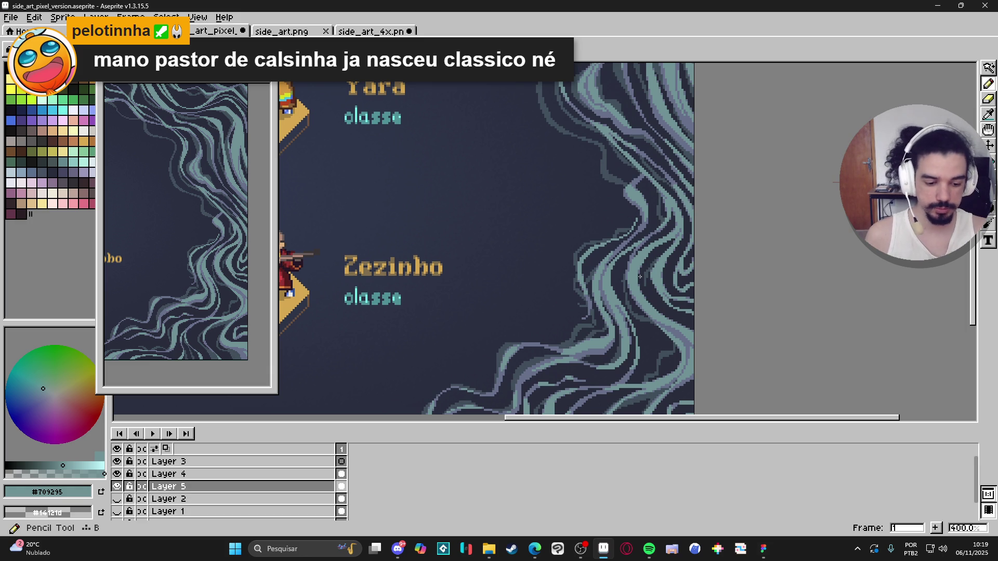
pyautogui.press('e')
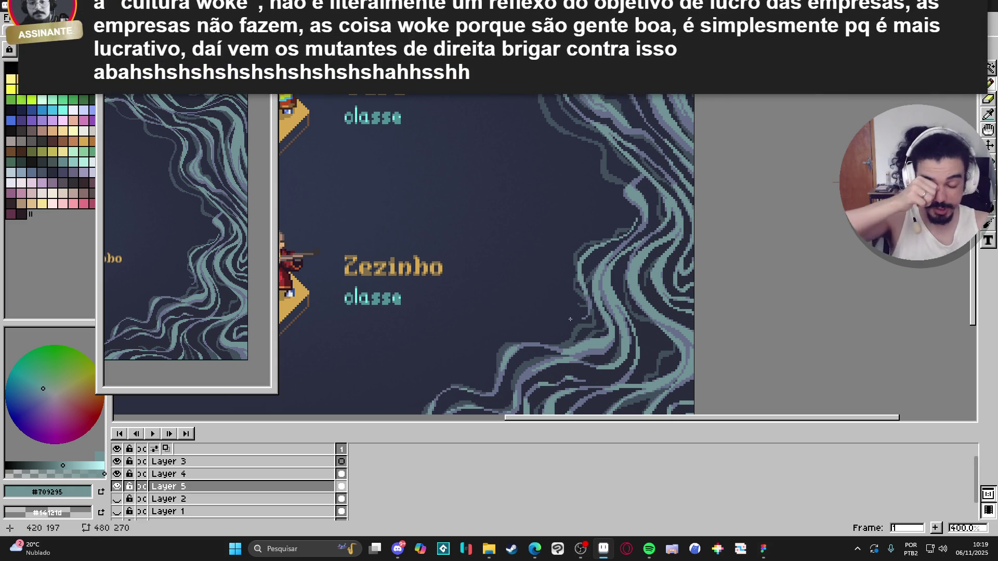
pyautogui.scroll(-1, 634, 268)
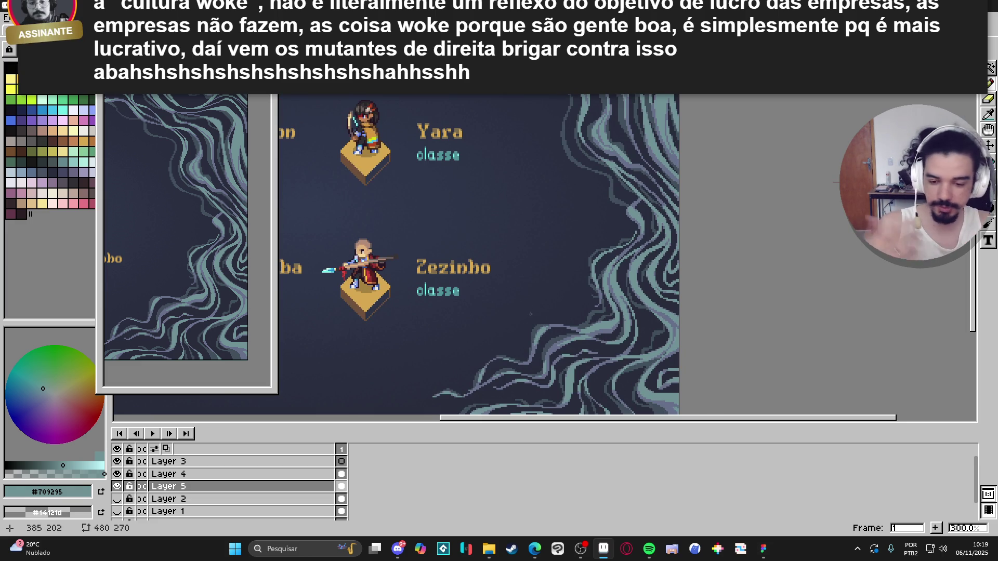
# - Zoom around the right-border tendrils, ending with the Pencil selected
pyautogui.scroll(3, 530, 314)
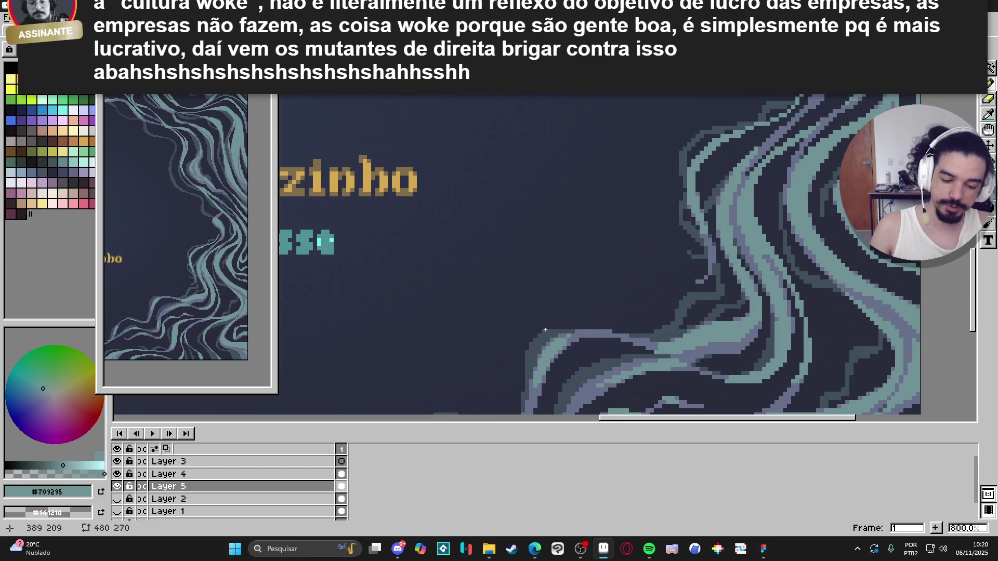
pyautogui.scroll(-2, 542, 334)
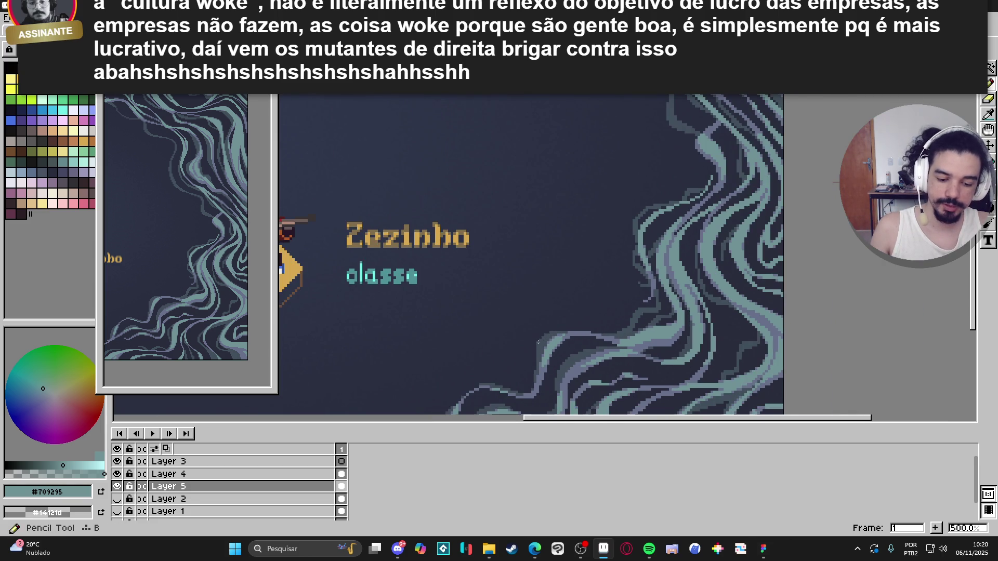
pyautogui.scroll(1, 538, 342)
pyautogui.scroll(-1, 533, 348)
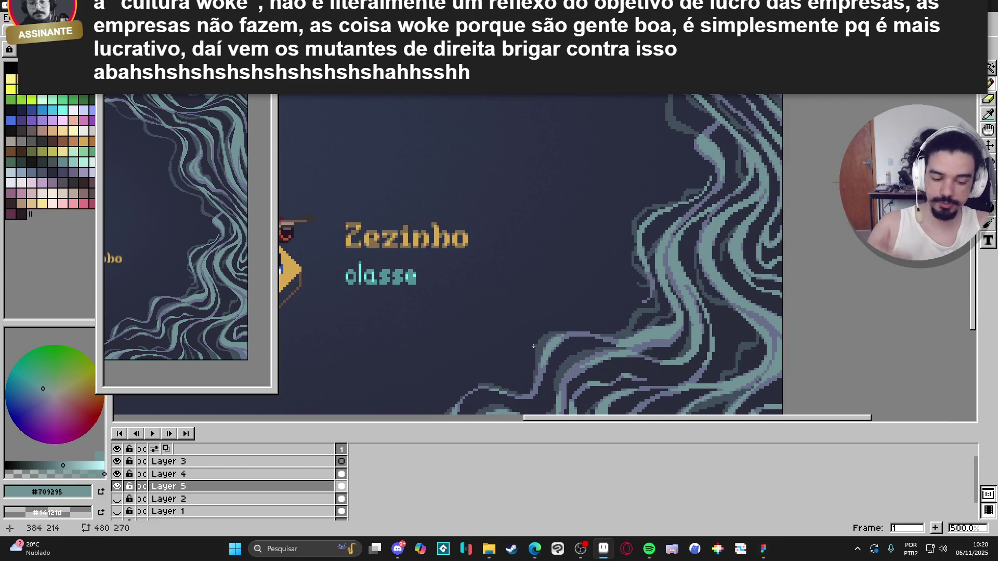
pyautogui.scroll(-3, 533, 346)
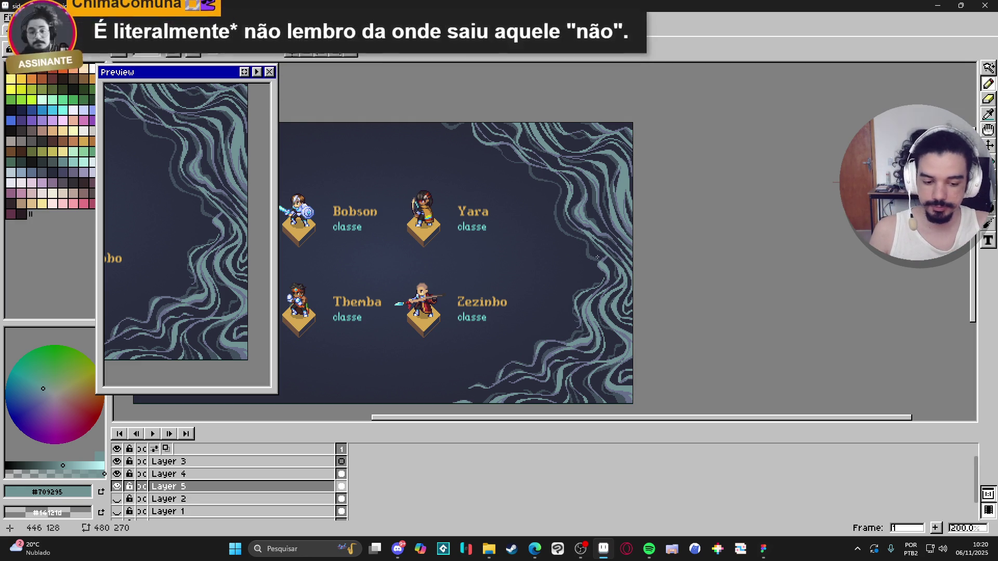
pyautogui.scroll(2, 600, 255)
pyautogui.press('e')
pyautogui.scroll(5, 576, 264)
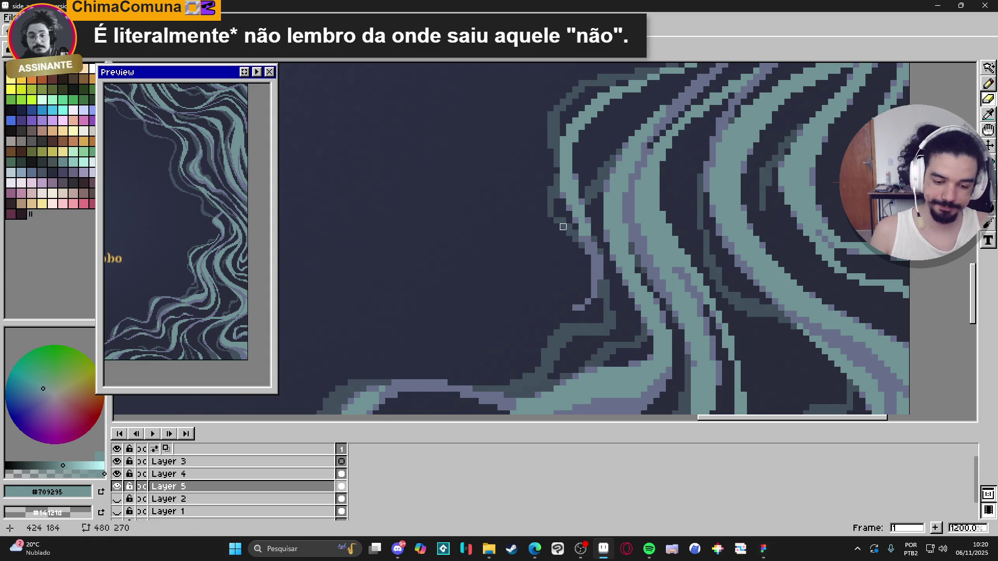
pyautogui.press('b')
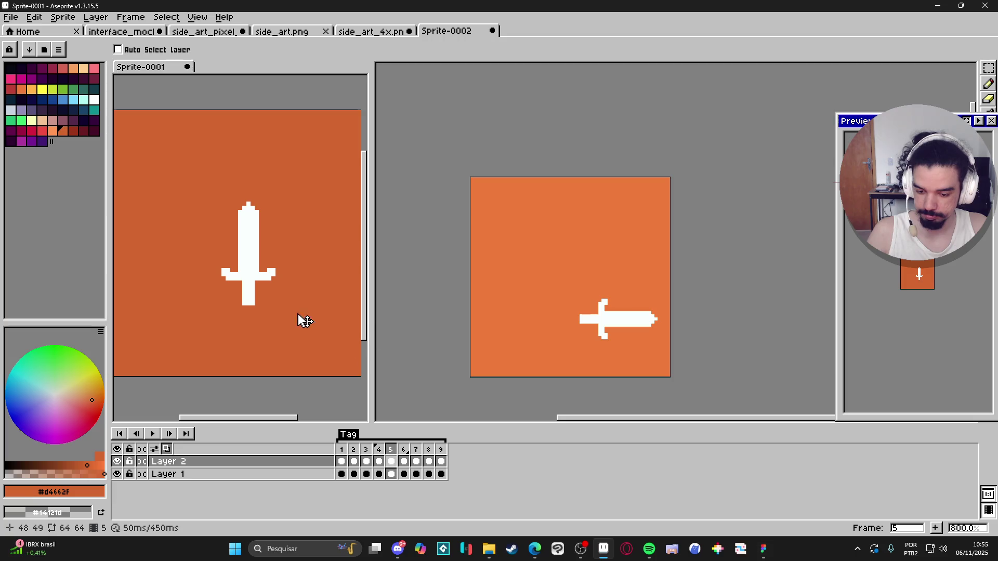
# - Set all four sword frames to a 50 ms duration
pyautogui.click(613, 290)
pyautogui.click(131, 18)
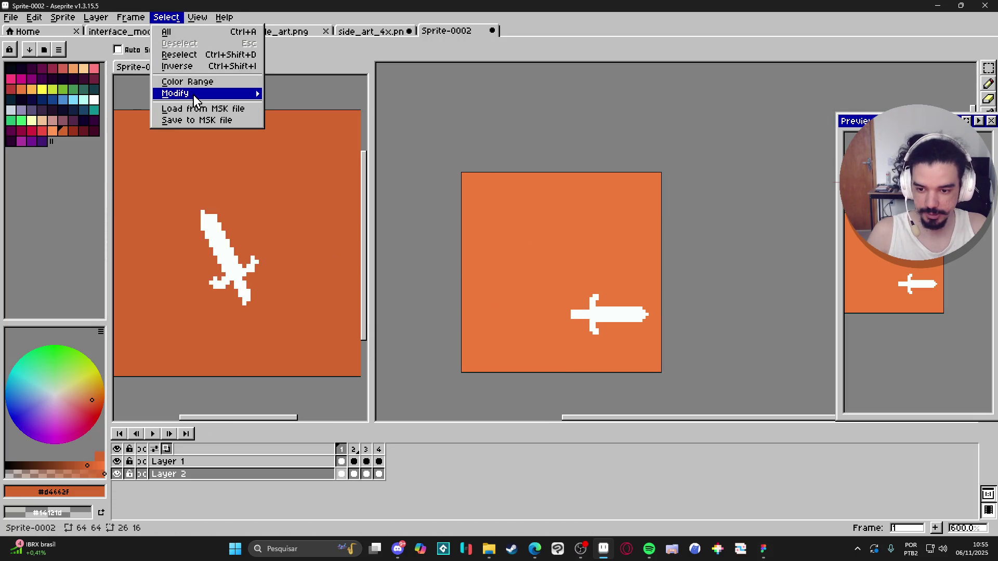
pyautogui.click(166, 181)
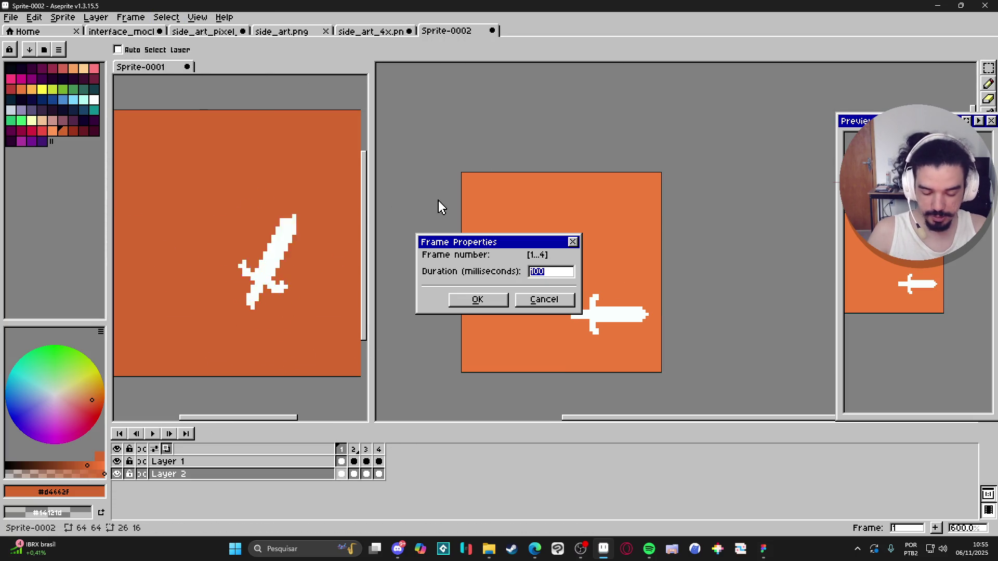
pyautogui.write('50')
pyautogui.press('Return')
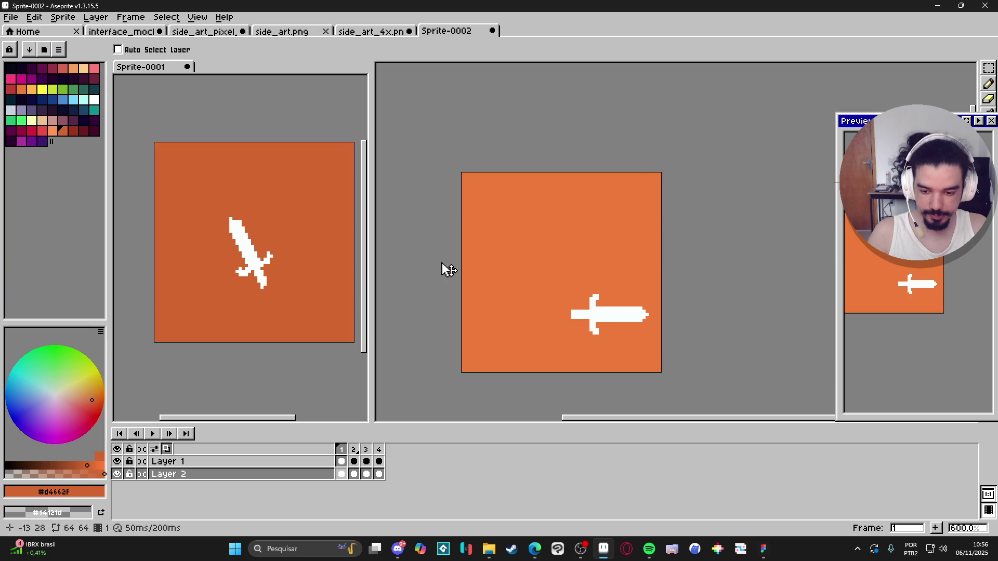
# - Preview the sword animation, then add a new empty Layer 3 above Layer 1
pyautogui.scroll(1, 583, 274)
pyautogui.click(154, 436)
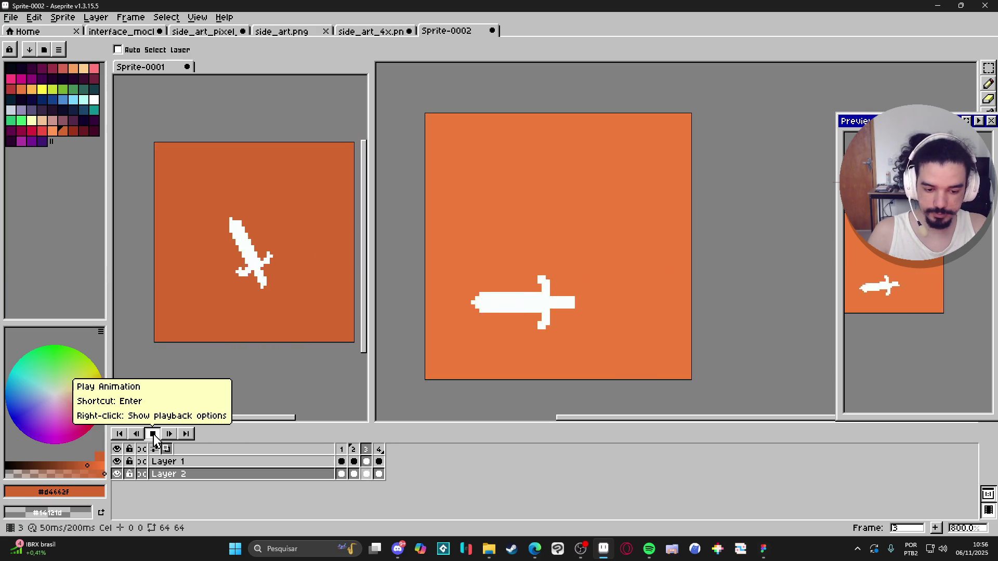
pyautogui.press('Return')
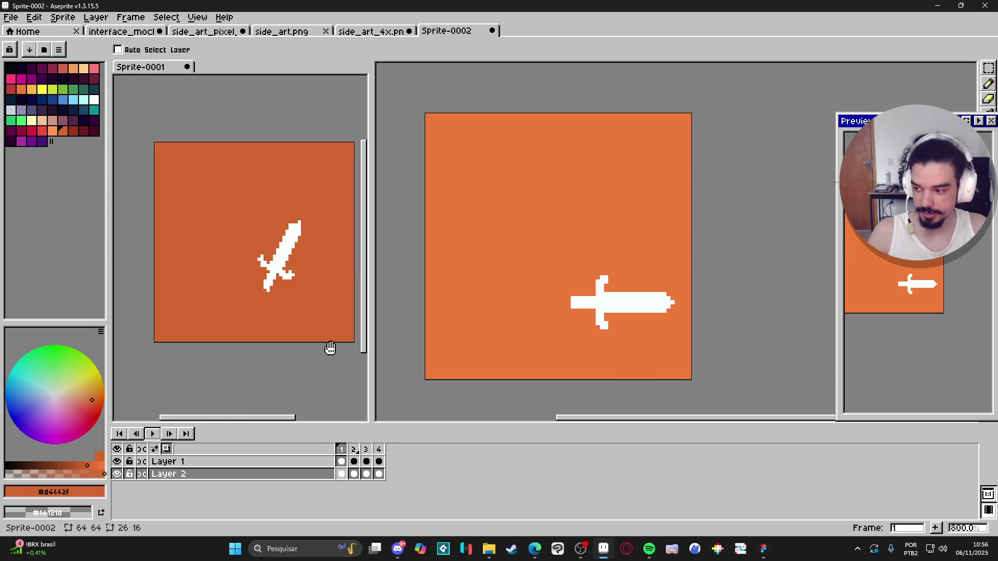
pyautogui.click(340, 466)
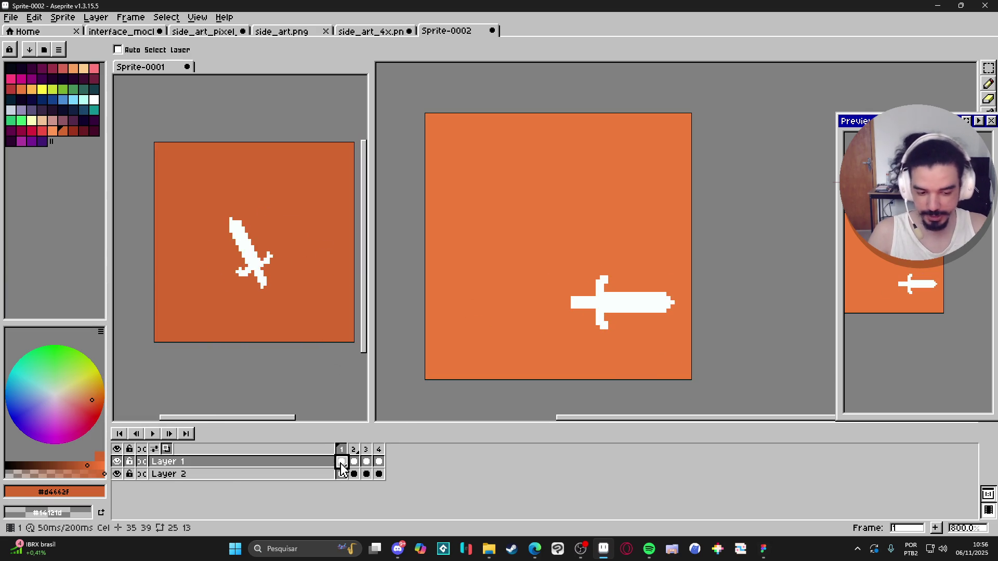
pyautogui.hotkey('shift', 'n')
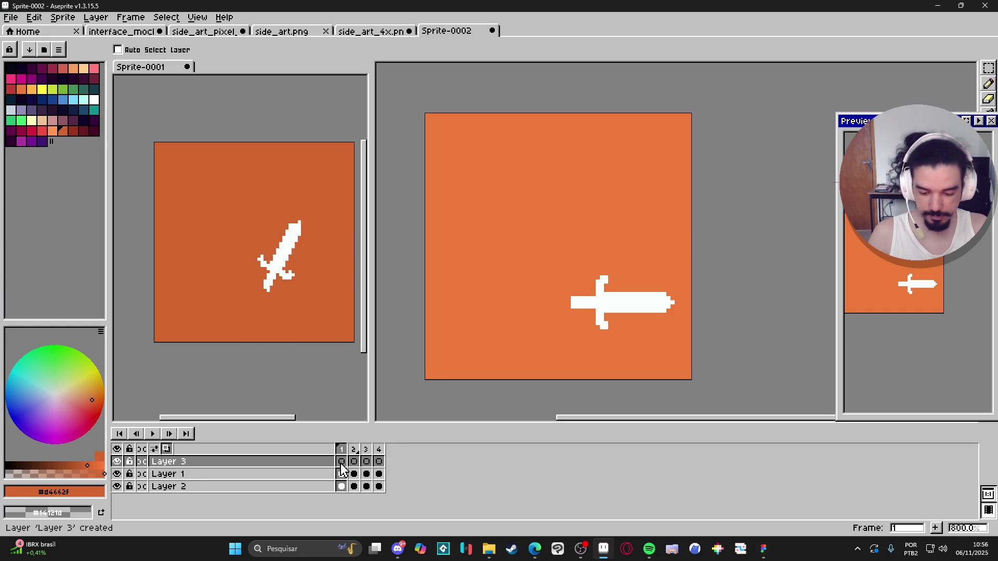
# - Sample the sword's white and draw a thick slash arc on frame 3 of Layer 3
pyautogui.press('b')
pyautogui.press('Right')
pyautogui.click(369, 466)
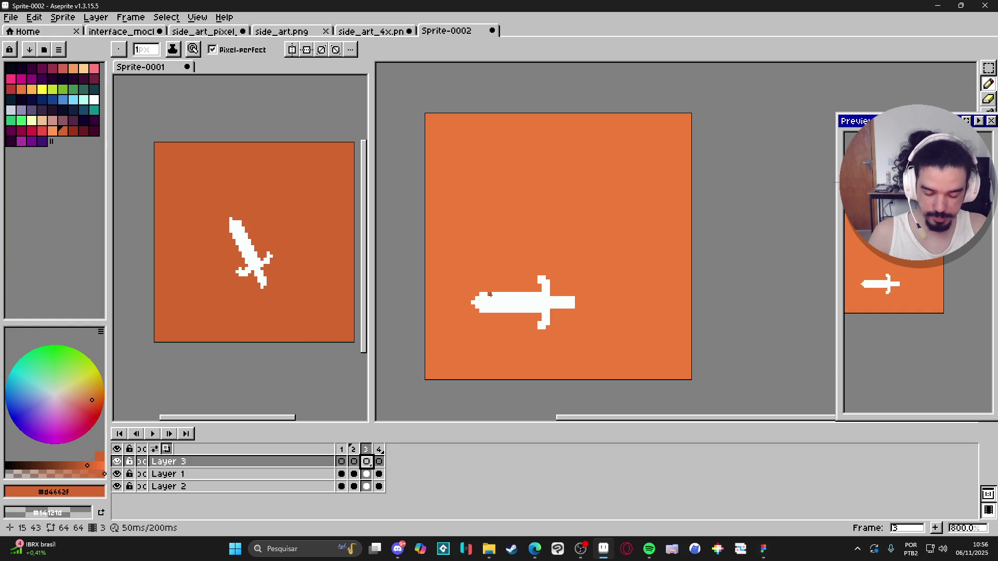
pyautogui.keyDown('alt'); pyautogui.click(494, 302); pyautogui.keyUp('alt')
pyautogui.press('v')
pyautogui.press('b')
pyautogui.moveTo(487, 285)
pyautogui.mouseDown()
pyautogui.moveTo(619, 239)
pyautogui.moveTo(659, 331)
pyautogui.mouseUp()
pyautogui.moveTo(640, 270)
pyautogui.mouseDown()
pyautogui.moveTo(507, 271)
pyautogui.moveTo(520, 283)
pyautogui.moveTo(500, 288)
pyautogui.moveTo(492, 274)
pyautogui.moveTo(587, 238)
pyautogui.mouseUp()
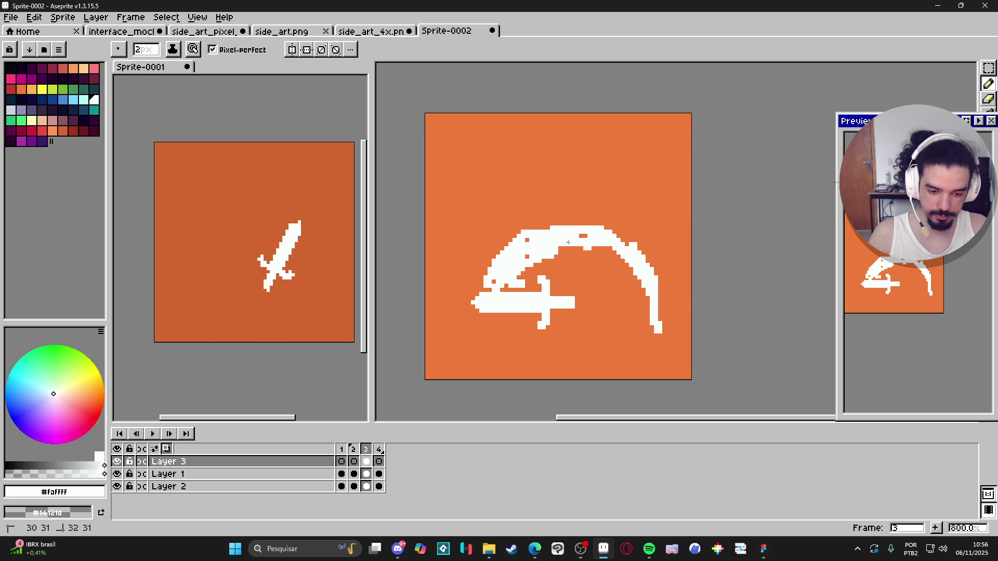
pyautogui.moveTo(518, 280); pyautogui.dragTo(542, 246)
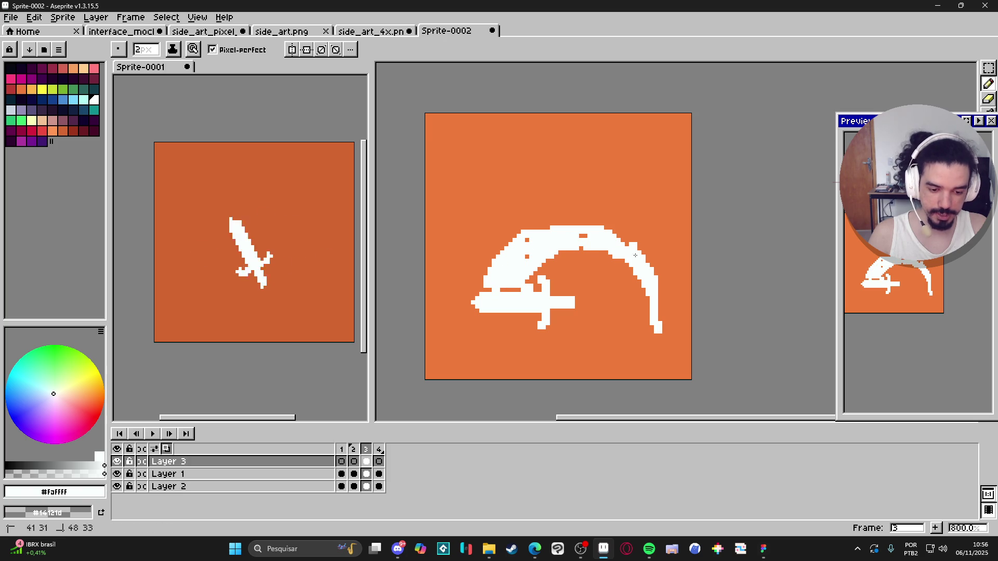
# - Trim the arc's lower-right tail, fill its holes and thicken its edges
pyautogui.press('e')
pyautogui.moveTo(657, 327); pyautogui.dragTo(653, 313)
pyautogui.press('b')
pyautogui.click(583, 236)
pyautogui.click(527, 256)
pyautogui.moveTo(502, 248); pyautogui.dragTo(578, 223)
pyautogui.click(527, 240)
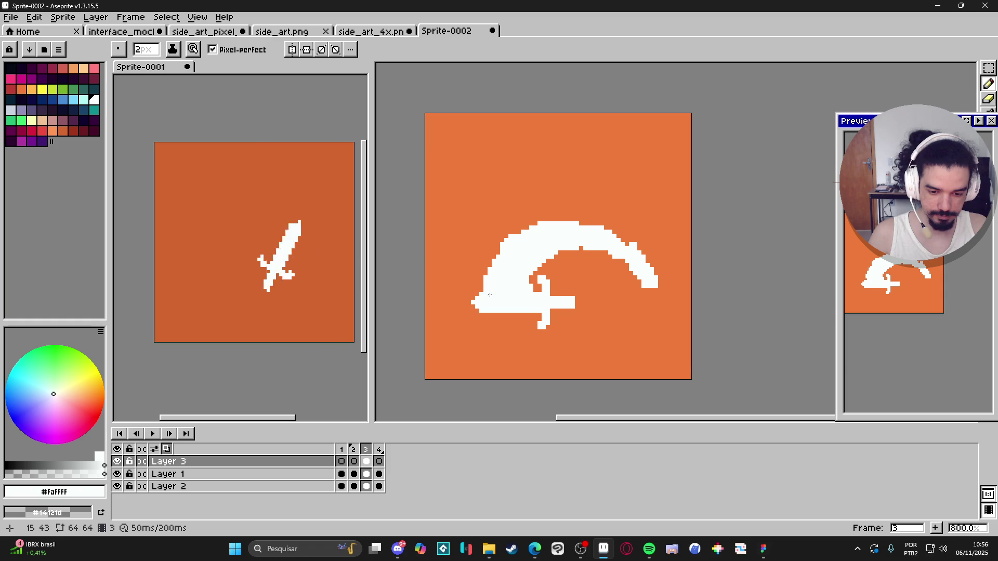
pyautogui.moveTo(482, 291)
pyautogui.mouseDown()
pyautogui.moveTo(490, 266)
pyautogui.moveTo(605, 246)
pyautogui.mouseUp()
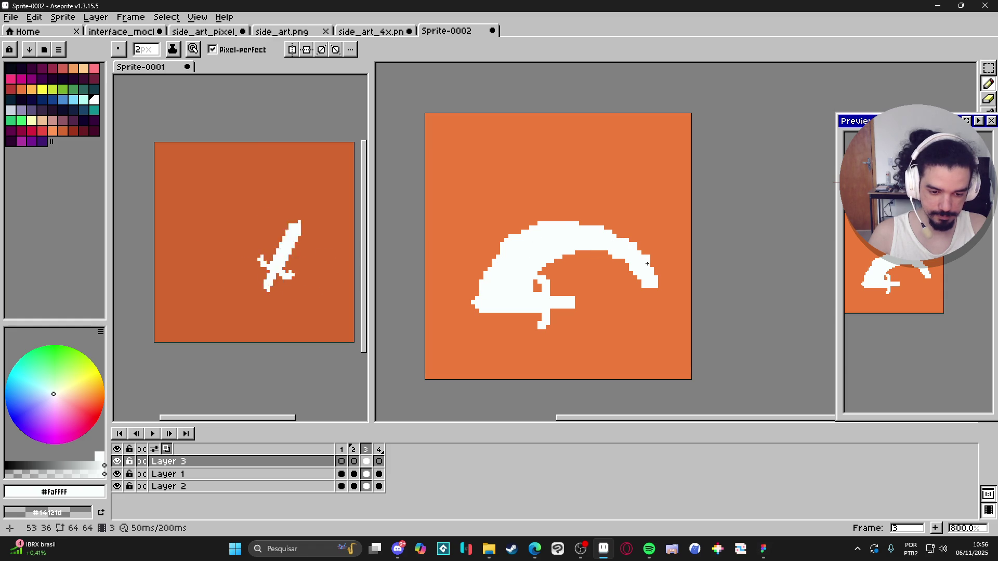
# - Paste the arc into frame 4 and erase it down to a thin trailing streak
pyautogui.click(379, 461)
pyautogui.hotkey('ctrl', 'v')
pyautogui.press('e')
pyautogui.moveTo(652, 283)
pyautogui.mouseDown()
pyautogui.moveTo(660, 290)
pyautogui.moveTo(608, 263)
pyautogui.moveTo(535, 272)
pyautogui.moveTo(512, 309)
pyautogui.moveTo(495, 290)
pyautogui.mouseUp()
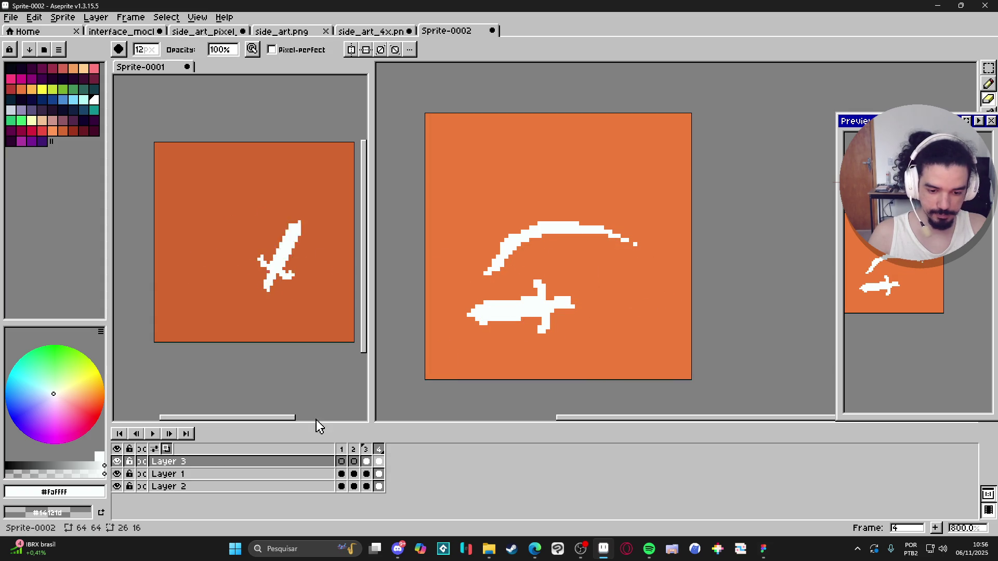
# - Play the slash, set all frames to 80 ms, and play it again
pyautogui.click(153, 433)
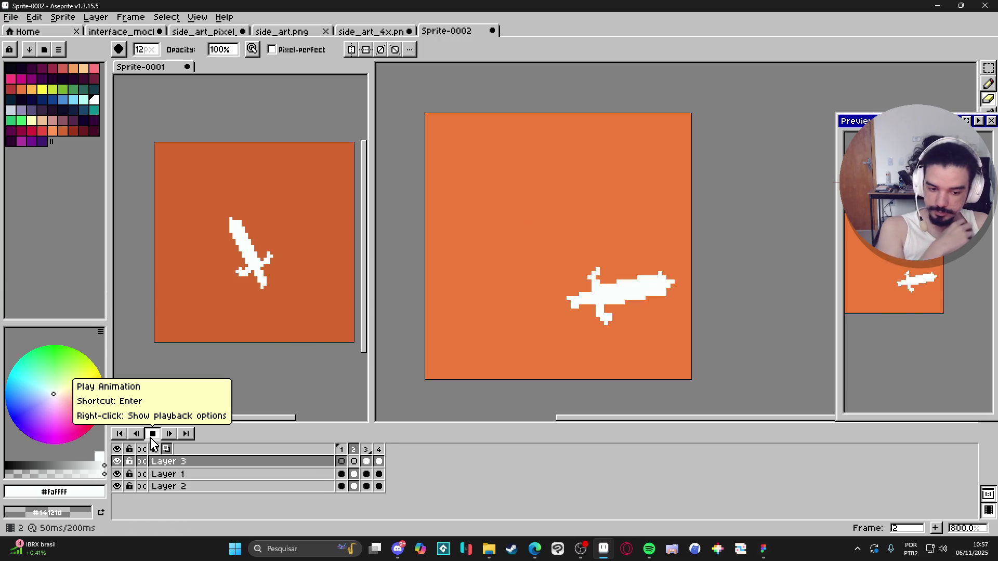
pyautogui.click(152, 435)
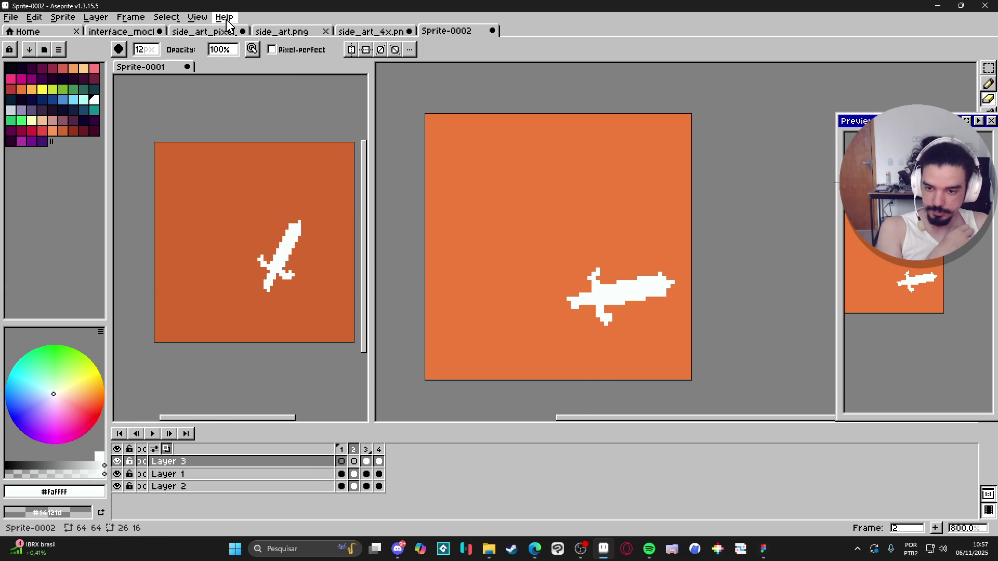
pyautogui.click(131, 18)
pyautogui.click(209, 183)
pyautogui.write('8')
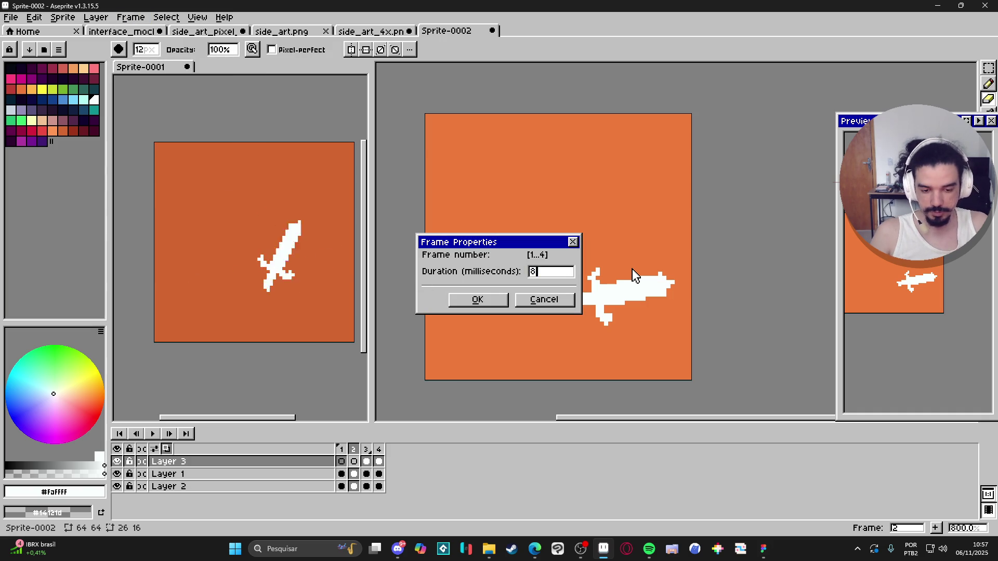
pyautogui.press('Return')
pyautogui.click(151, 434)
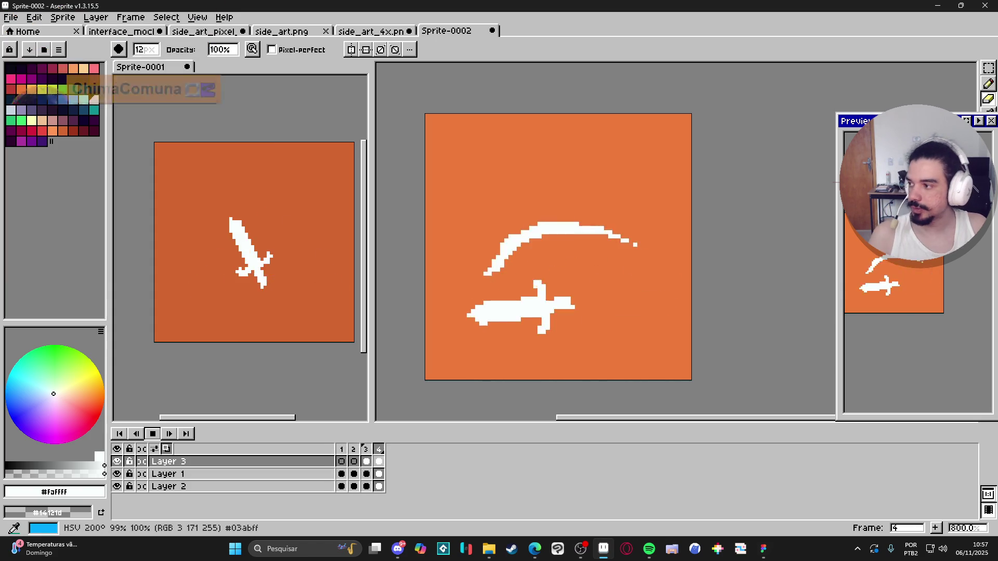
# - Open YouTube in the browser and search for 'none'
pyautogui.click(535, 549)
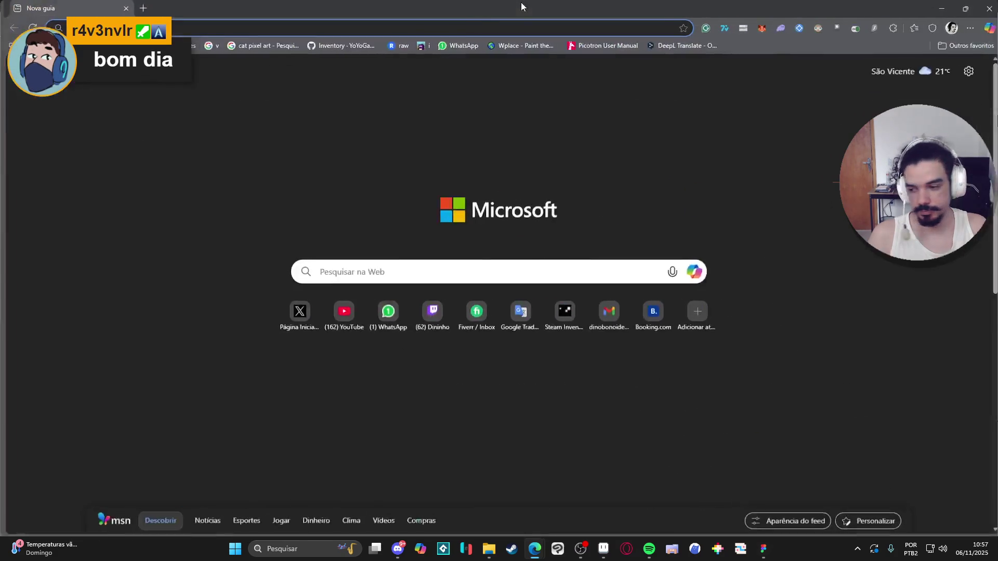
pyautogui.write('y')
pyautogui.press('Return')
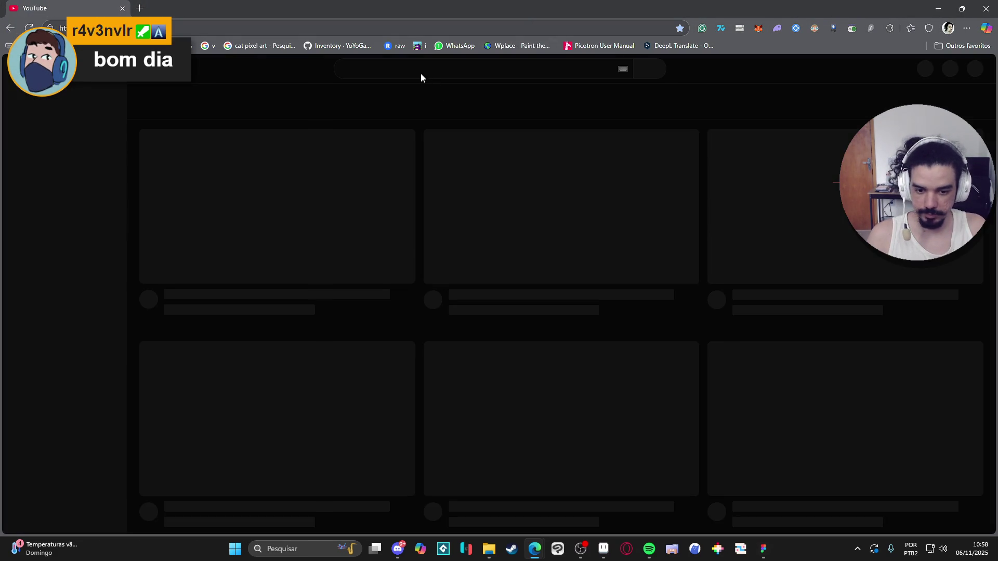
pyautogui.click(422, 76)
pyautogui.write('none')
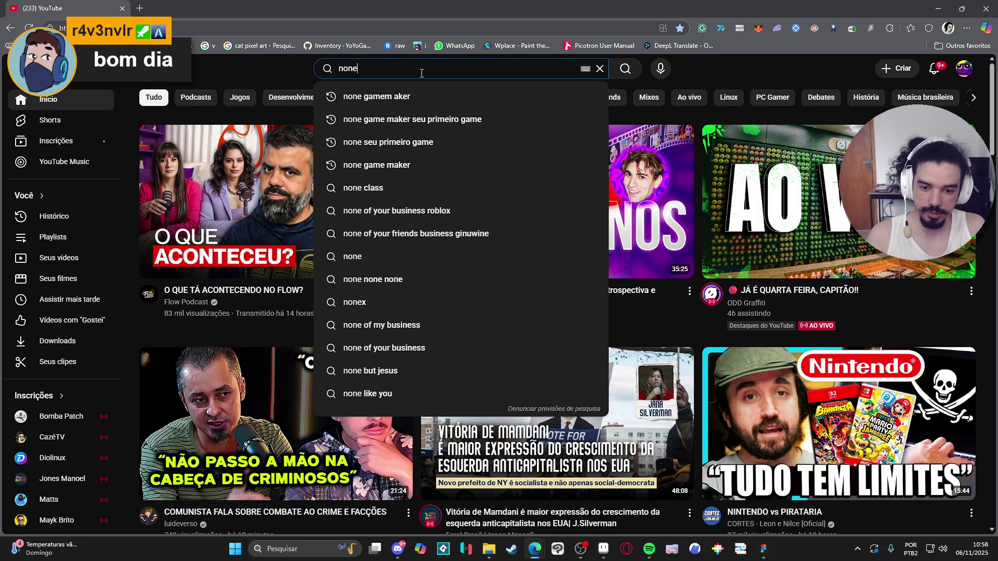
pyautogui.press('Down')
pyautogui.press('Return')
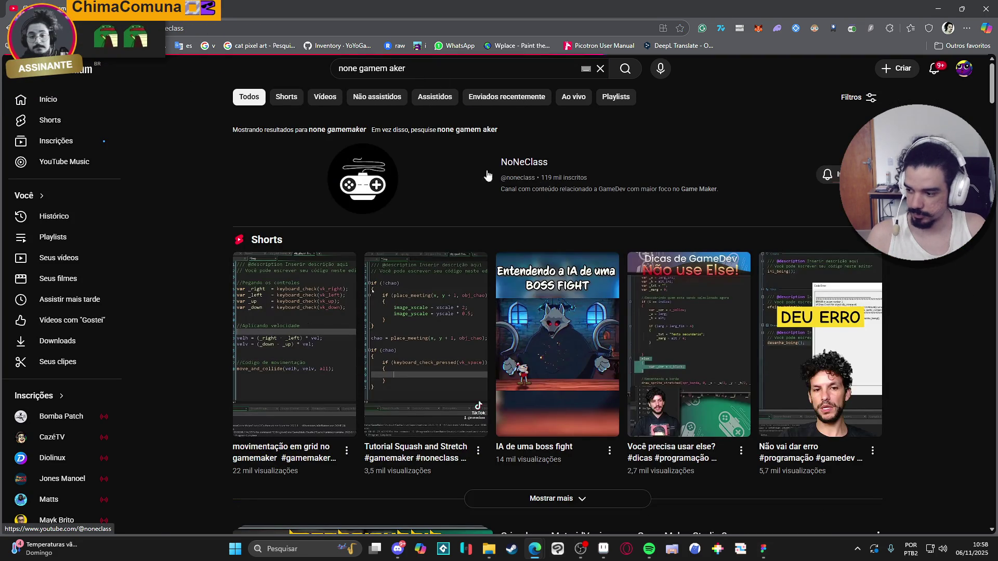
# - Open the NoNeClass channel page, copy its address, and return to Aseprite
pyautogui.click(489, 177)
pyautogui.click(271, 28)
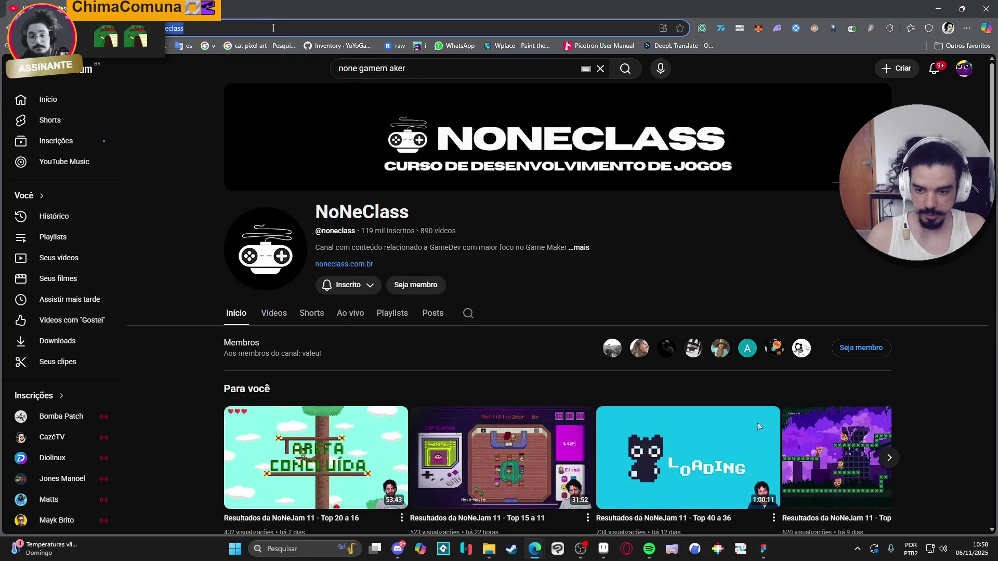
pyautogui.hotkey('alt', 'Tab')
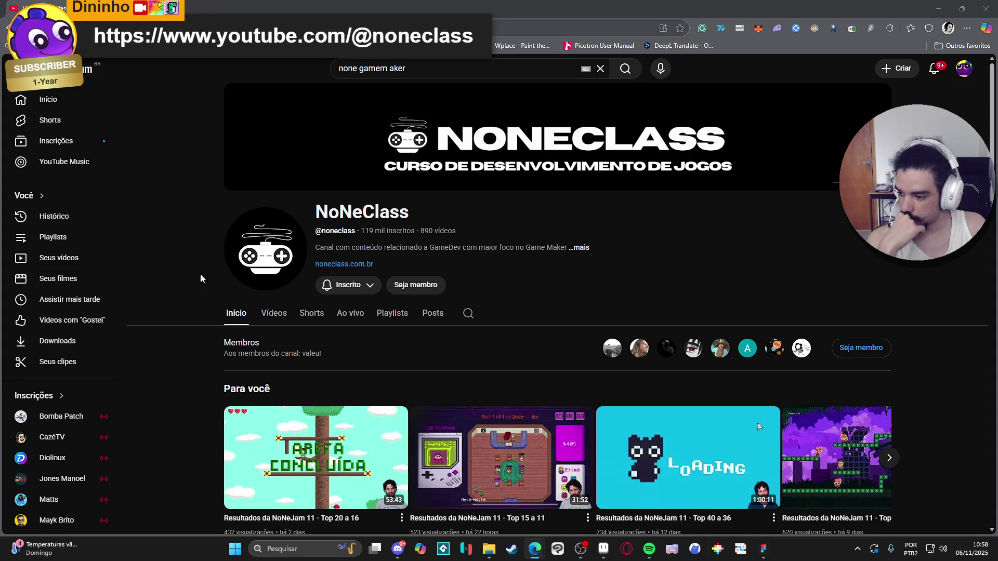
pyautogui.click(986, 9)
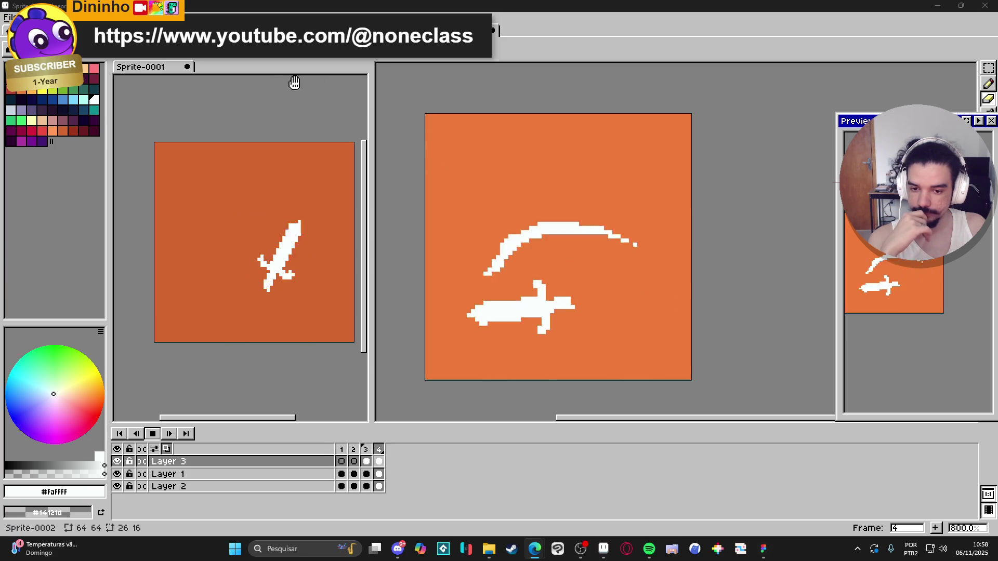
# - Close Sprite-0001 and Sprite-0002 without saving
pyautogui.click(187, 67)
pyautogui.click(497, 297)
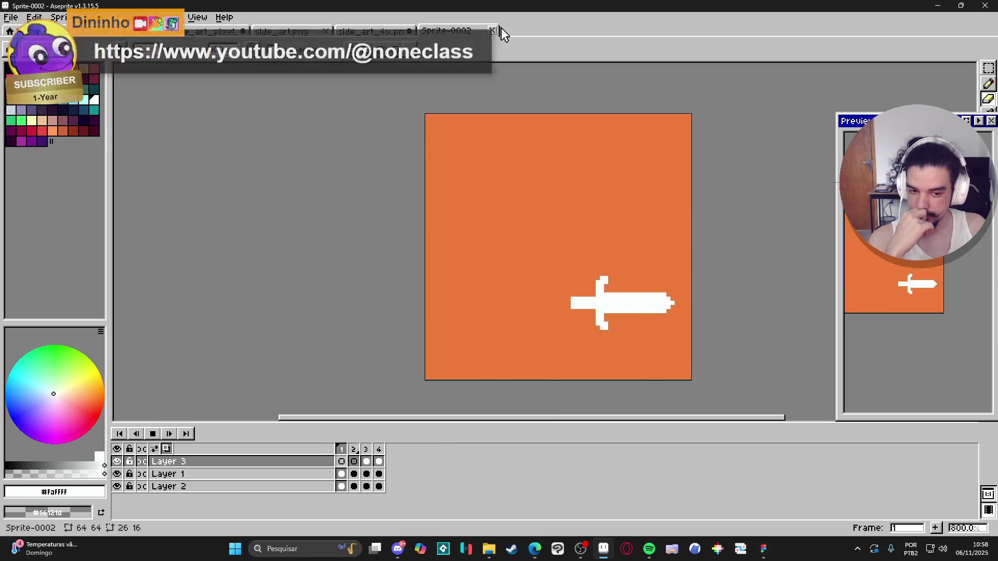
pyautogui.click(491, 30)
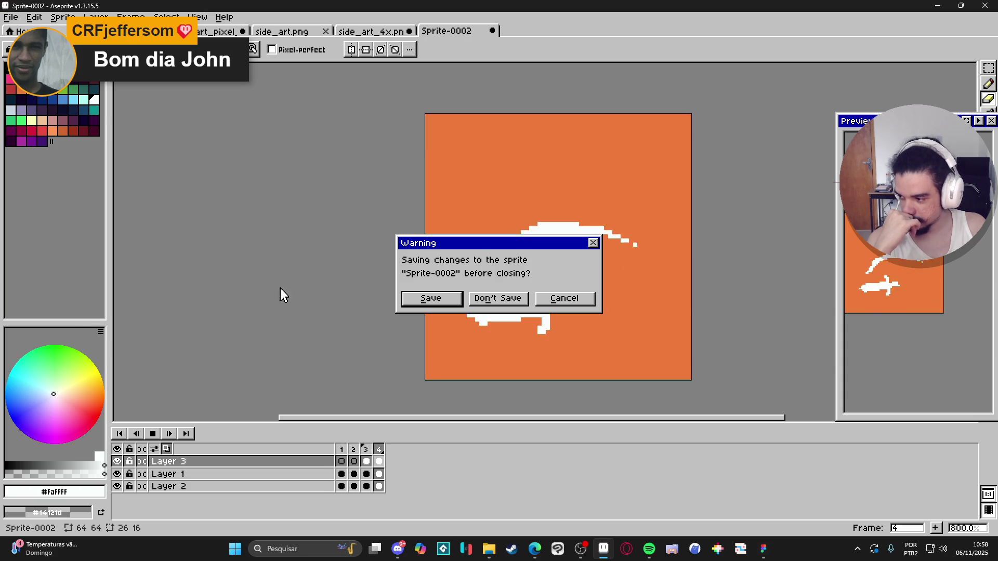
pyautogui.click(520, 299)
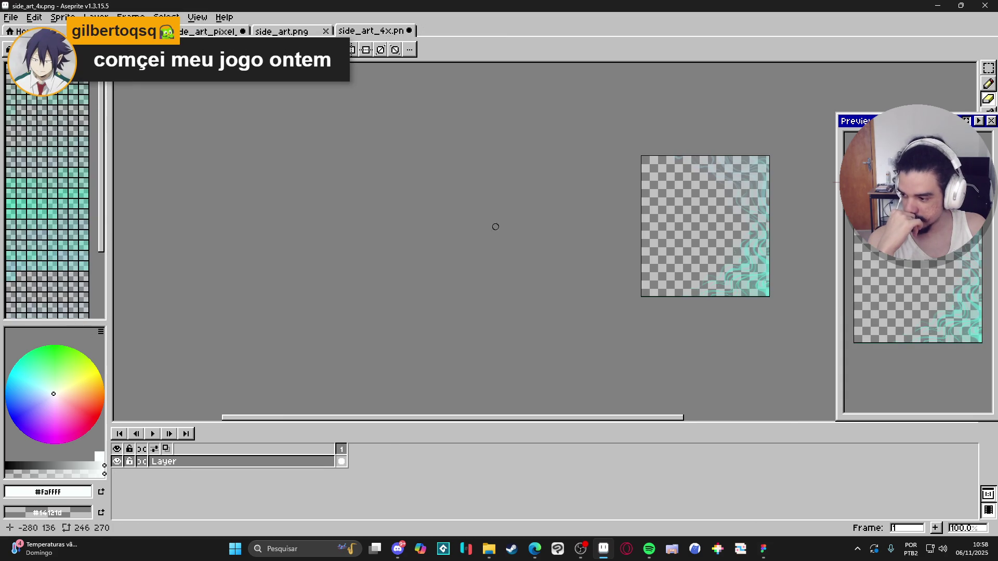
# - Switch to the side_art_pixel_version mockup, center it, and save it
pyautogui.hscroll(5, 475, 226)
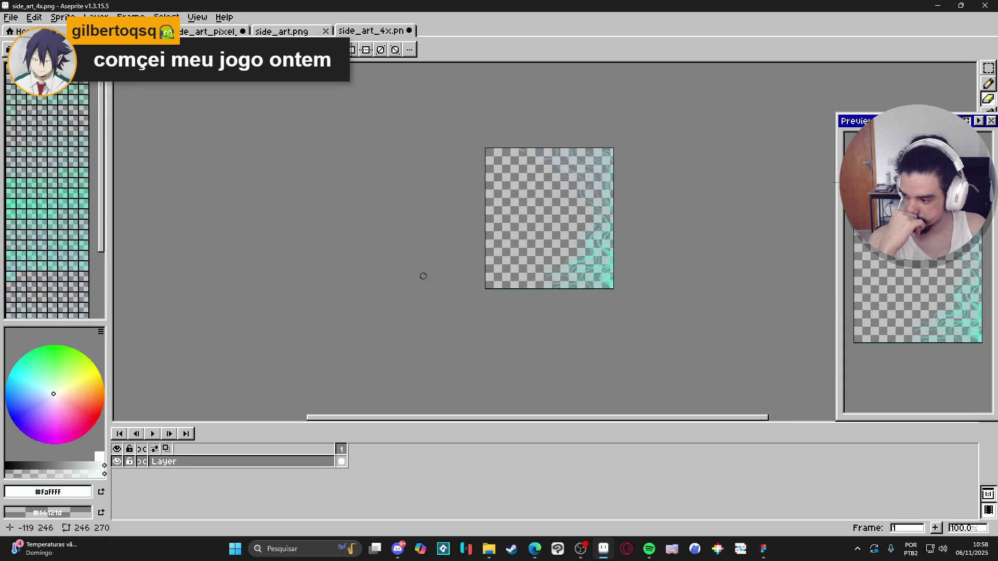
pyautogui.click(289, 32)
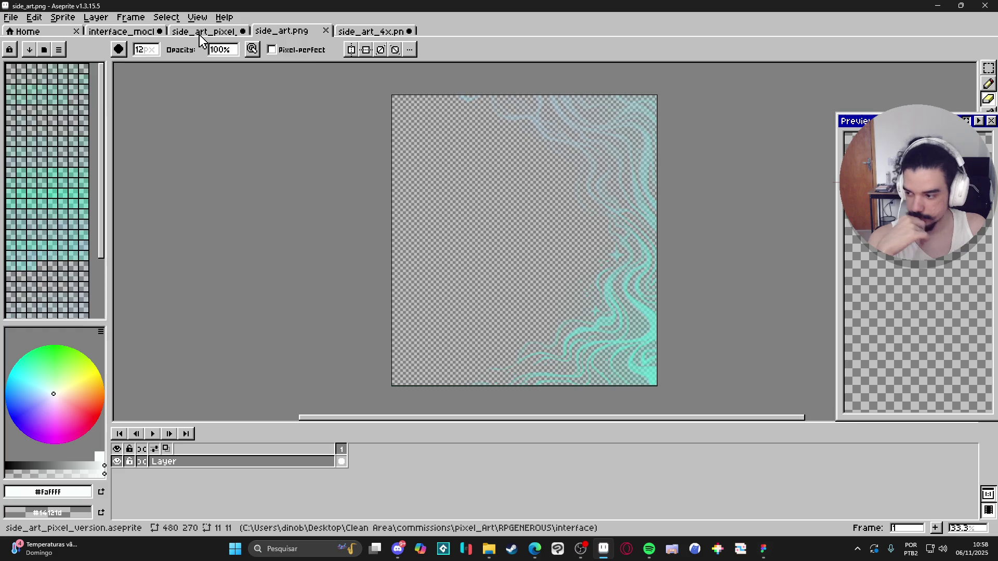
pyautogui.click(201, 32)
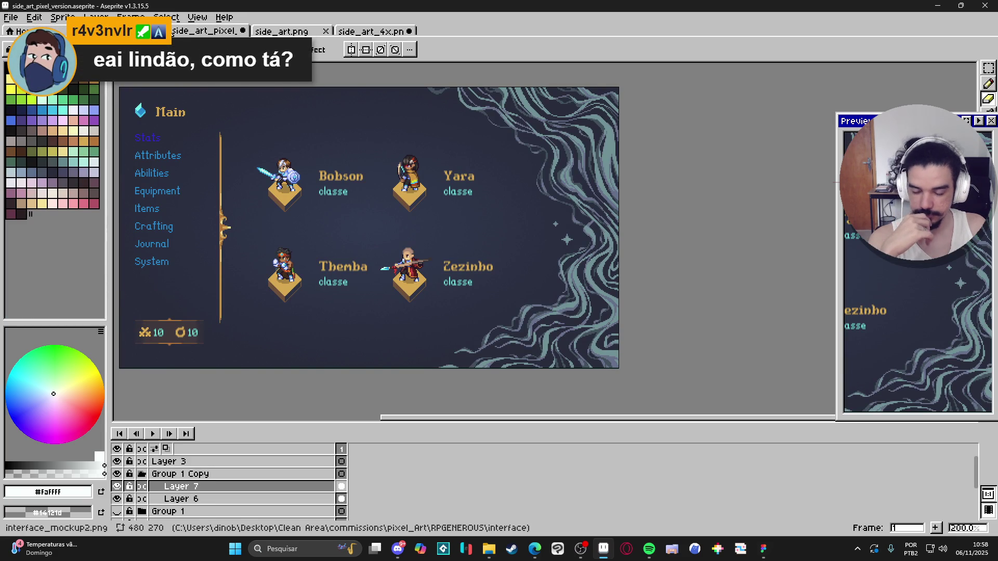
pyautogui.click(130, 31)
pyautogui.click(201, 31)
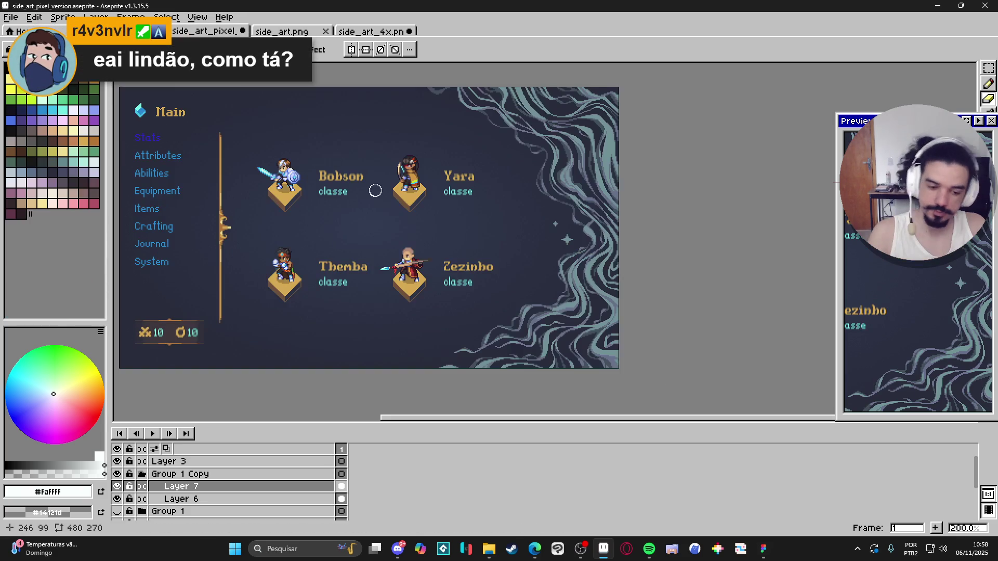
pyautogui.moveTo(401, 198); pyautogui.dragTo(461, 224)
pyautogui.hotkey('ctrl', 's')
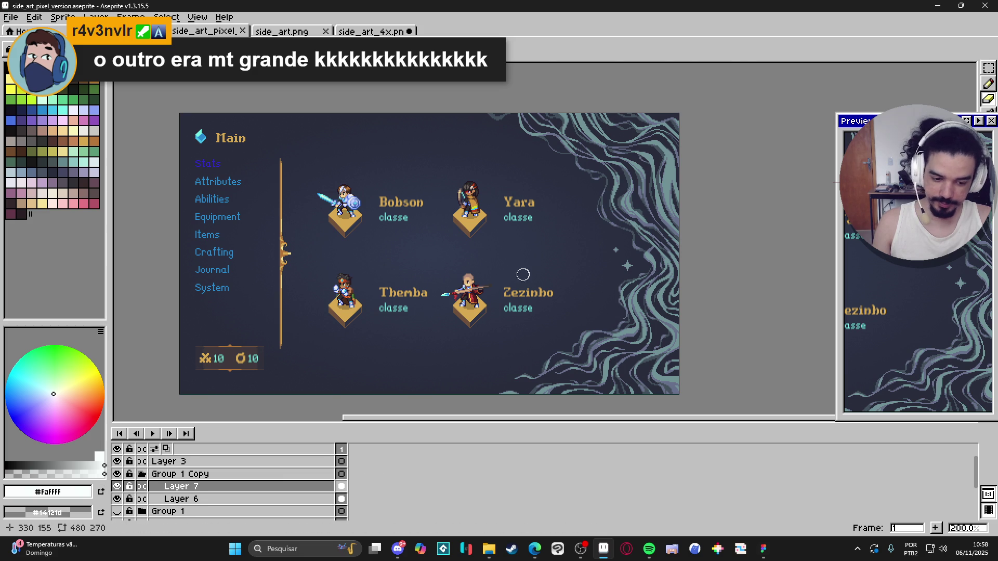
# - Open the Layer Properties dialog for Layer 7
pyautogui.scroll(2, 640, 266)
pyautogui.scroll(-2, 652, 270)
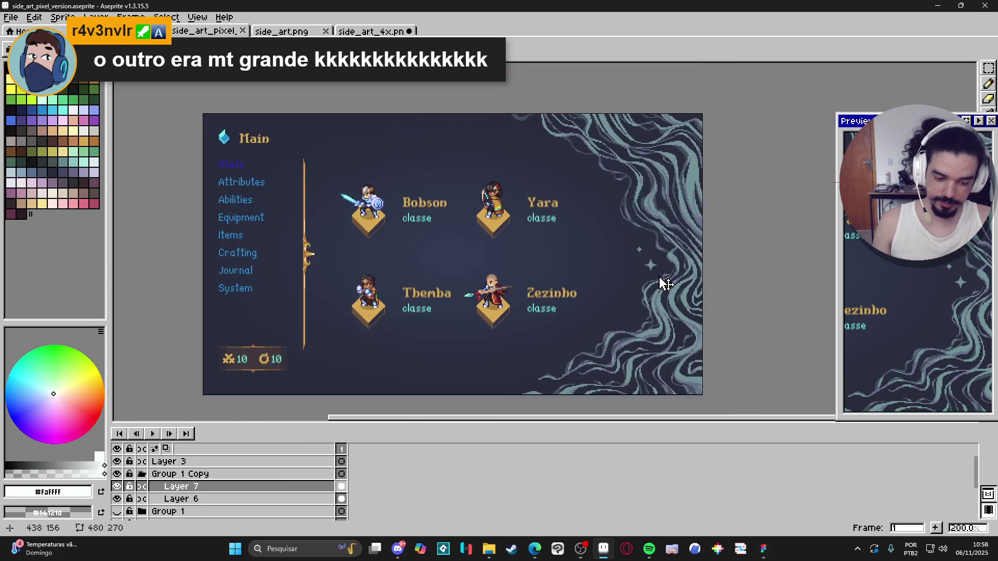
pyautogui.scroll(1, 615, 263)
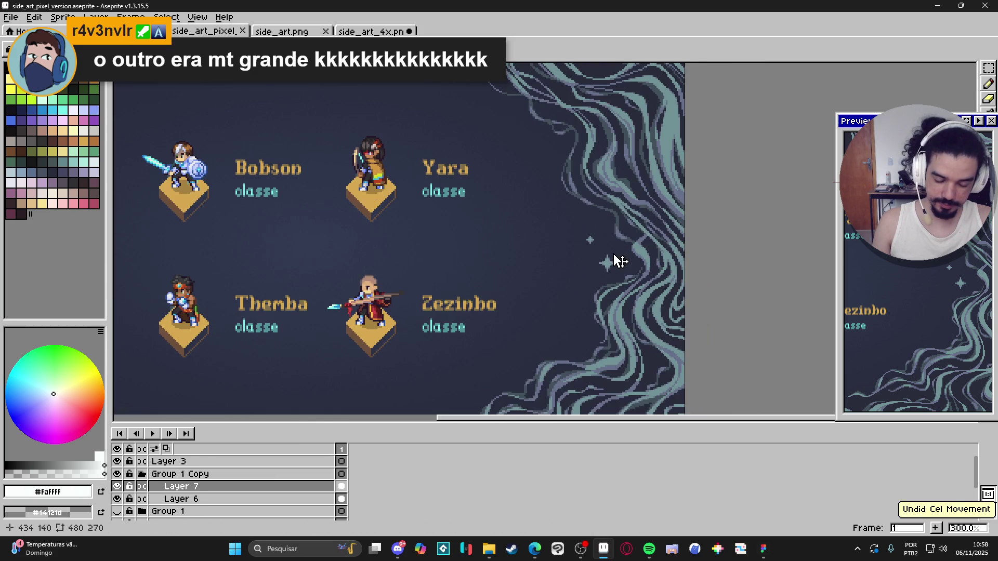
pyautogui.doubleClick(201, 486)
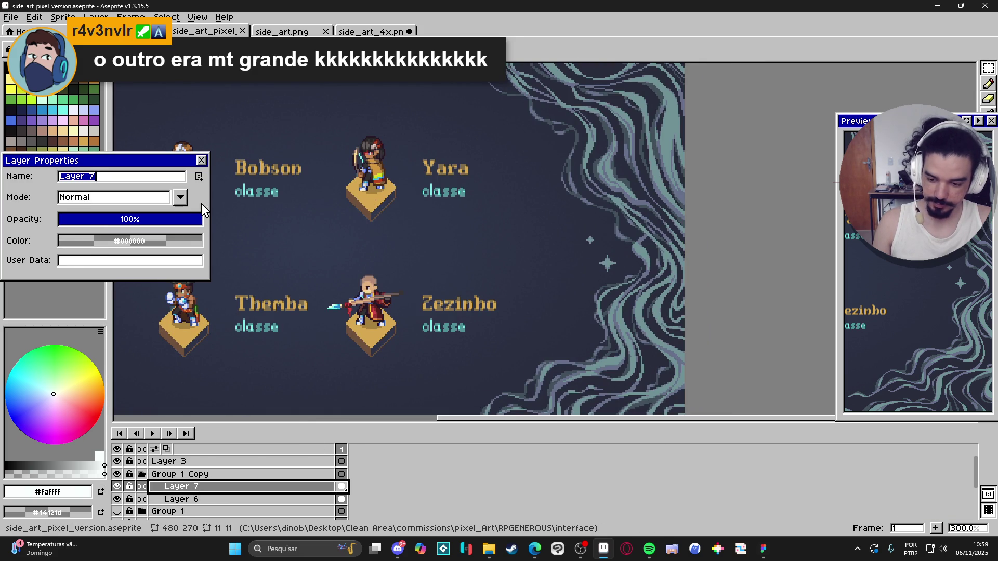
# - Try Screen and Lighten blending on Layer 7, then settle on Addition and close the properties
pyautogui.click(180, 197)
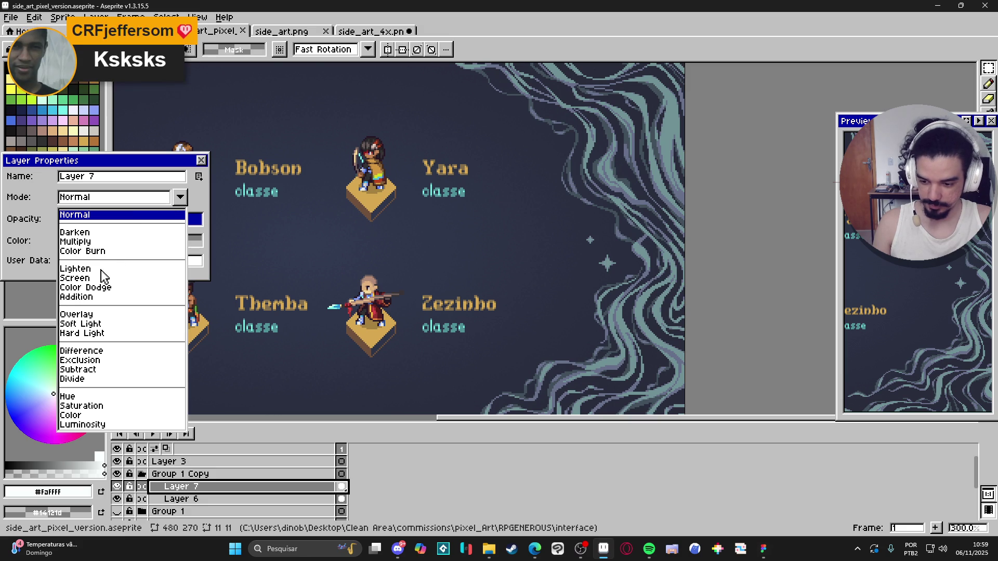
pyautogui.click(78, 278)
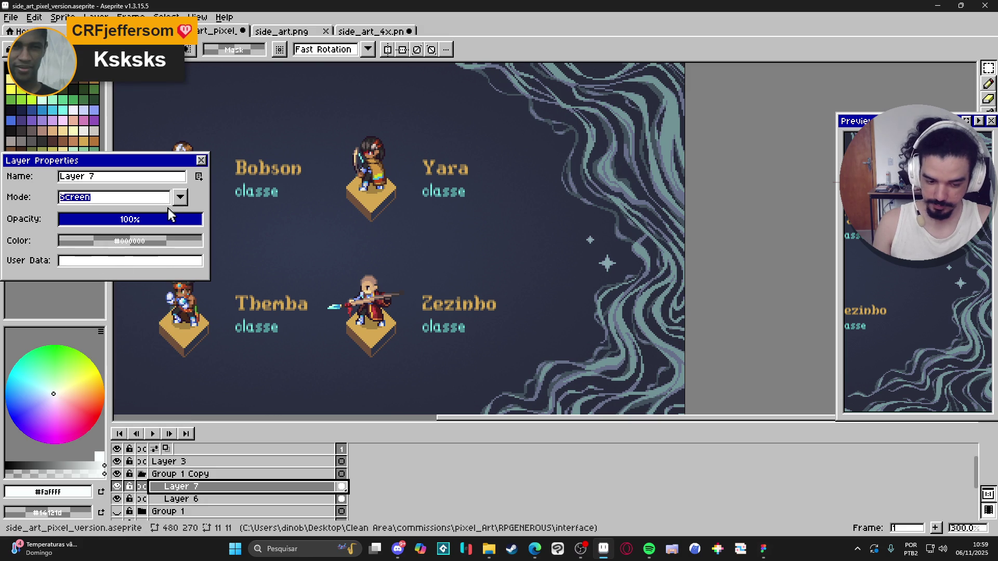
pyautogui.click(148, 202)
pyautogui.click(89, 269)
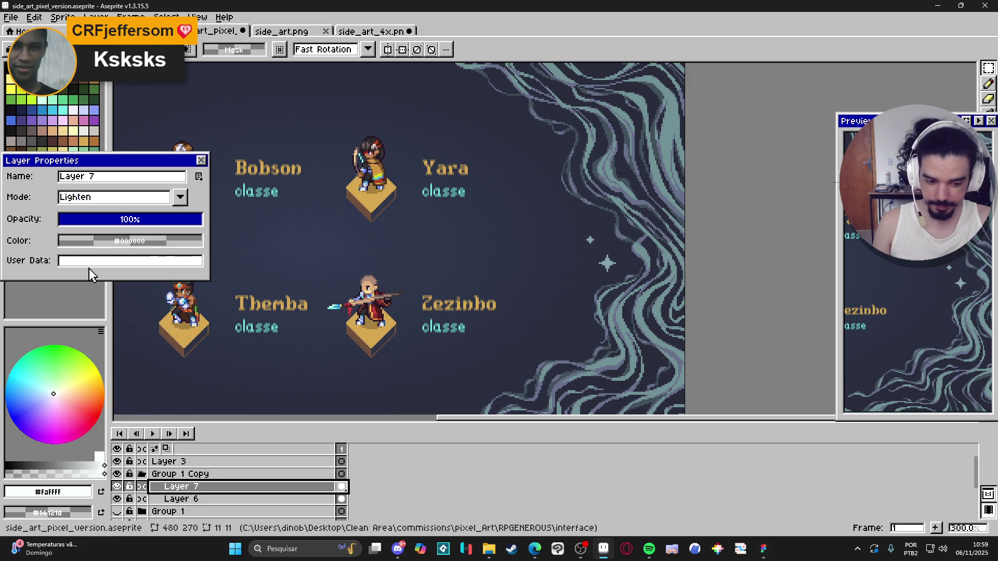
pyautogui.click(139, 203)
pyautogui.click(78, 299)
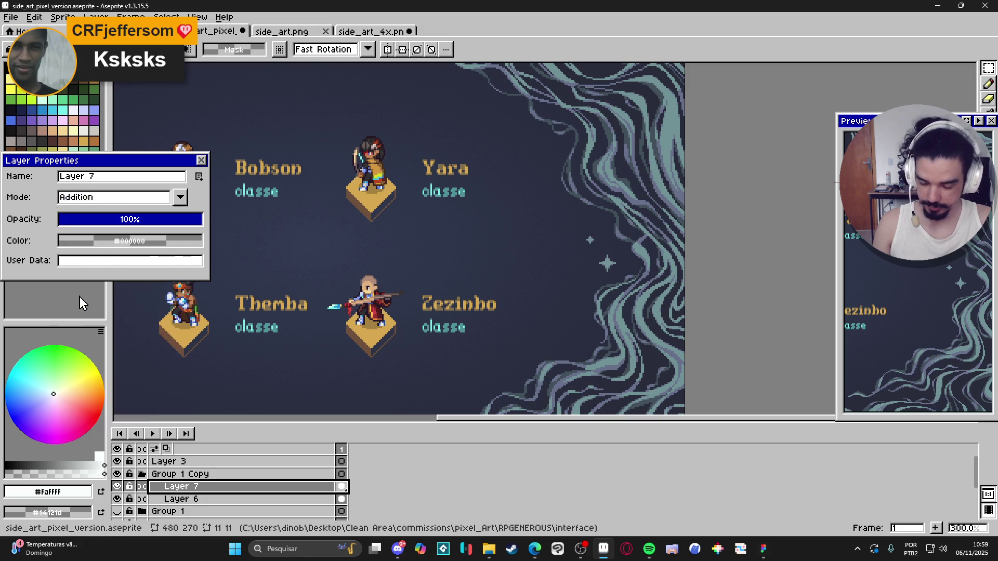
pyautogui.click(201, 160)
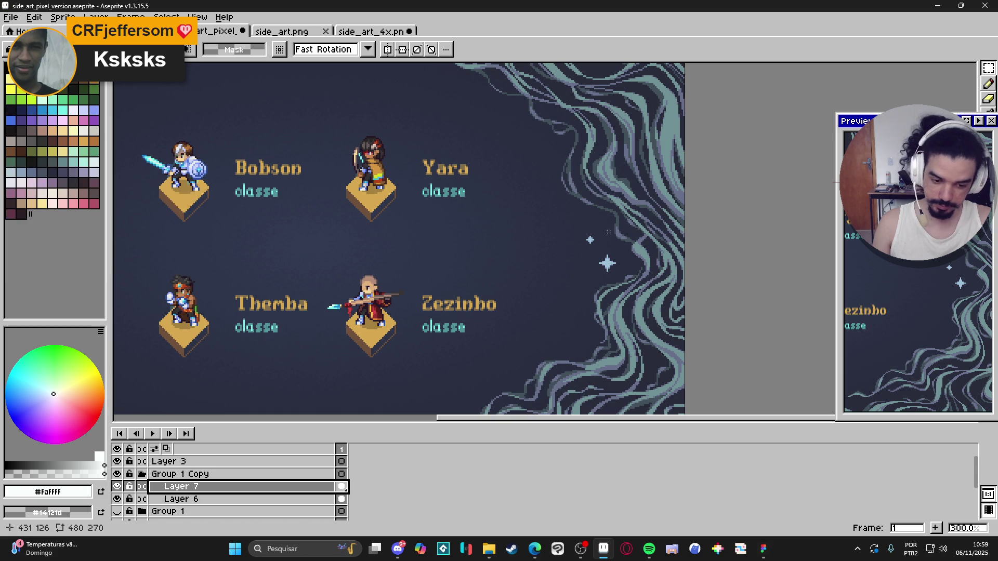
# - Pick the star's light blue and test a pixel beside the small star, then undo it
pyautogui.press('v')
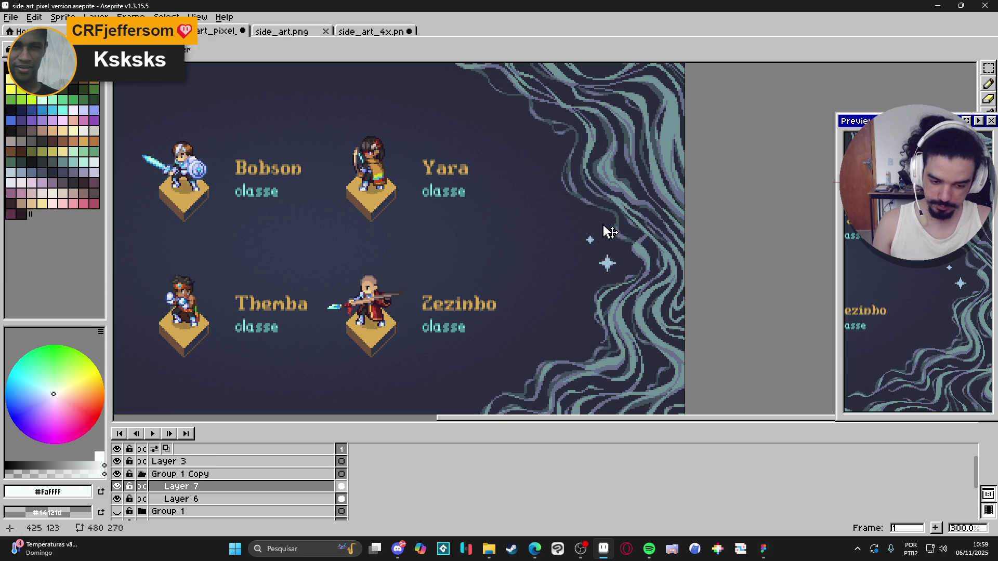
pyautogui.press('m')
pyautogui.press('b')
pyautogui.scroll(5, 548, 232)
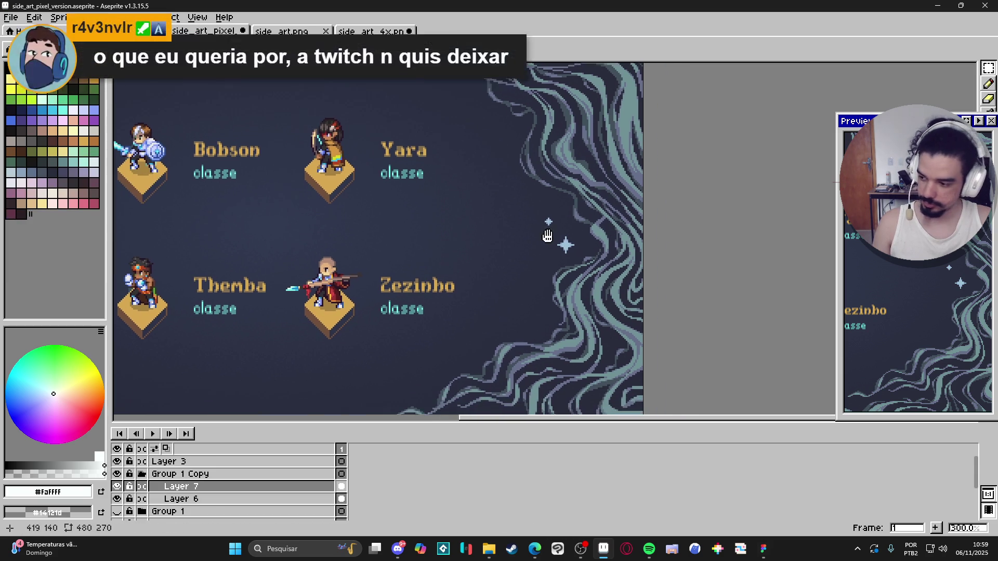
pyautogui.keyDown('alt'); pyautogui.click(580, 253); pyautogui.keyUp('alt')
pyautogui.scroll(3, 517, 230)
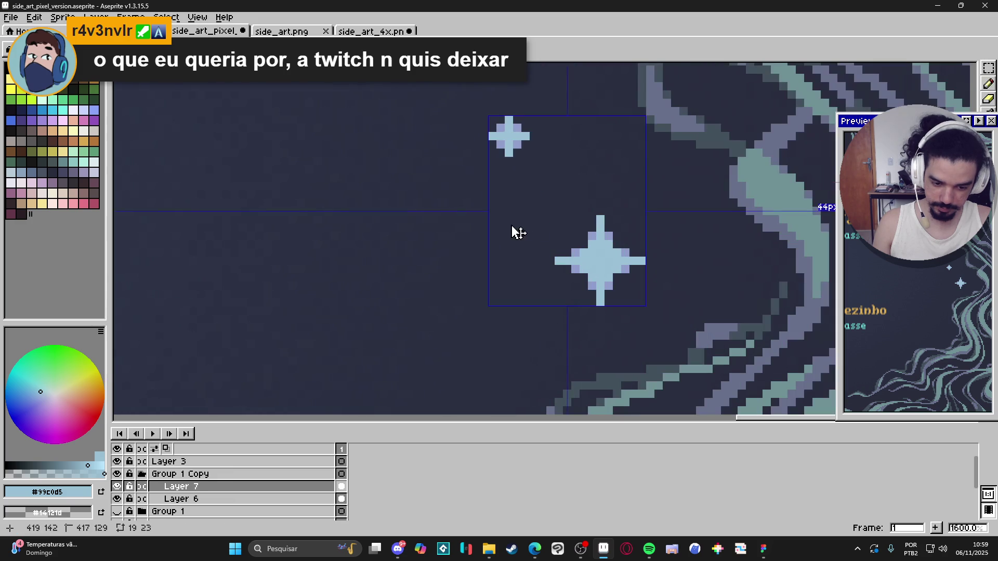
pyautogui.click(481, 220)
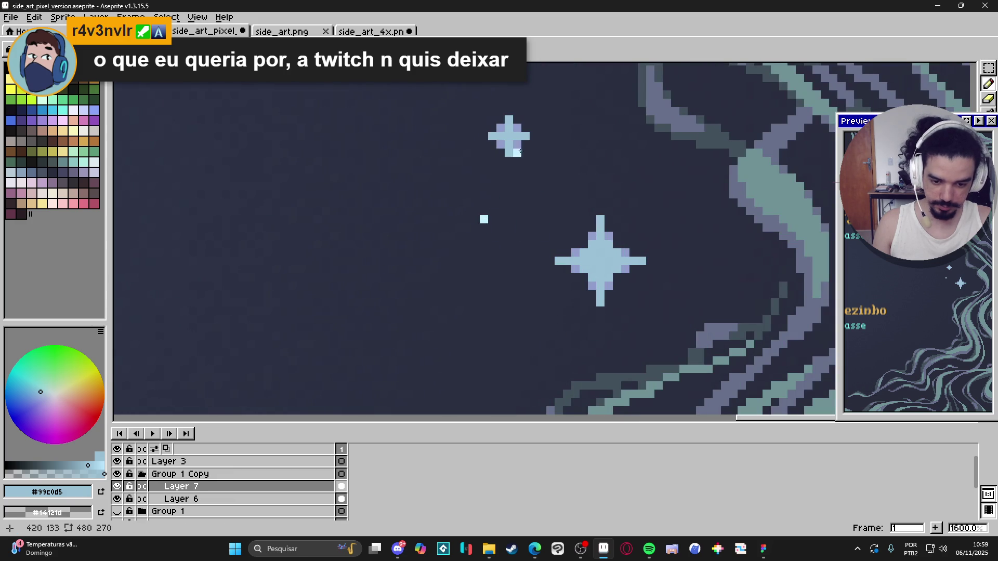
pyautogui.hotkey('ctrl', 'z')
# - Make the small sparkle star a custom brush, stamp a copy lower-left of the large star, and pick a lighter blue
pyautogui.press('m')
pyautogui.moveTo(477, 107); pyautogui.dragTo(530, 157)
pyautogui.hotkey('ctrl', 'b')
pyautogui.click(459, 295)
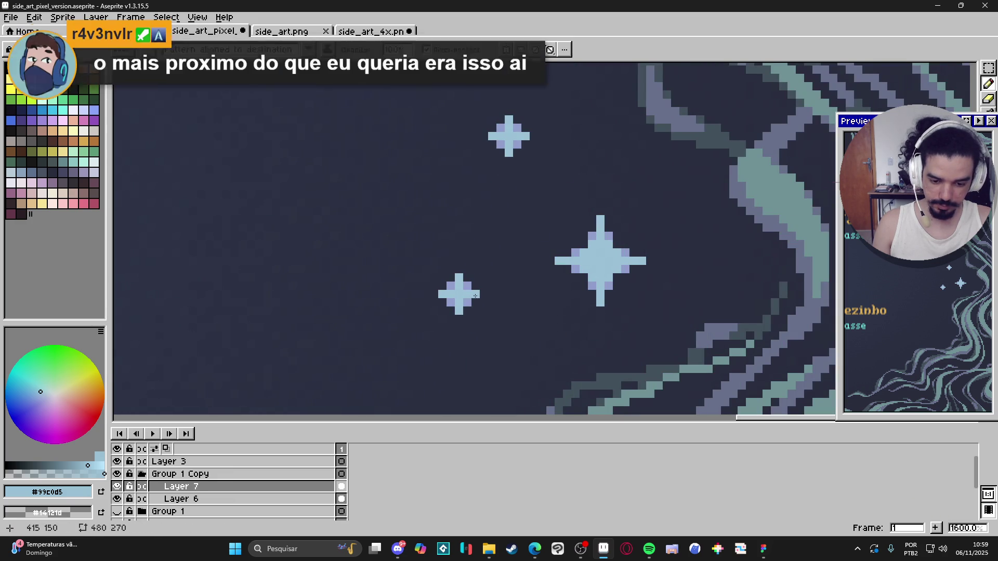
pyautogui.keyDown('alt'); pyautogui.click(458, 276); pyautogui.keyUp('alt')
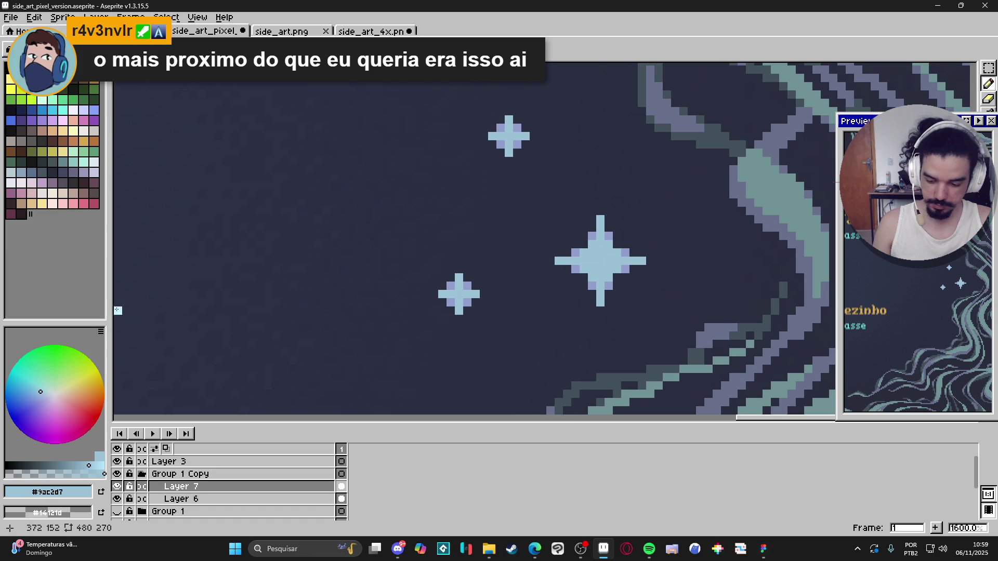
pyautogui.scroll(-1, 437, 258)
pyautogui.doubleClick(182, 486)
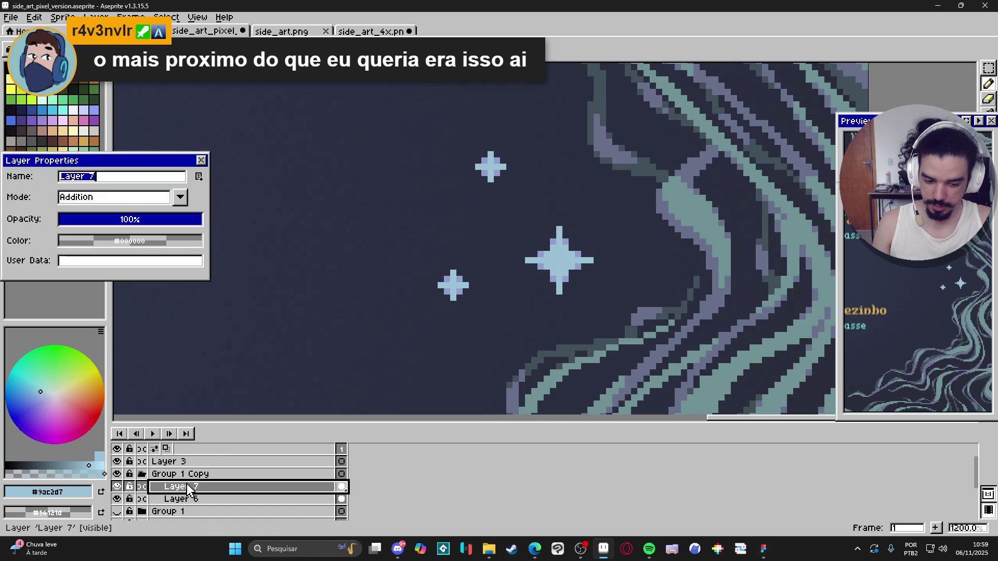
# - Reset Layer 7 to Normal, sample the star colour, then switch Layer 7 to Screen blending
pyautogui.click(118, 201)
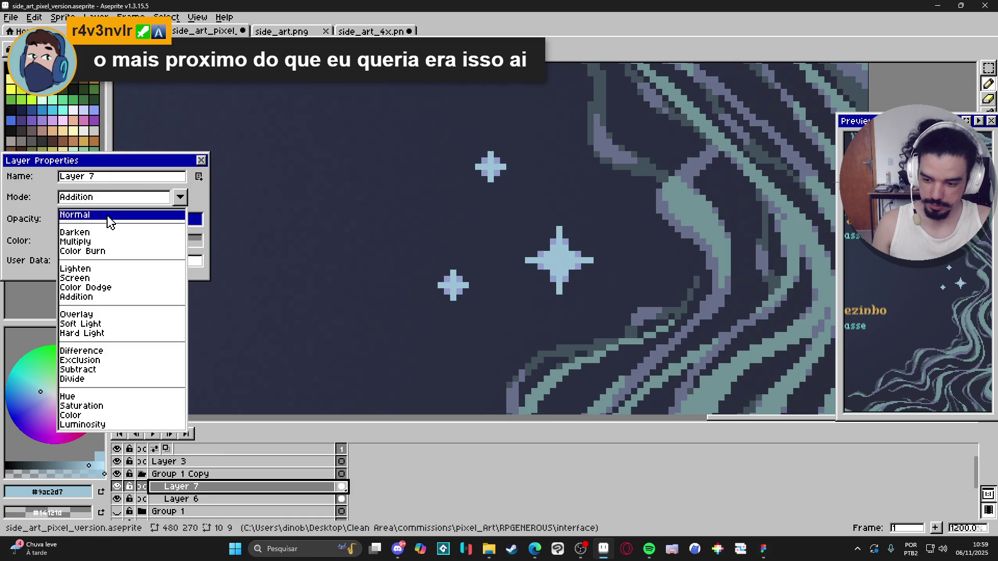
pyautogui.click(107, 215)
pyautogui.keyDown('alt'); pyautogui.click(559, 258); pyautogui.keyUp('alt')
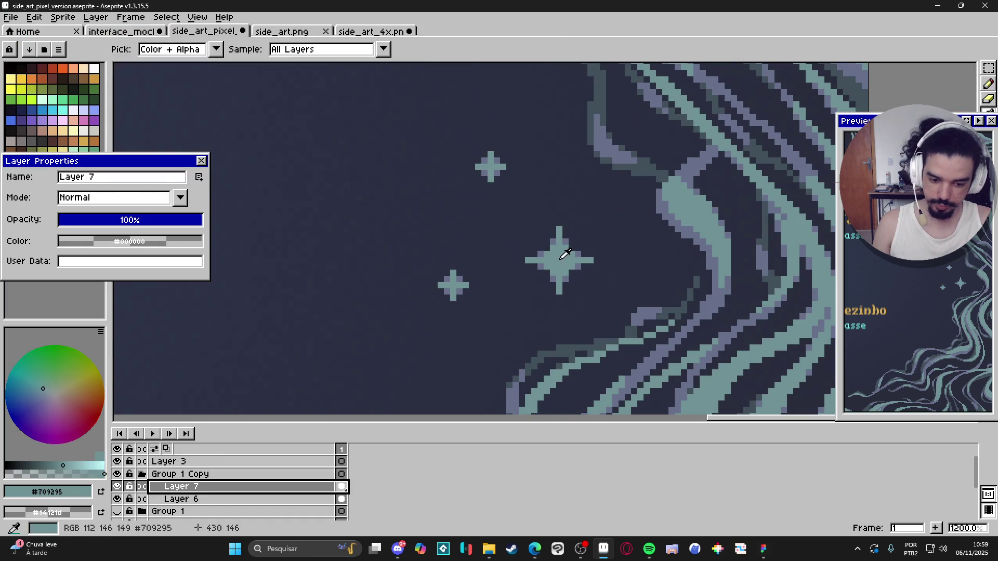
pyautogui.click(177, 198)
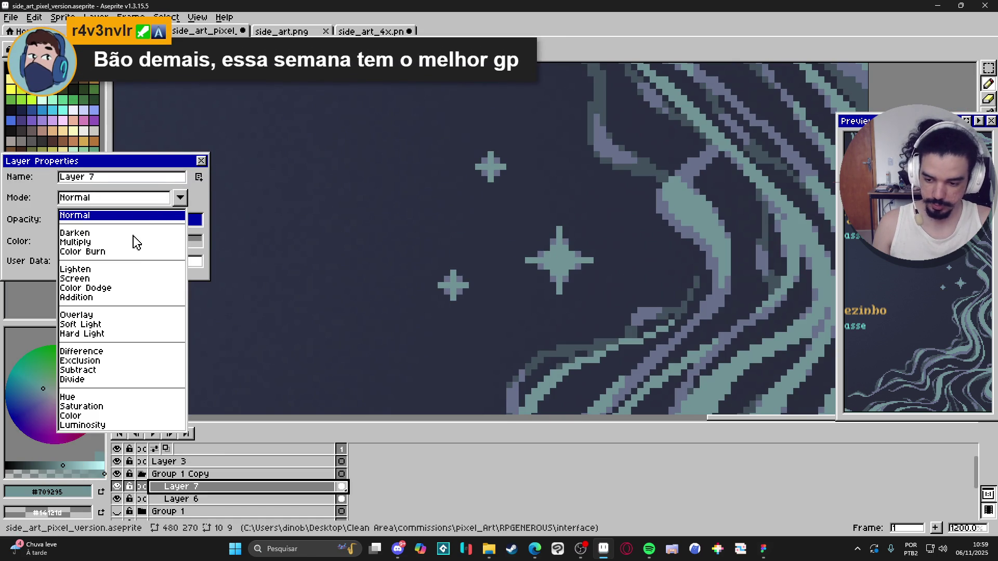
pyautogui.click(98, 279)
pyautogui.click(201, 162)
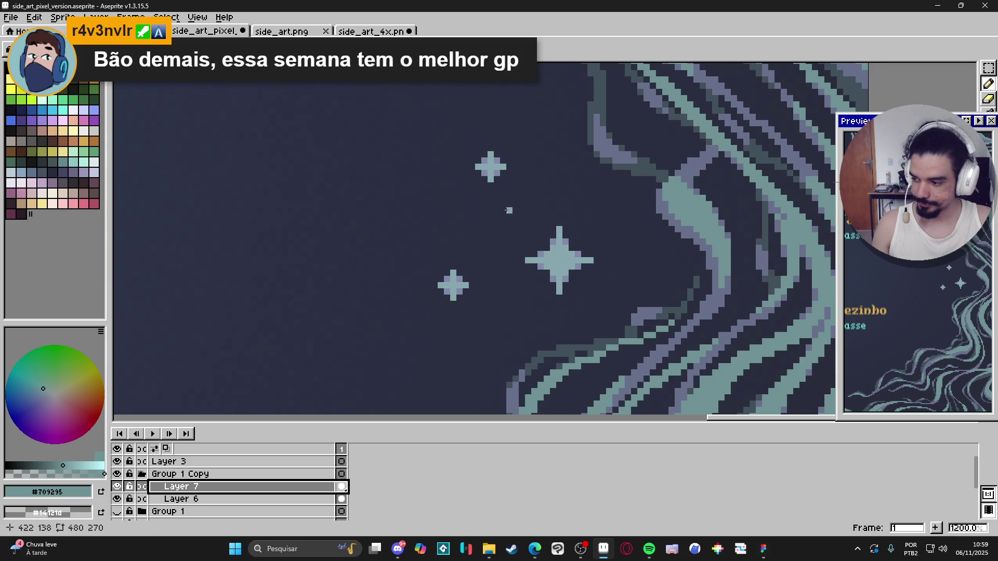
pyautogui.hscroll(2, 507, 211)
# - Paint the star's top tip, try pale lavender and slate-blue shades, then undo the last stroke
pyautogui.click(439, 263)
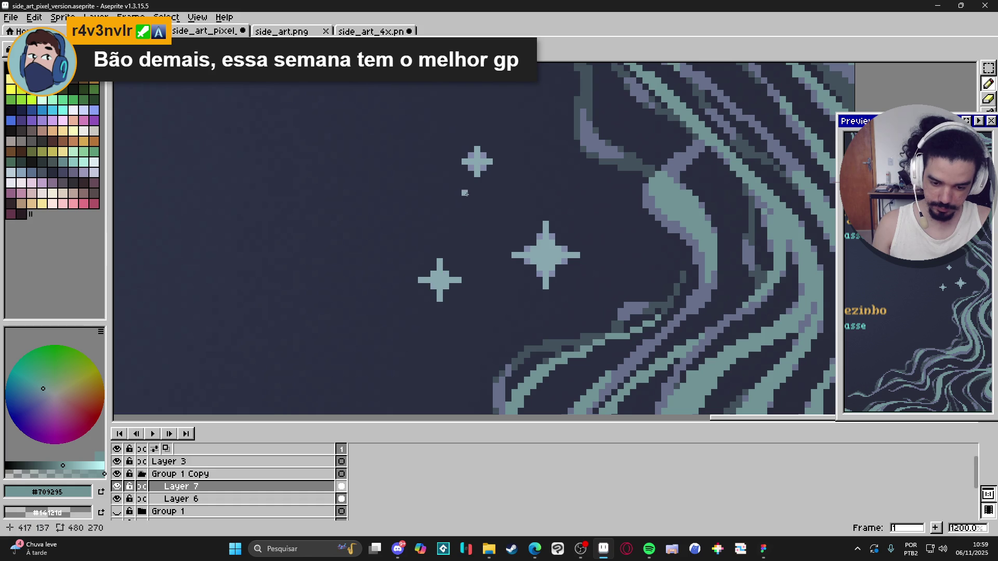
pyautogui.keyDown('alt'); pyautogui.click(446, 271); pyautogui.keyUp('alt')
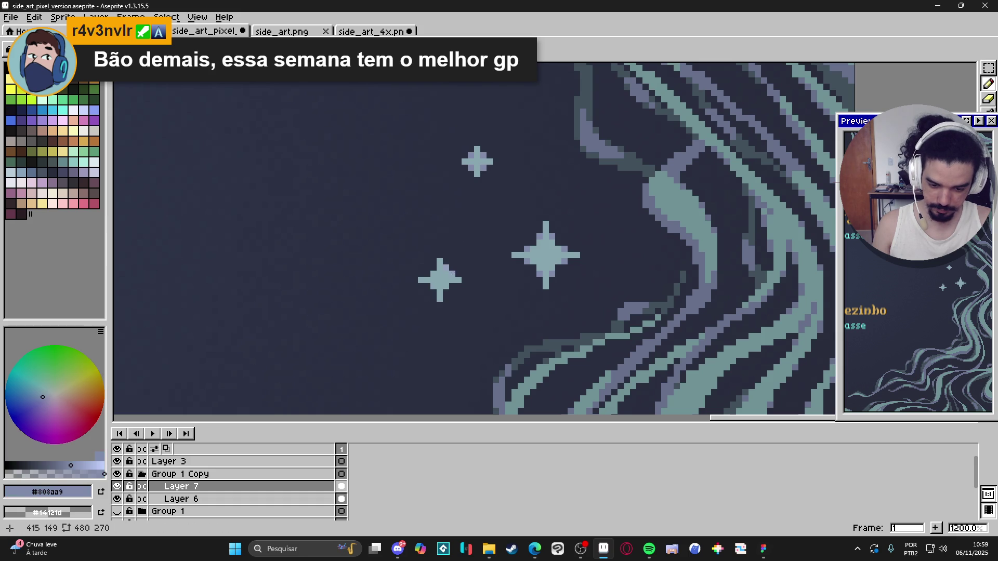
pyautogui.keyDown('alt'); pyautogui.click(703, 290); pyautogui.keyUp('alt')
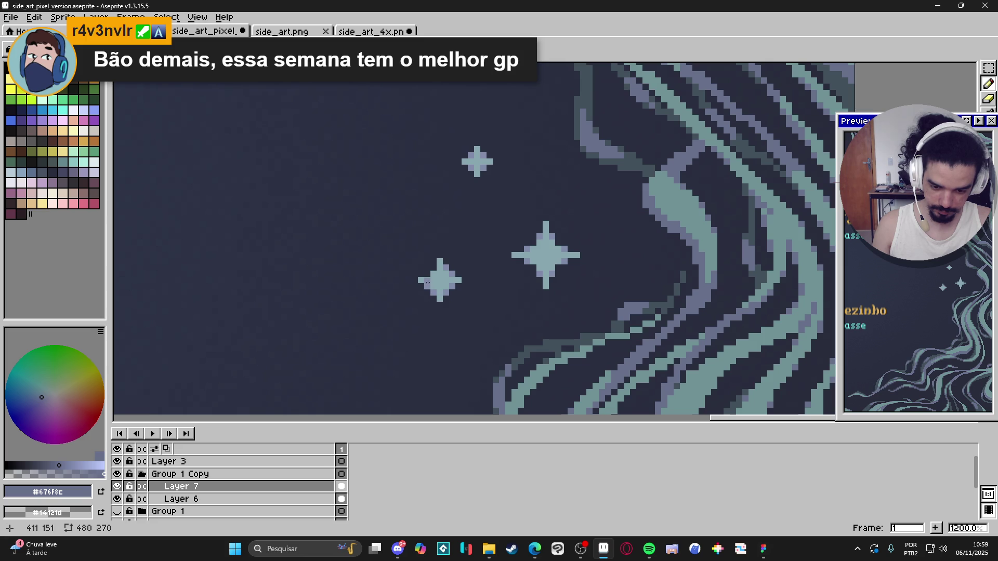
pyautogui.scroll(-5, 446, 268)
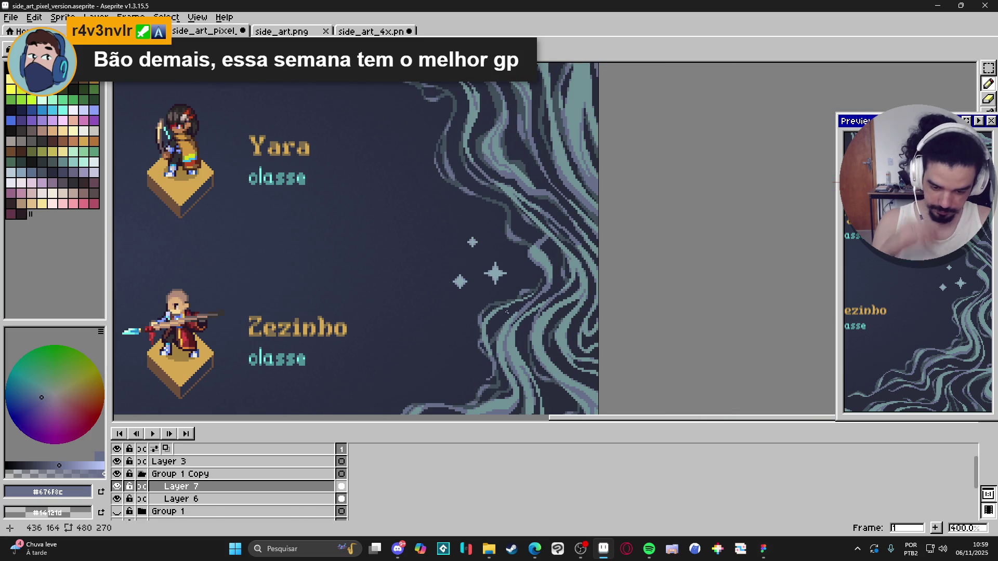
pyautogui.scroll(3, 458, 281)
pyautogui.scroll(3, 462, 284)
pyautogui.hotkey('ctrl', 'z')
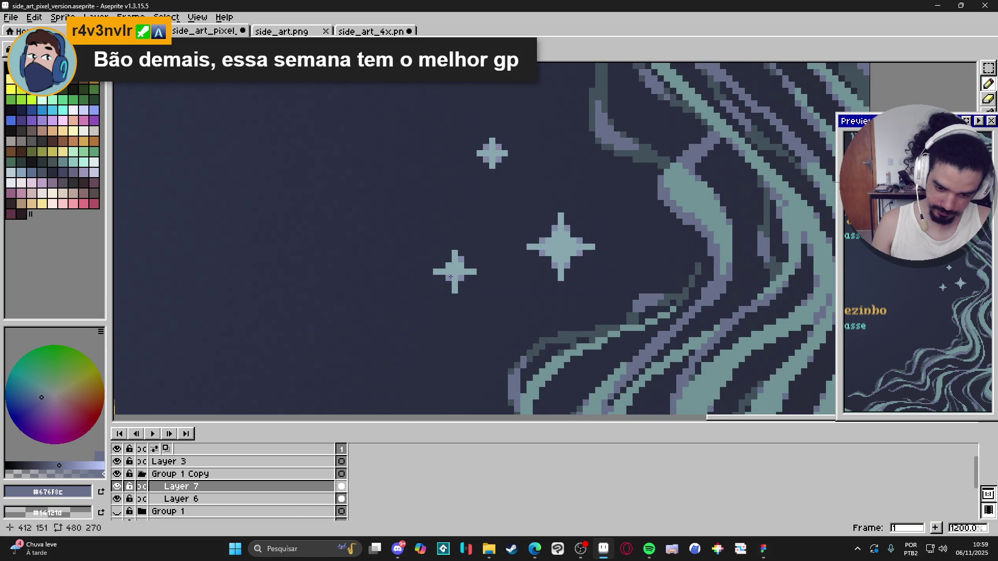
# - Toggle Eraser and Pencil, switch to the Rectangular Marquee, and pan down along the lower tendrils
pyautogui.press('e')
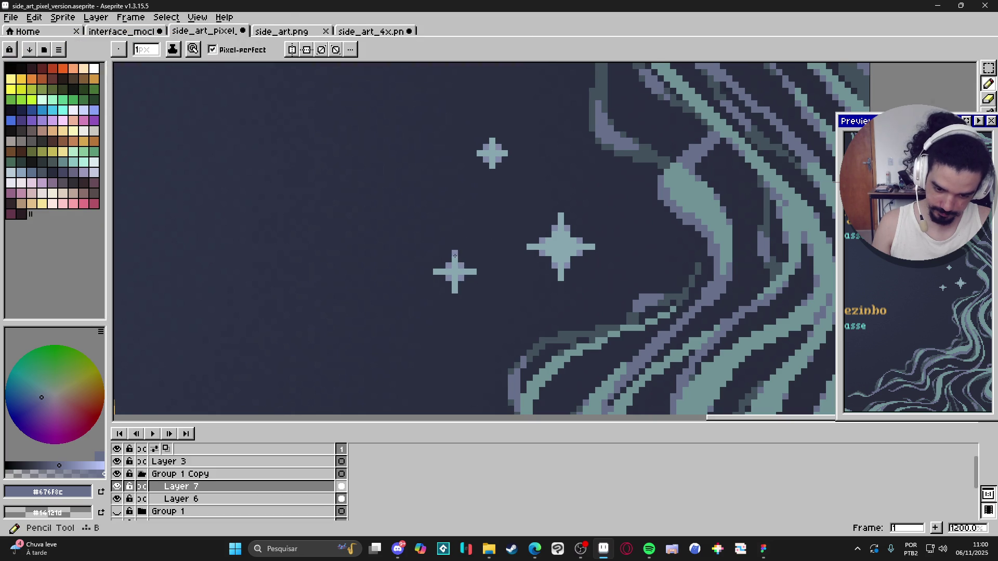
pyautogui.press('b')
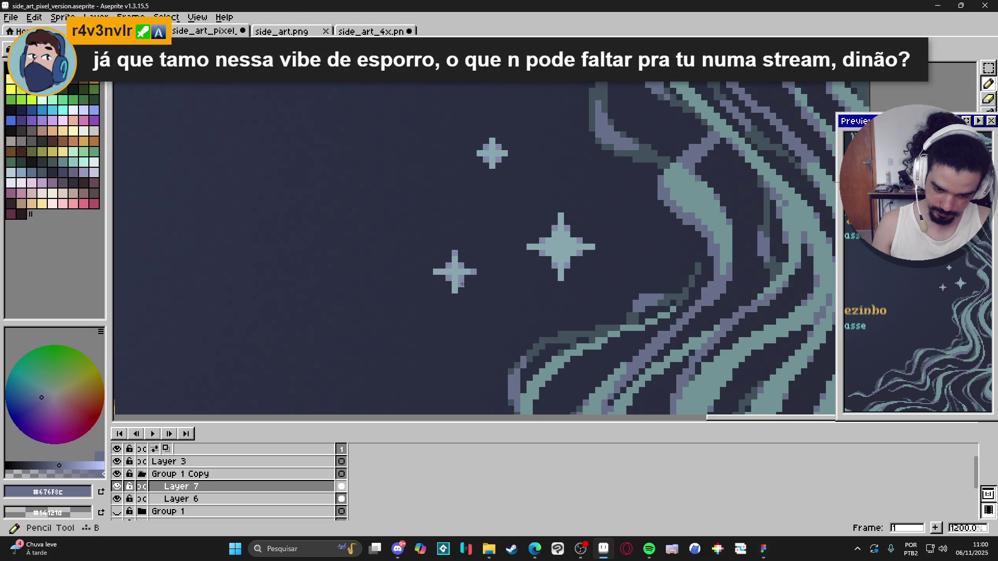
pyautogui.press('m')
pyautogui.scroll(-5, 442, 272)
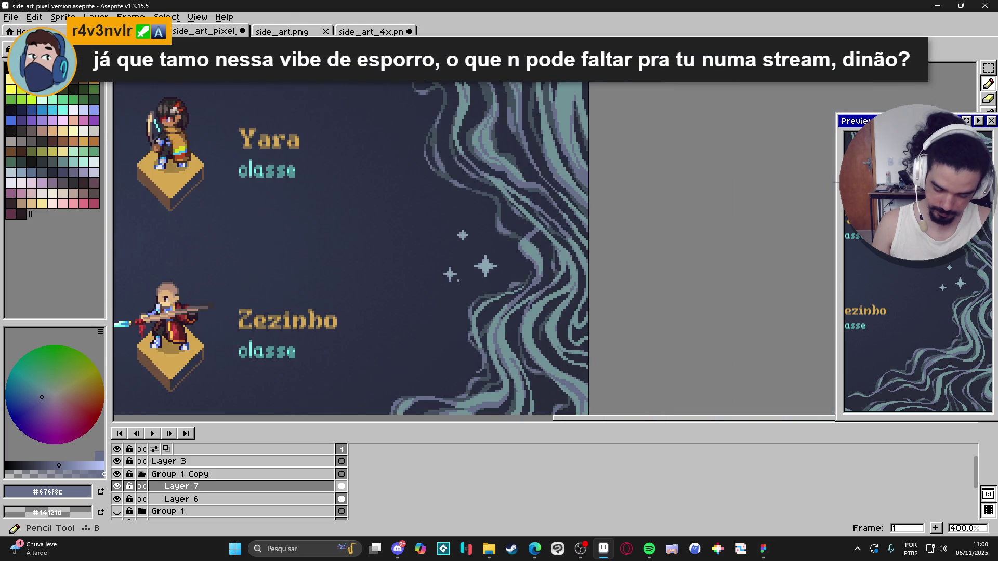
pyautogui.moveTo(460, 270)
pyautogui.mouseDown()
pyautogui.moveTo(465, 233)
pyautogui.moveTo(436, 215)
pyautogui.moveTo(440, 179)
pyautogui.mouseUp()
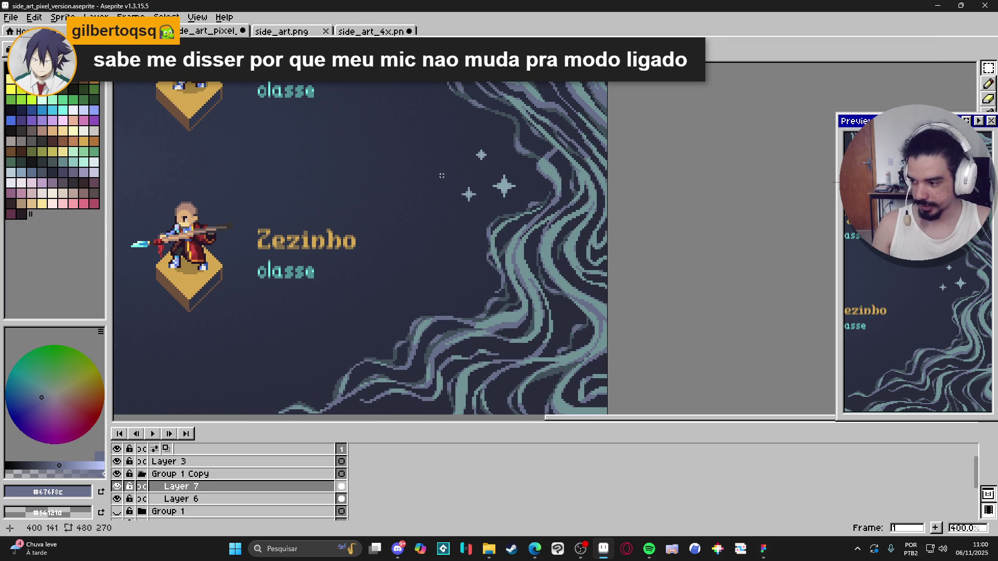
pyautogui.moveTo(479, 190); pyautogui.dragTo(467, 157)
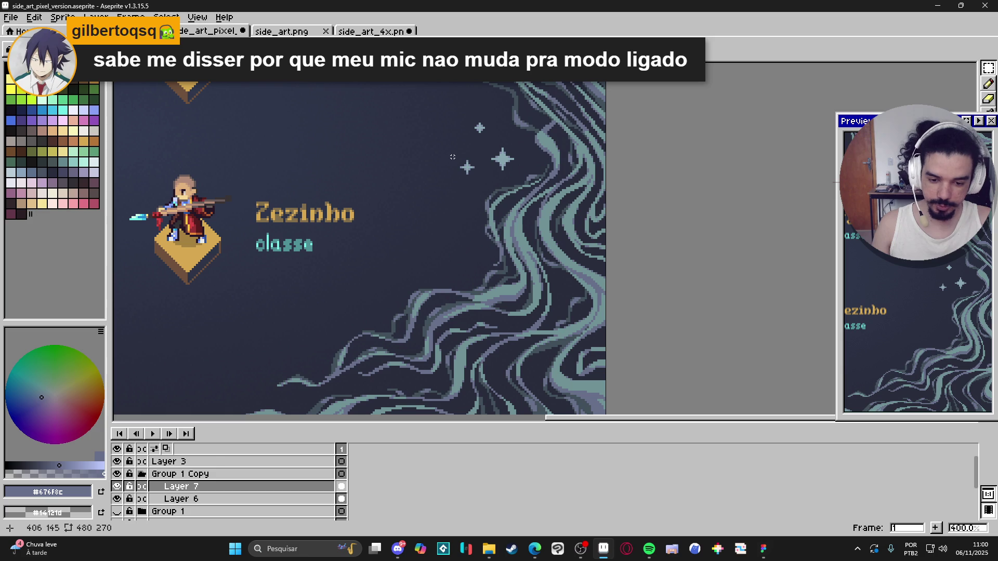
pyautogui.scroll(1, 520, 273)
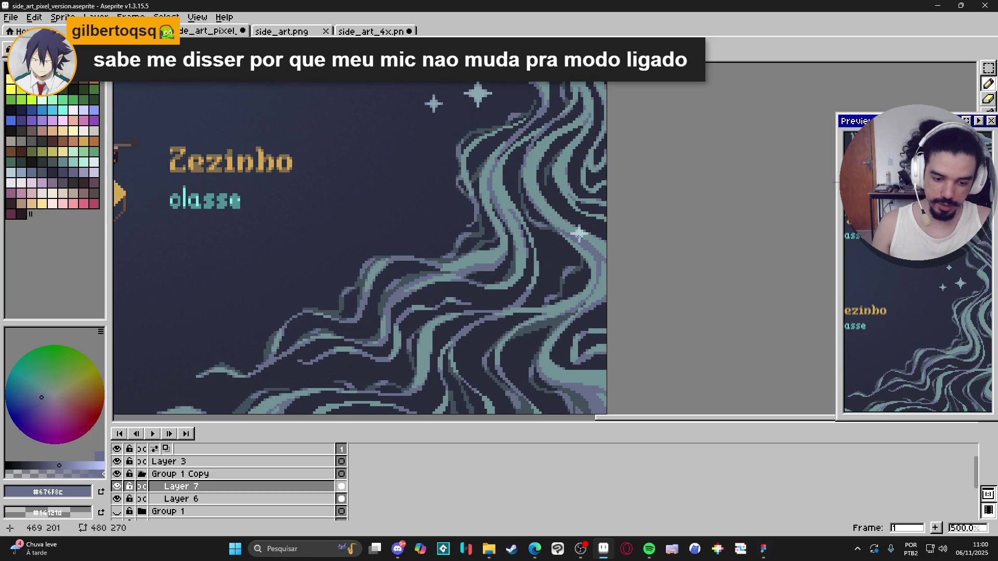
pyautogui.scroll(-1, 578, 235)
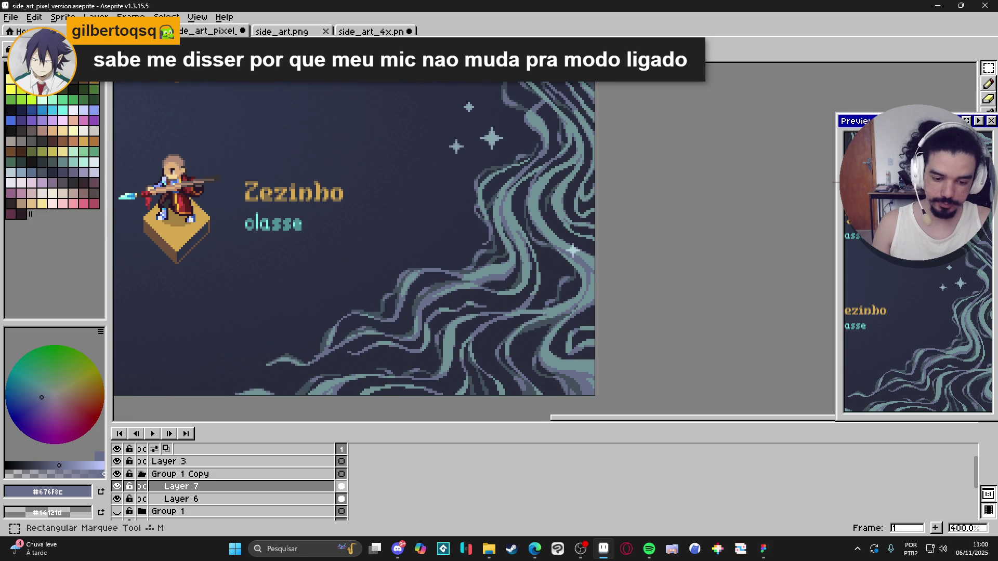
# - Select the sparkle cluster and drag it into the space between Yara and Zezinho
pyautogui.moveTo(492, 183); pyautogui.dragTo(498, 207)
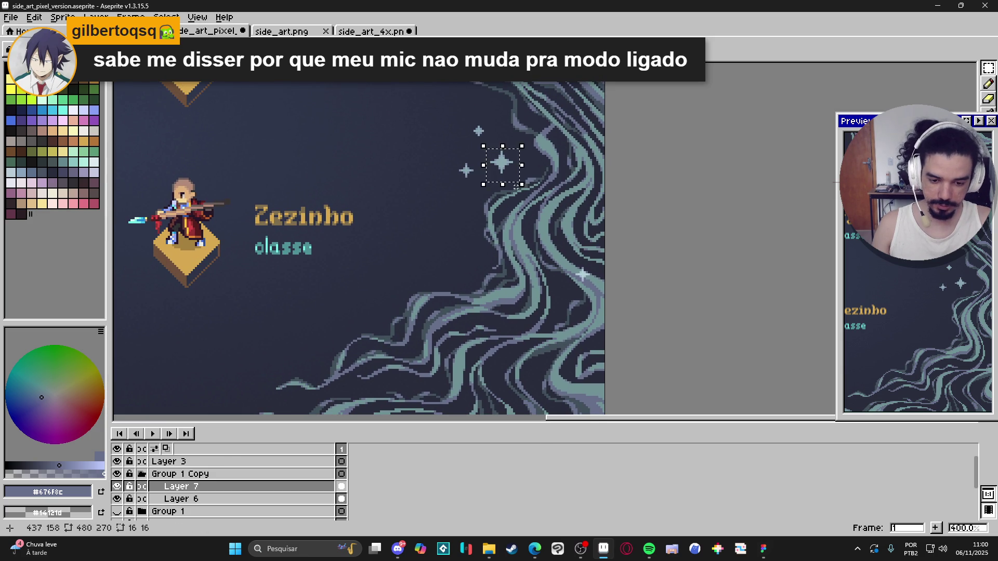
pyautogui.moveTo(499, 272); pyautogui.dragTo(502, 238)
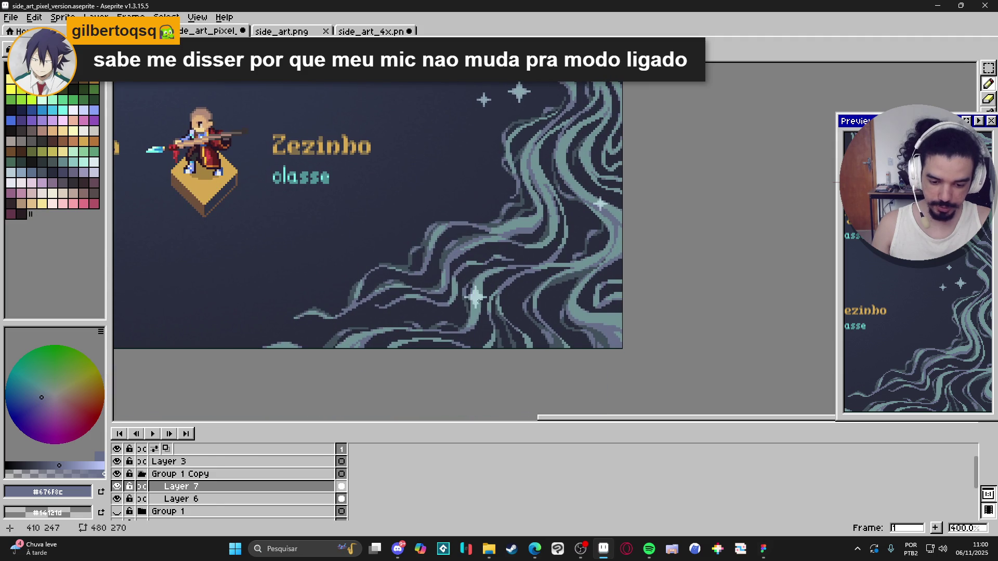
pyautogui.scroll(3, 499, 270)
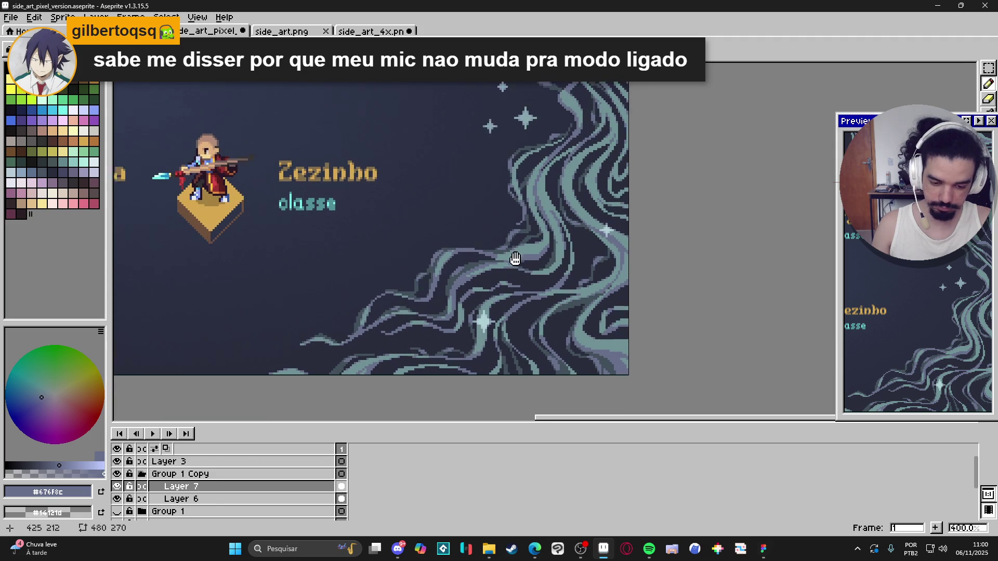
pyautogui.scroll(1, 562, 215)
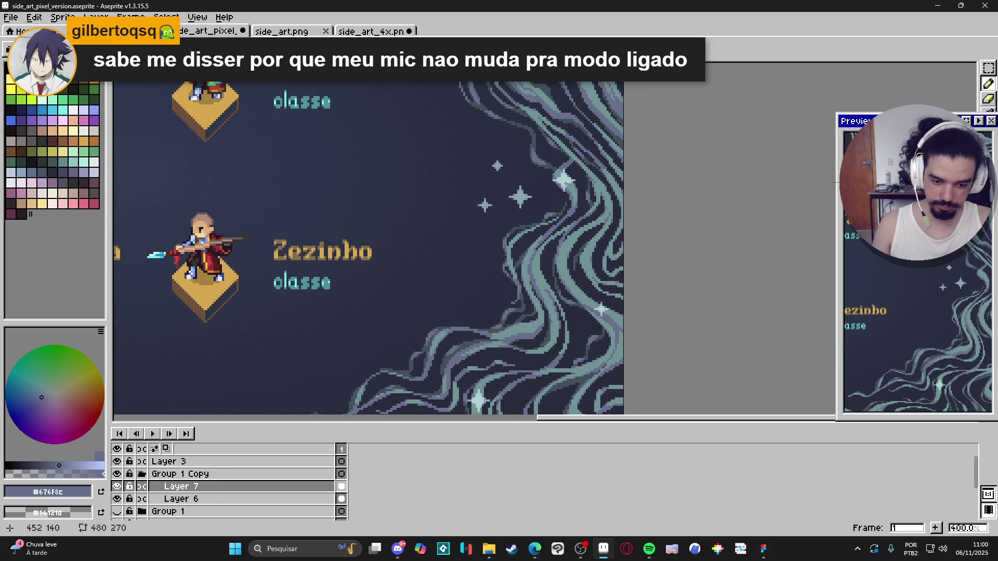
pyautogui.scroll(-2, 570, 233)
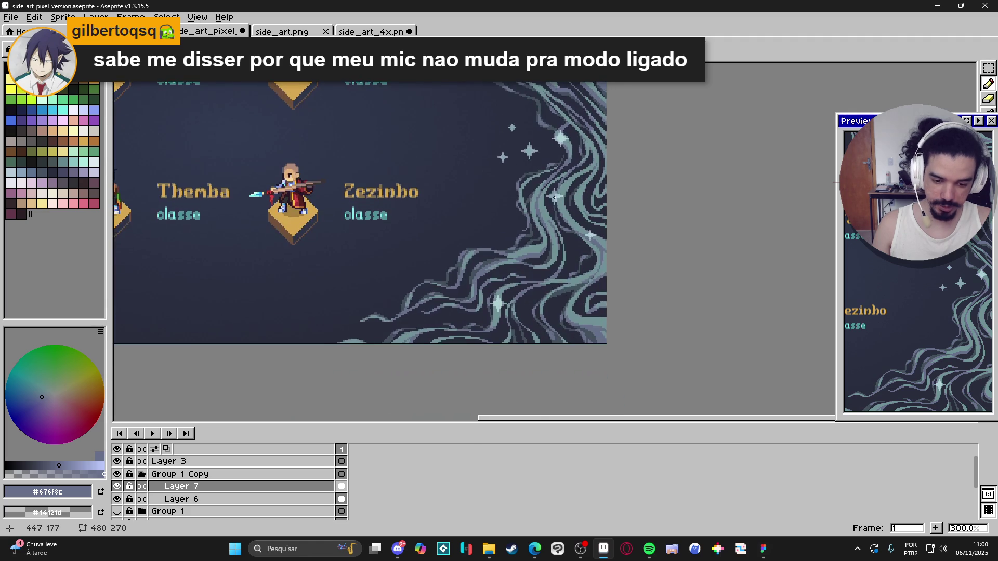
pyautogui.scroll(4, 567, 164)
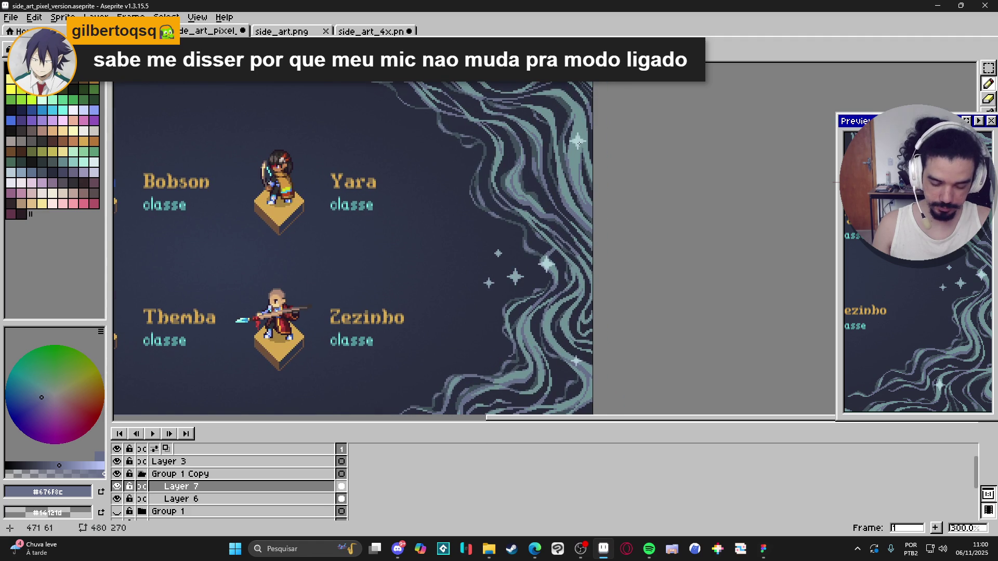
pyautogui.scroll(2, 570, 145)
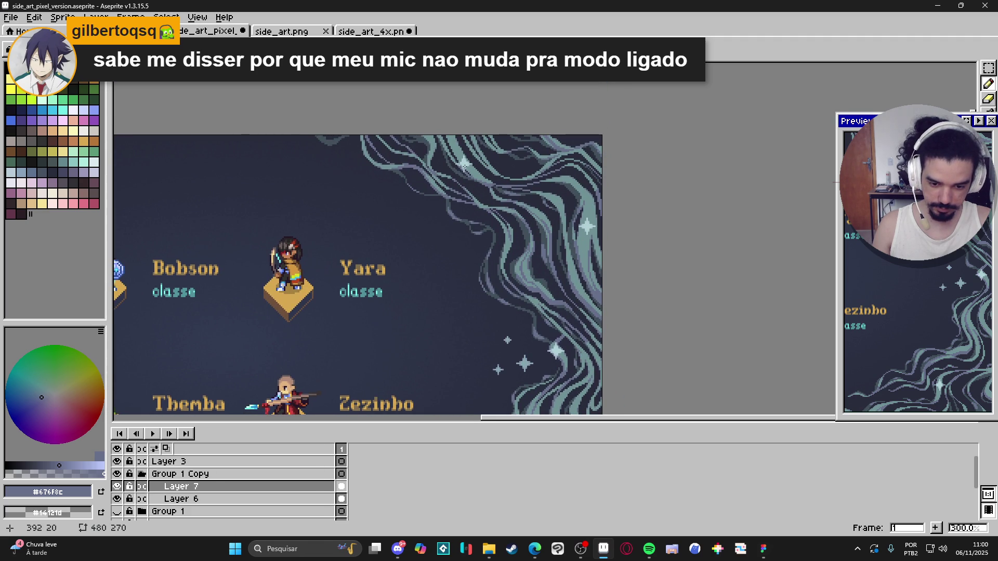
pyautogui.scroll(-1, 464, 165)
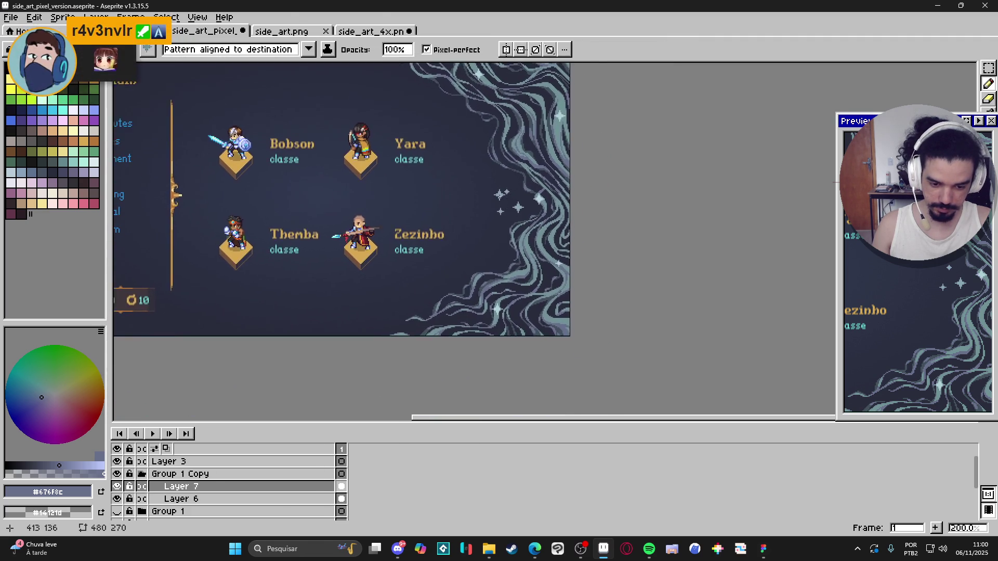
pyautogui.scroll(1, 500, 197)
pyautogui.moveTo(479, 175)
pyautogui.mouseDown()
pyautogui.moveTo(526, 249)
pyautogui.moveTo(544, 242)
pyautogui.moveTo(393, 204)
pyautogui.moveTo(388, 219)
pyautogui.mouseUp()
pyautogui.moveTo(504, 257)
pyautogui.mouseDown()
pyautogui.moveTo(554, 284)
pyautogui.moveTo(557, 259)
pyautogui.mouseUp()
# - Drop the moved sparkles, then select a single sparkle near the tendrils and return to the Pencil
pyautogui.scroll(-1, 559, 260)
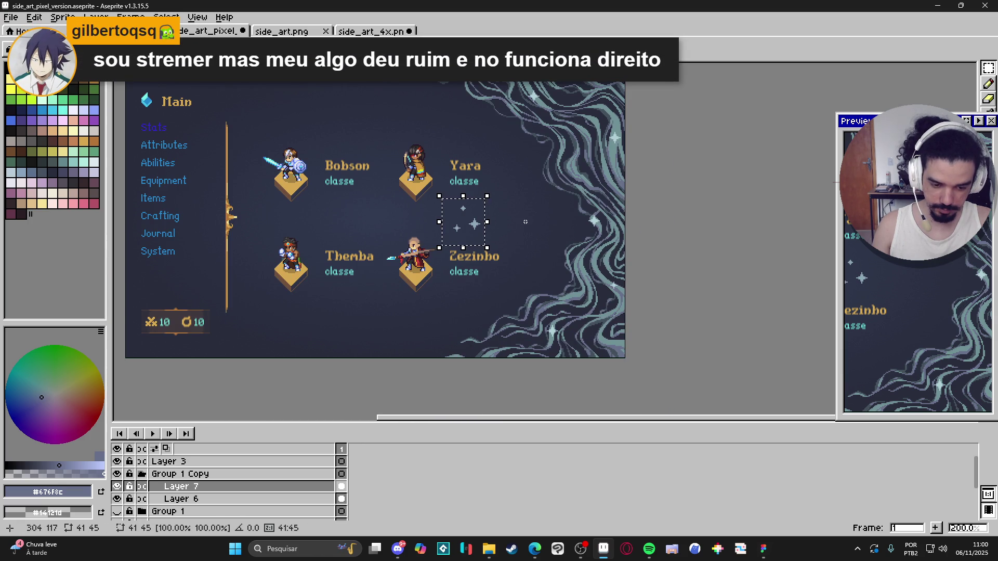
pyautogui.scroll(-1, 536, 221)
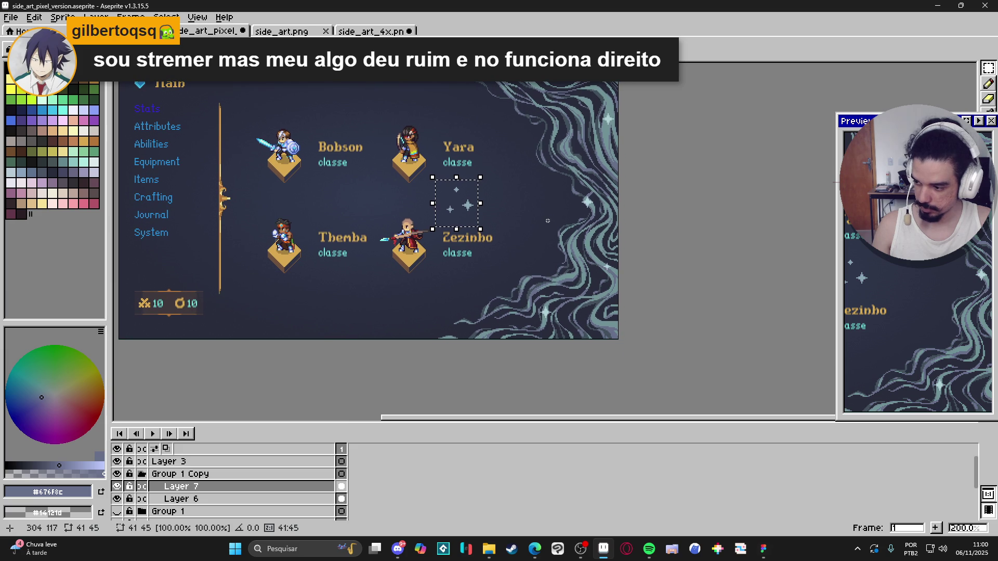
pyautogui.click(548, 221)
pyautogui.scroll(-1, 484, 216)
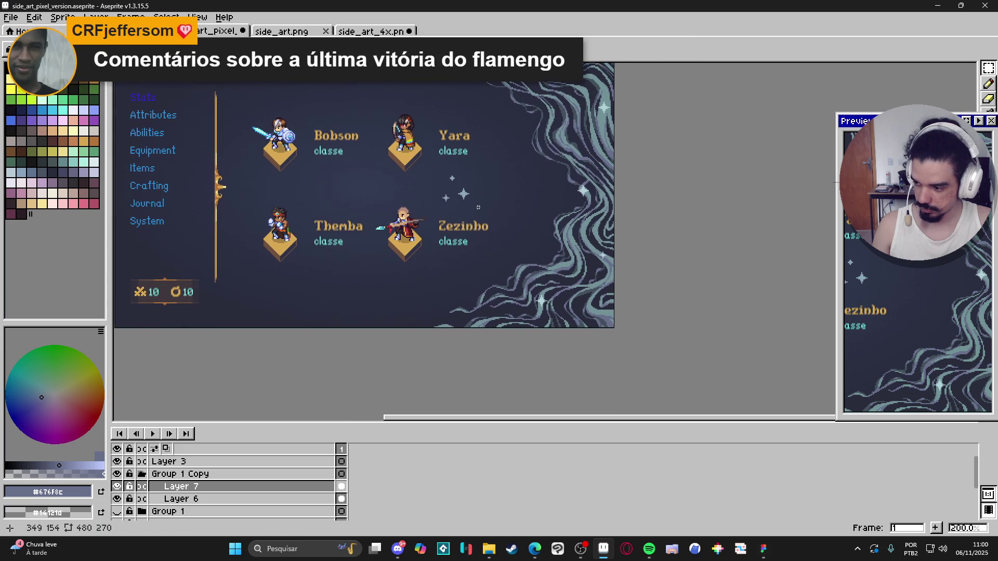
pyautogui.scroll(1, 446, 191)
pyautogui.moveTo(431, 190); pyautogui.dragTo(454, 215)
pyautogui.press('b')
pyautogui.scroll(2, 562, 220)
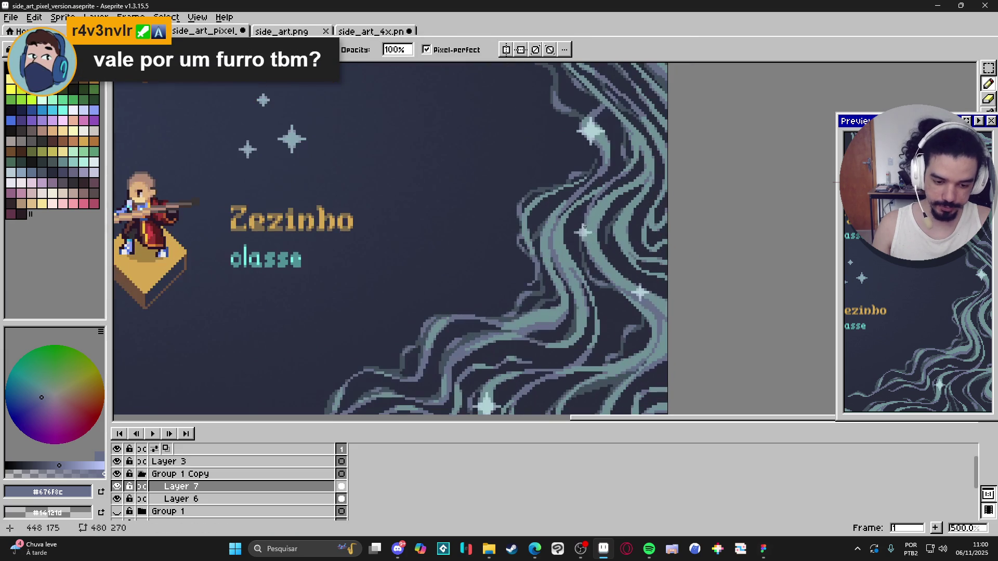
pyautogui.press('m')
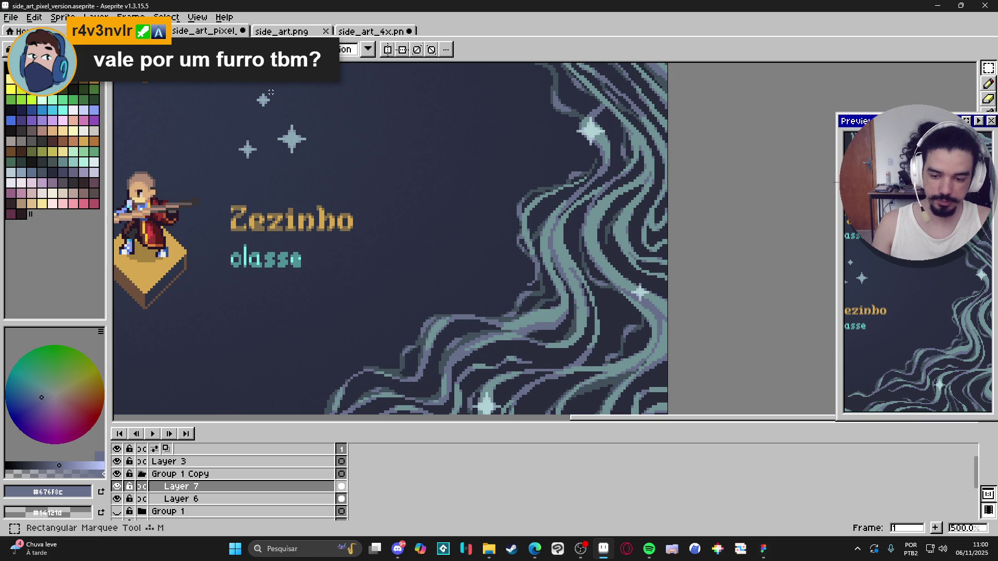
pyautogui.press('b')
pyautogui.scroll(1, 535, 197)
pyautogui.scroll(-1, 575, 216)
pyautogui.scroll(1, 572, 219)
pyautogui.scroll(-1, 558, 226)
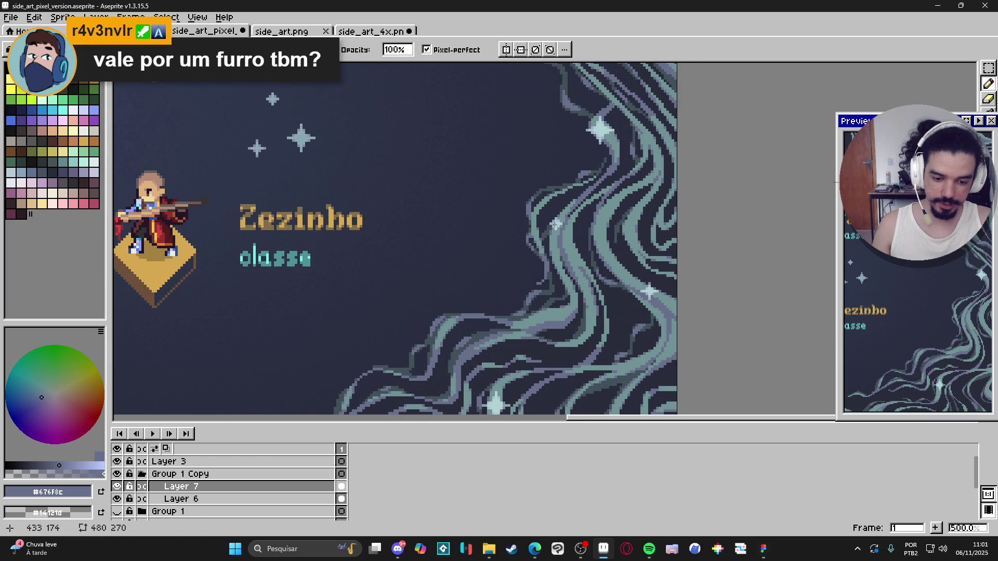
pyautogui.scroll(-3, 553, 238)
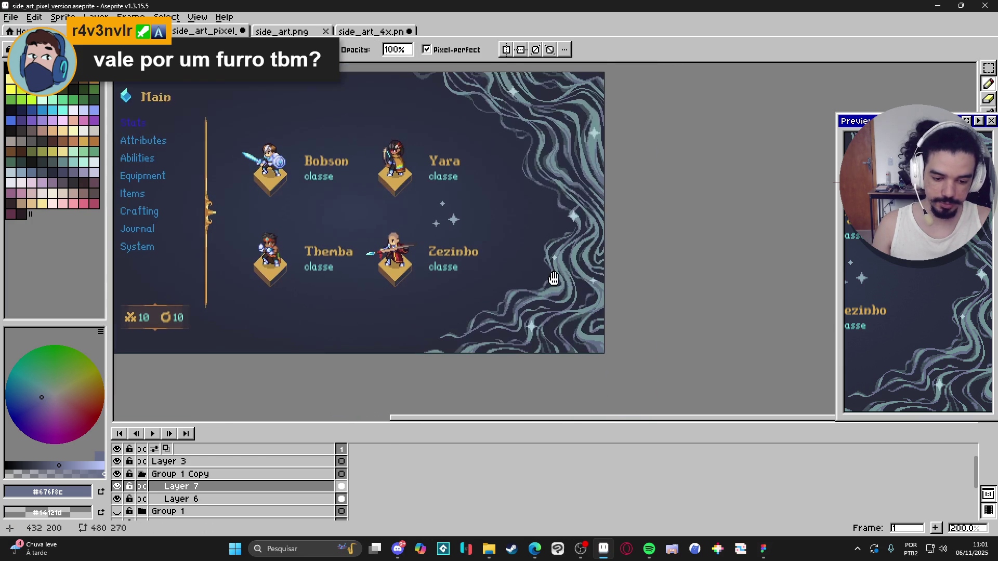
pyautogui.press('m')
pyautogui.scroll(1, 529, 237)
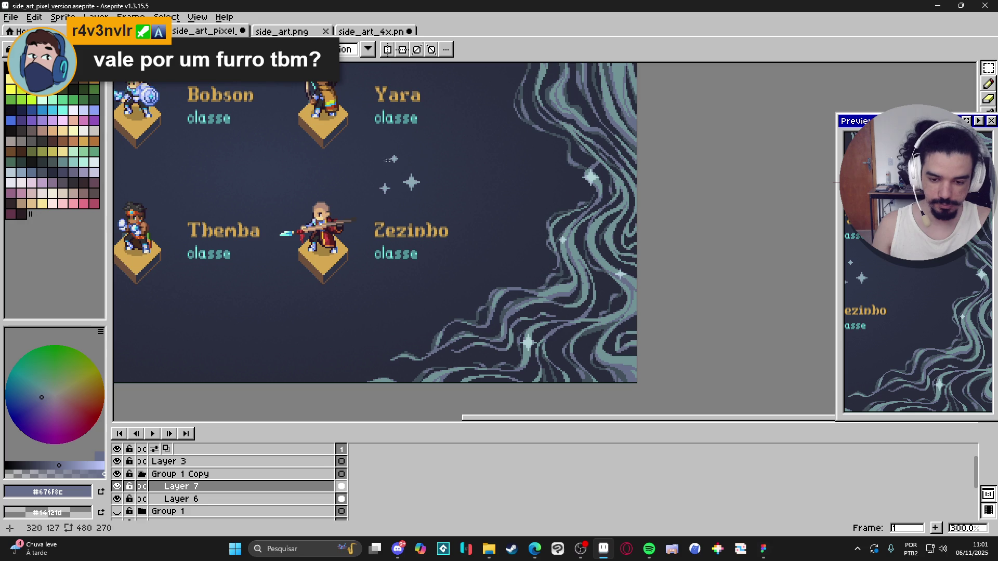
pyautogui.press('b')
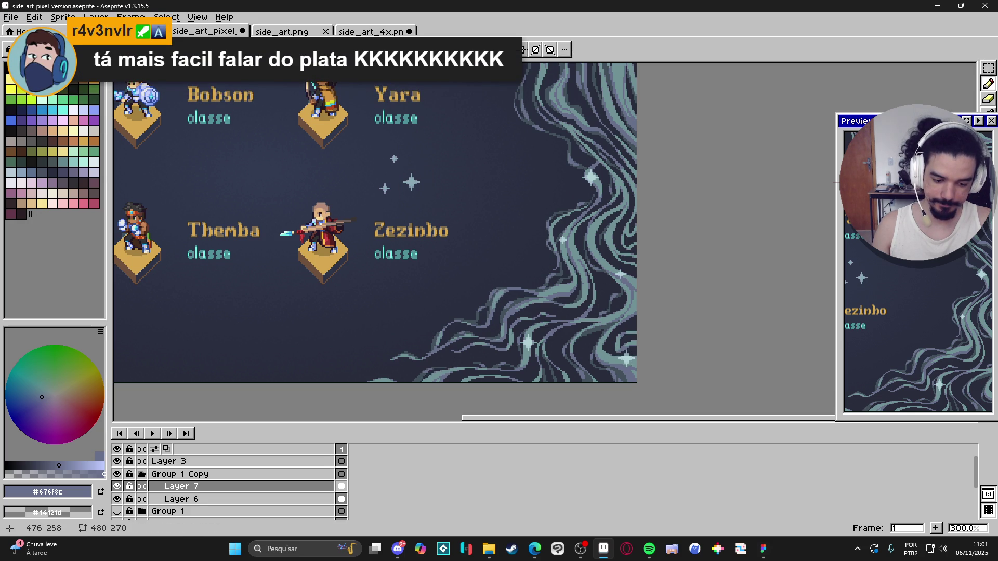
pyautogui.scroll(5, 631, 364)
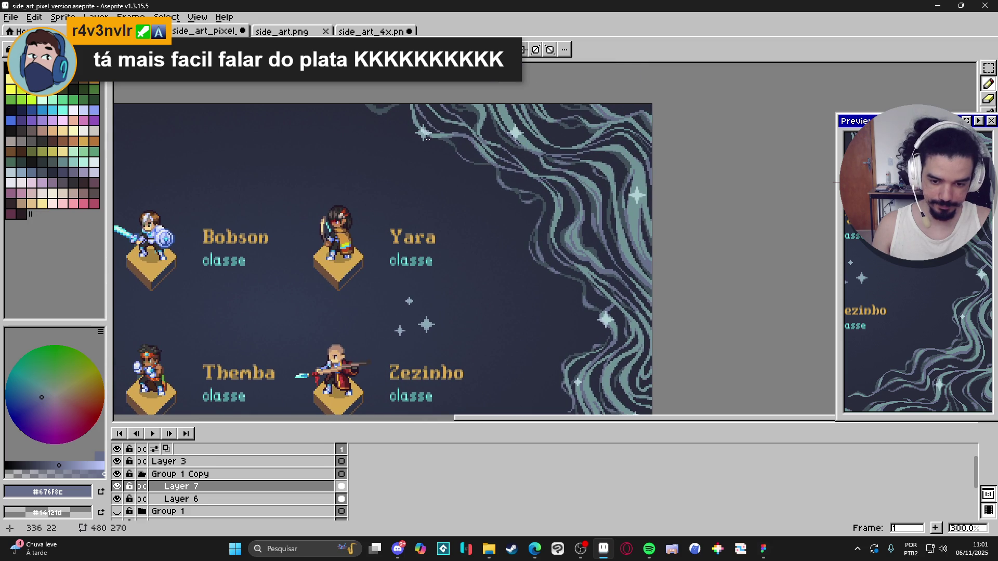
pyautogui.scroll(-1, 474, 233)
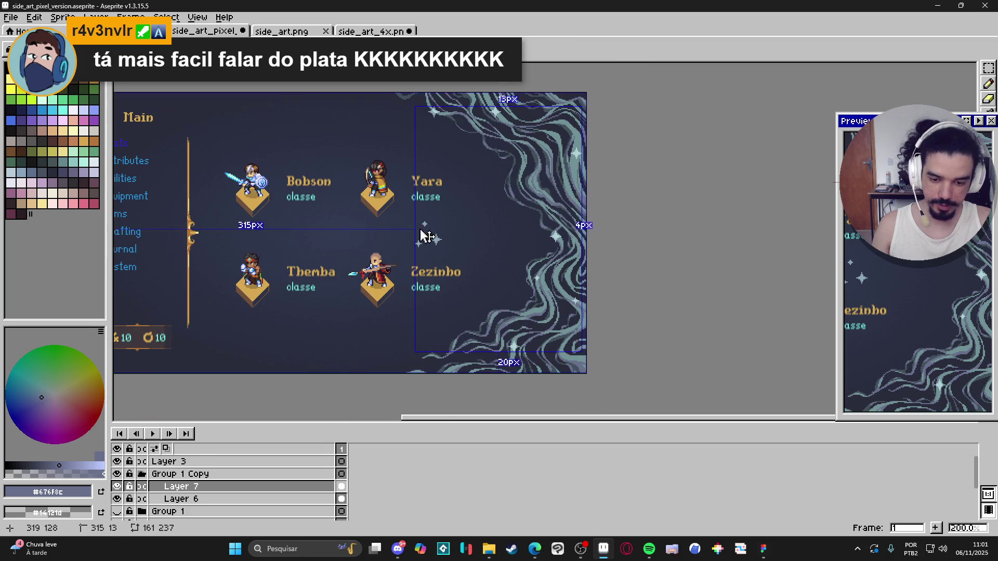
pyautogui.scroll(1, 430, 242)
pyautogui.press('m')
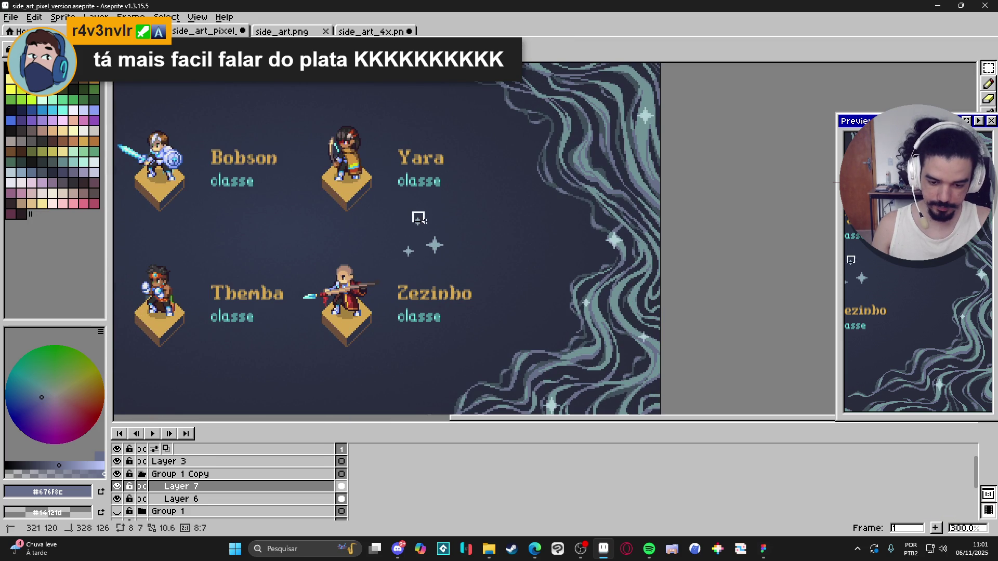
pyautogui.press('b')
pyautogui.scroll(3, 570, 298)
pyautogui.scroll(-2, 416, 250)
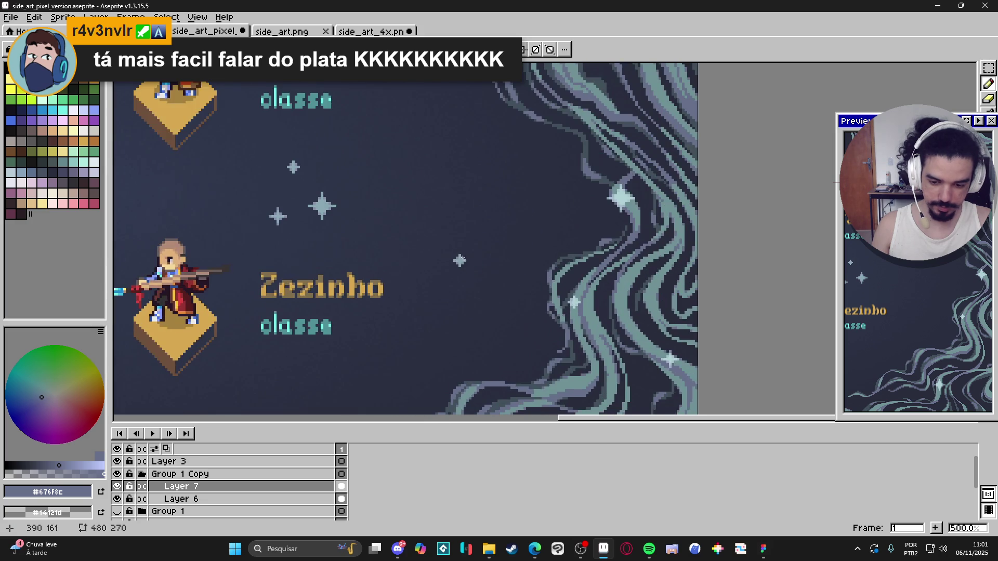
pyautogui.press('m')
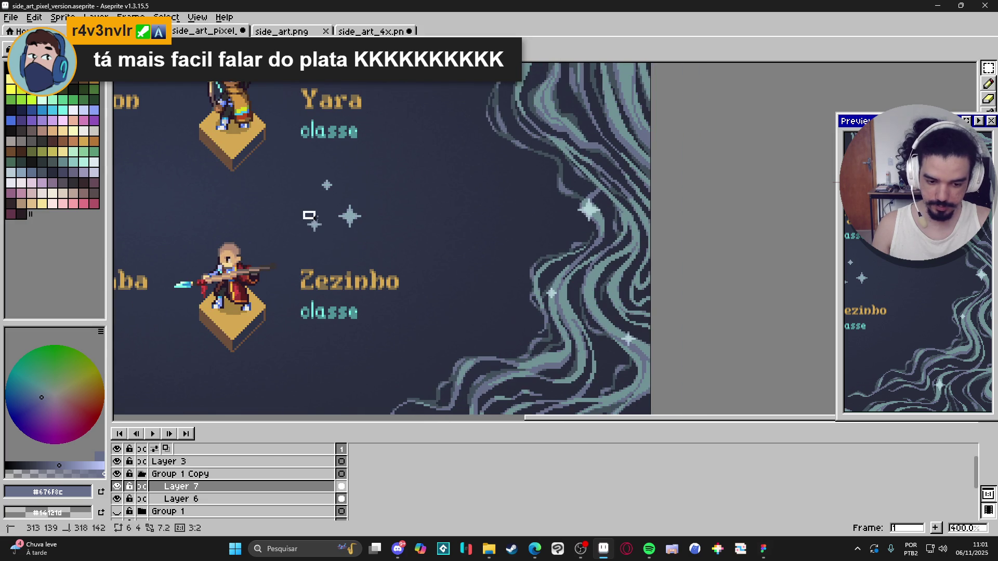
pyautogui.press('b')
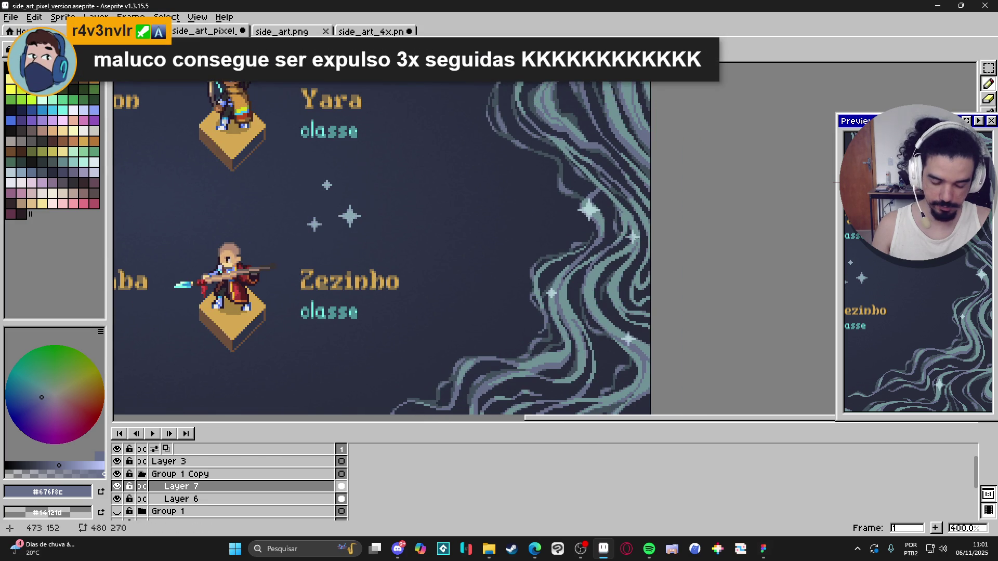
pyautogui.scroll(-1, 637, 238)
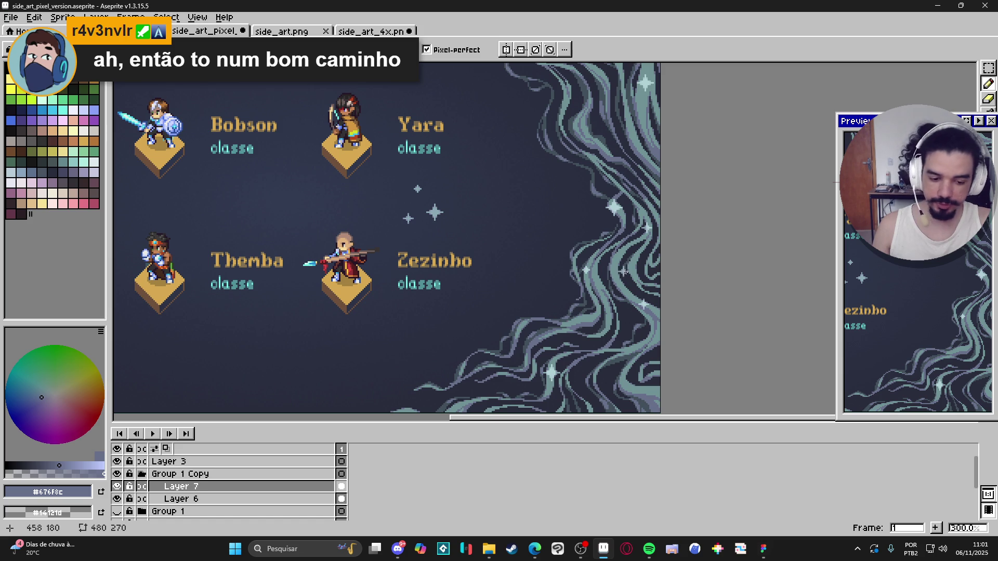
pyautogui.press('m')
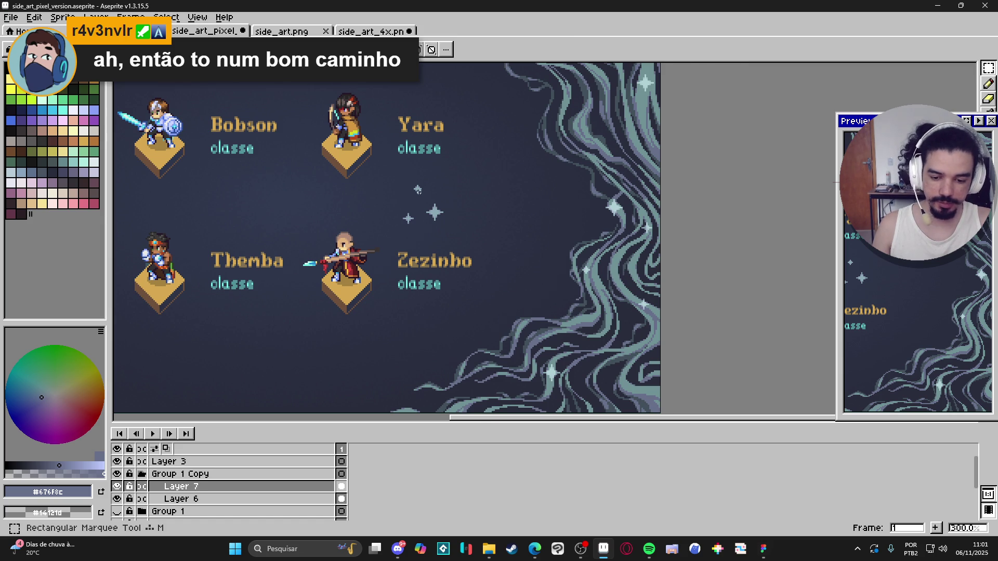
pyautogui.scroll(1, 483, 156)
pyautogui.press('b')
pyautogui.scroll(-1, 520, 135)
pyautogui.scroll(1, 598, 115)
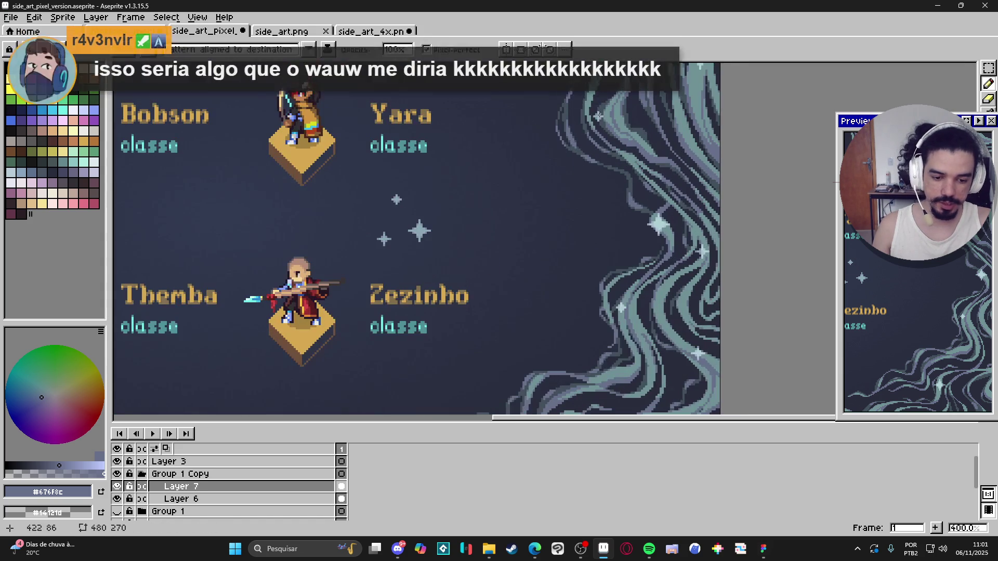
pyautogui.scroll(2, 595, 125)
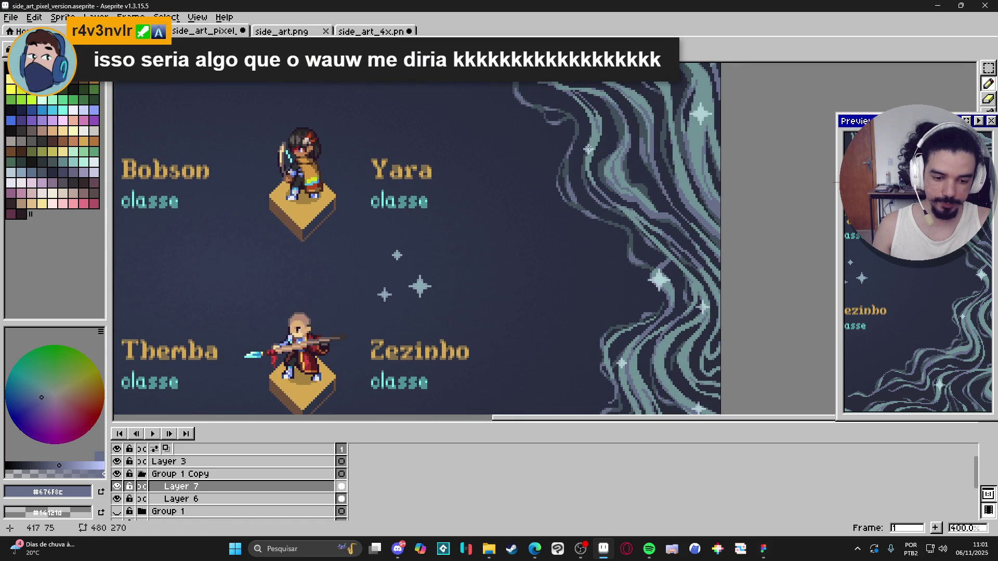
pyautogui.scroll(-2, 588, 149)
pyautogui.scroll(3, 626, 303)
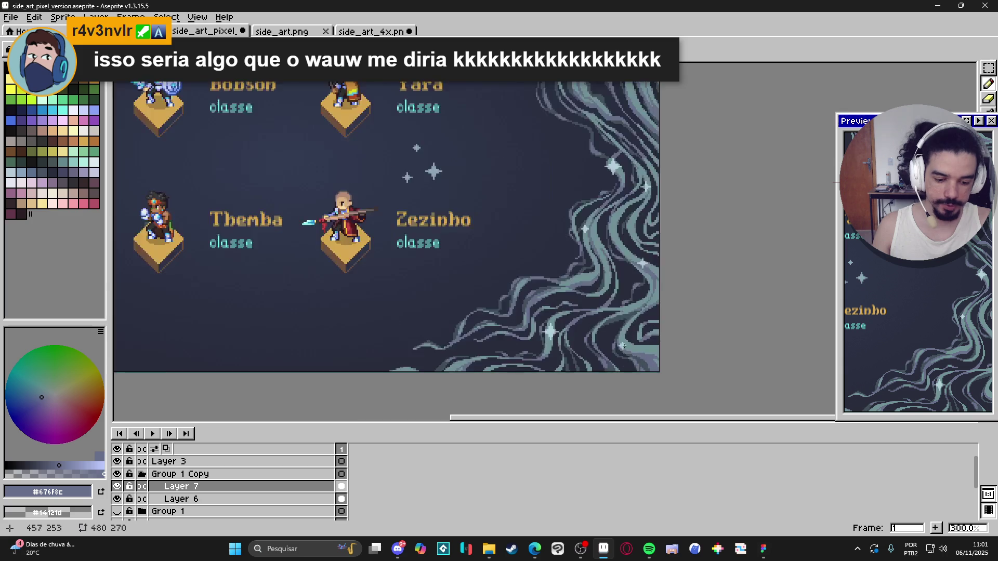
pyautogui.scroll(-3, 617, 338)
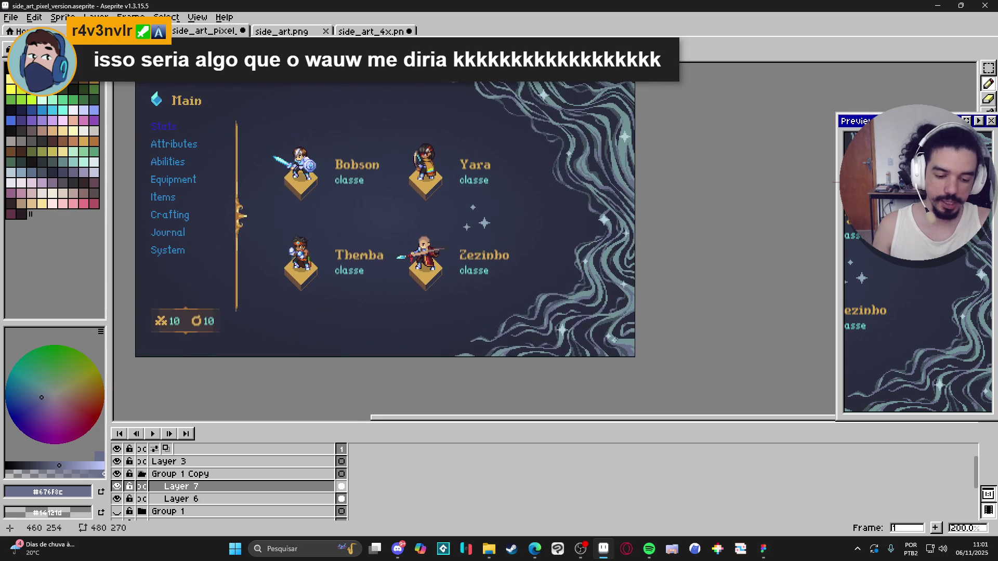
pyautogui.scroll(1, 613, 167)
pyautogui.scroll(2, 613, 167)
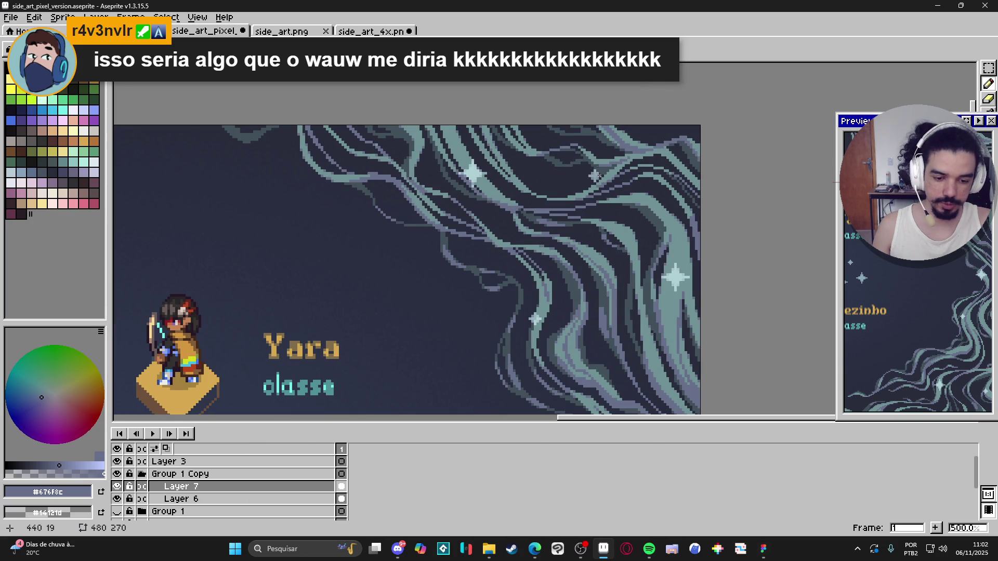
pyautogui.scroll(-3, 609, 185)
pyautogui.scroll(1, 457, 148)
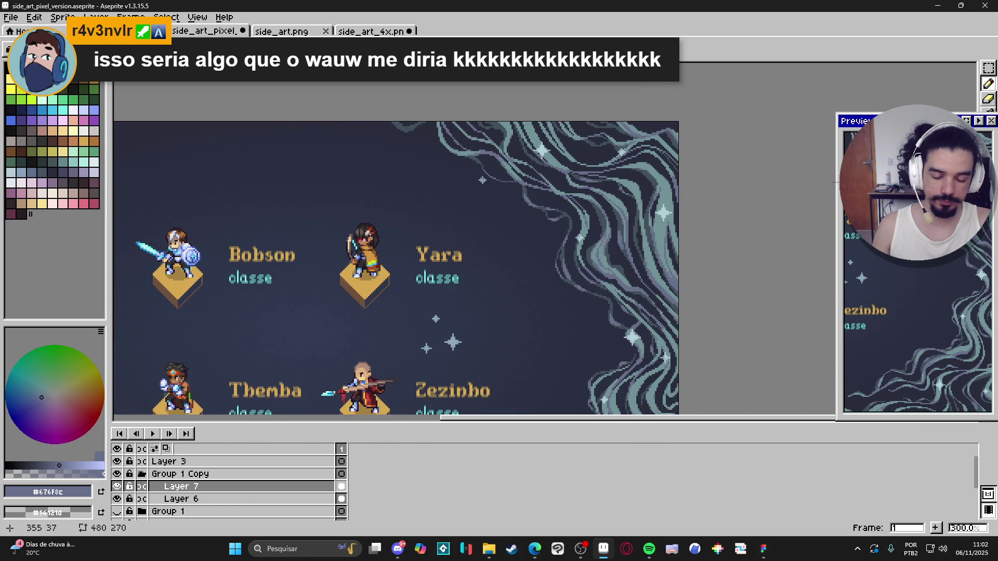
pyautogui.scroll(2, 457, 148)
pyautogui.scroll(-3, 457, 157)
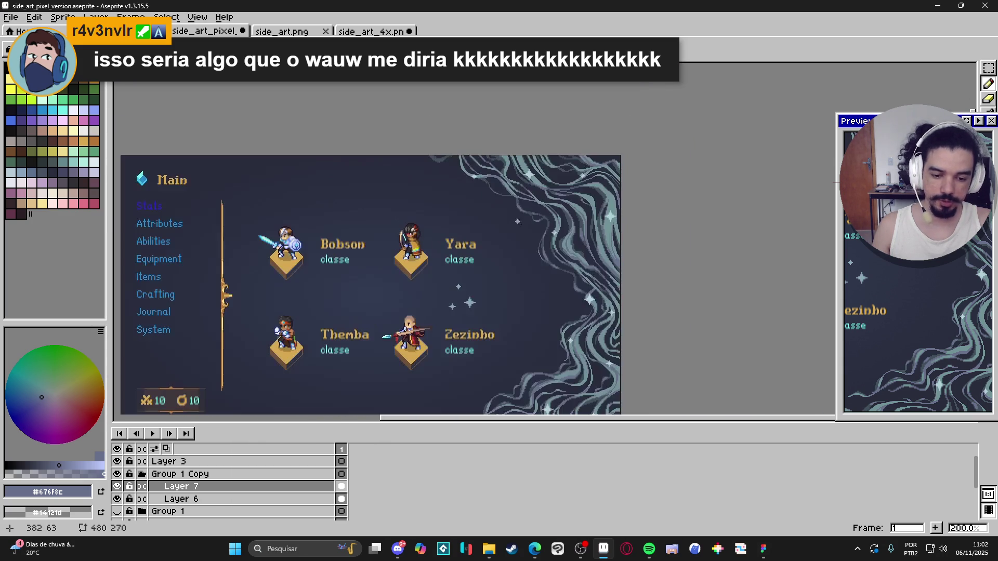
pyautogui.scroll(2, 577, 275)
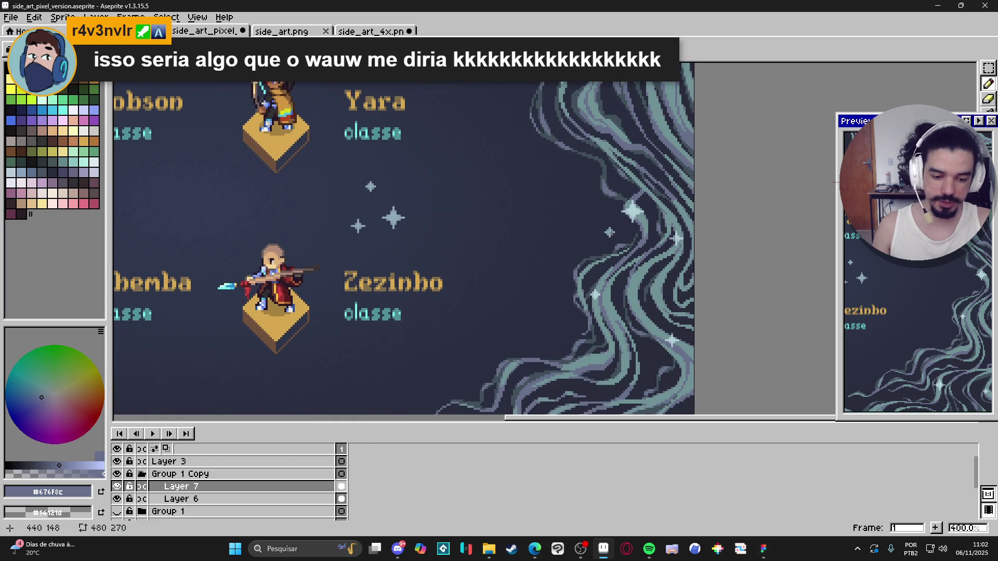
pyautogui.scroll(2, 598, 234)
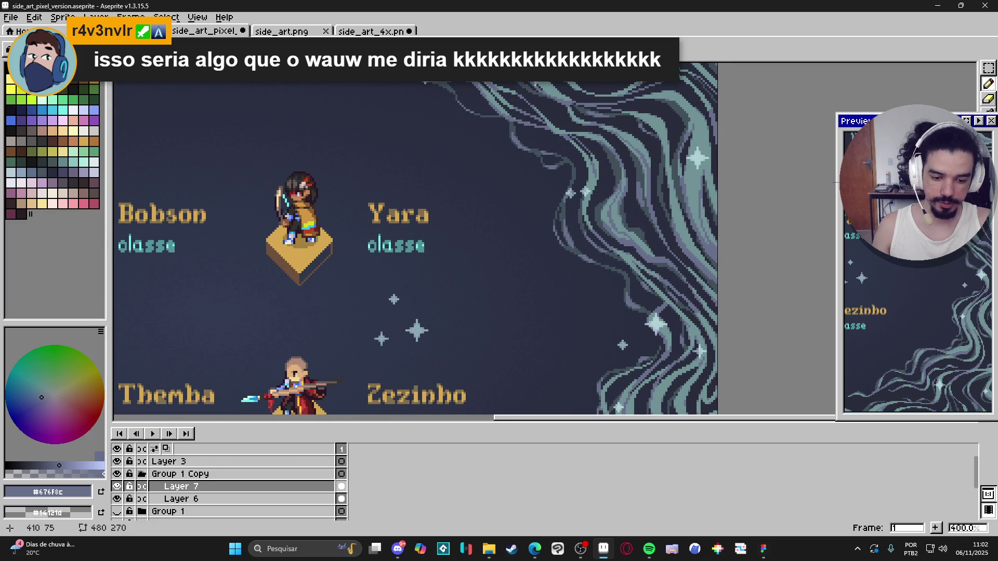
pyautogui.scroll(-2, 586, 249)
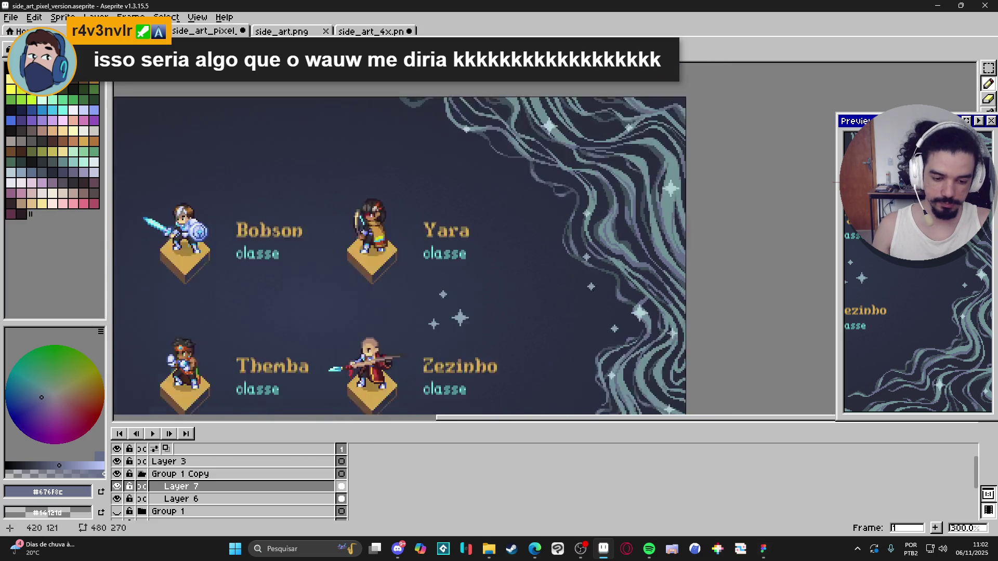
pyautogui.scroll(2, 481, 224)
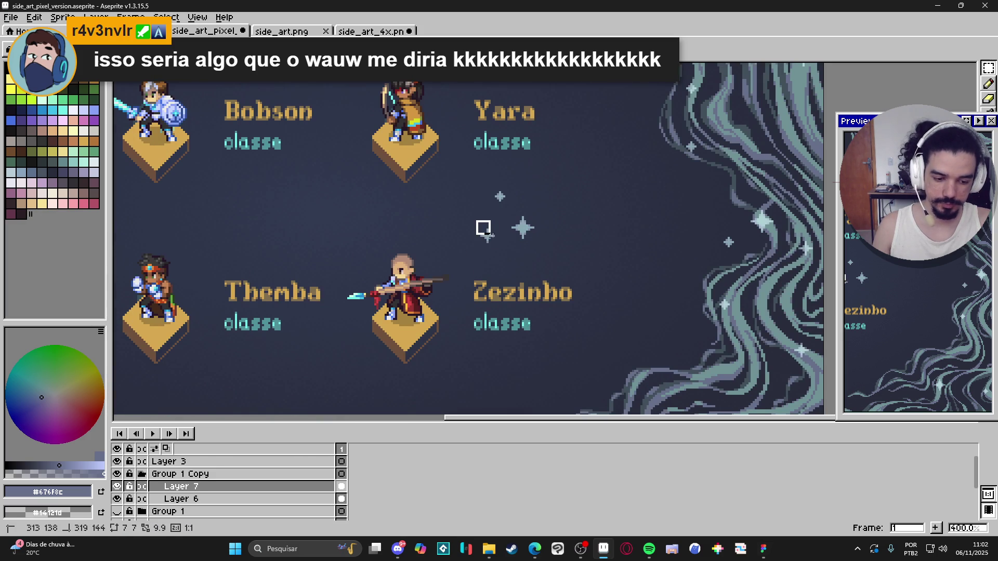
pyautogui.scroll(-2, 572, 265)
pyautogui.press('b')
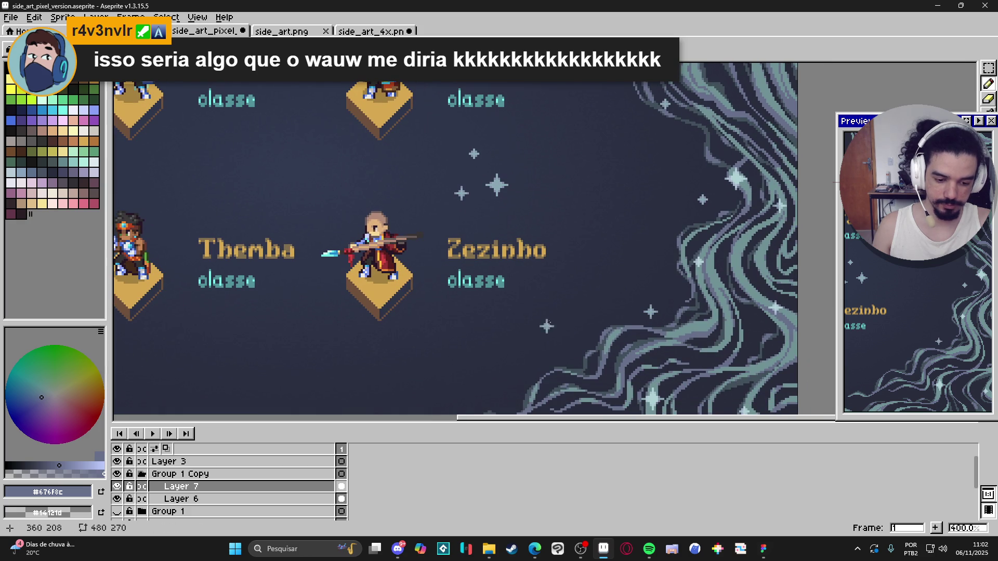
pyautogui.press('m')
pyautogui.moveTo(465, 140); pyautogui.dragTo(490, 168)
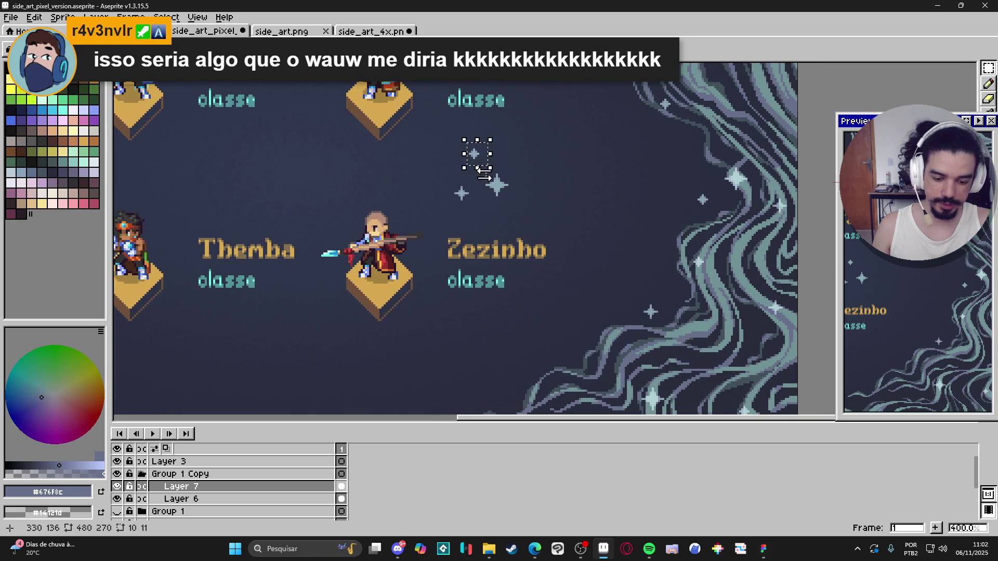
pyautogui.scroll(-3, 520, 296)
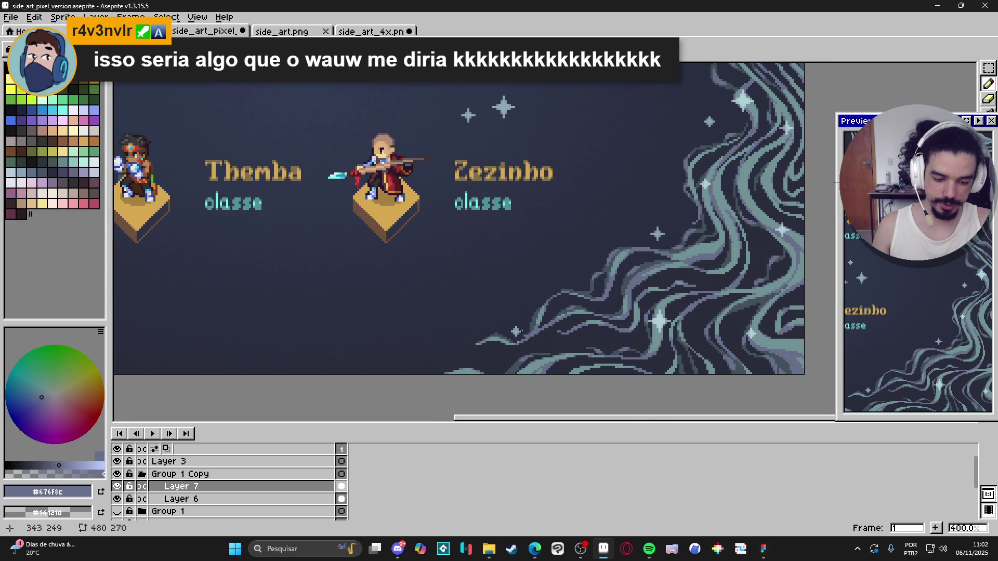
pyautogui.scroll(-3, 516, 331)
pyautogui.scroll(3, 586, 190)
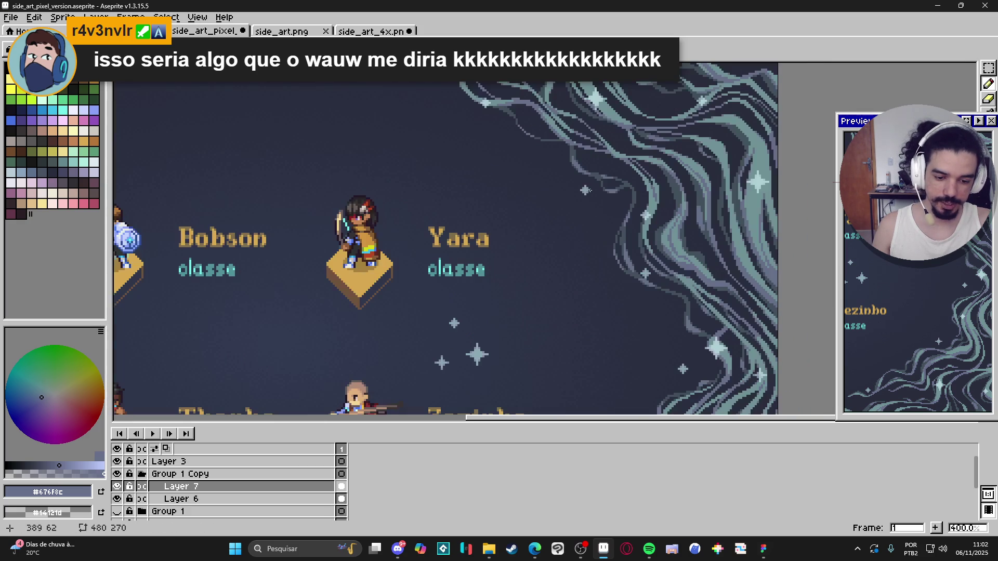
pyautogui.scroll(-3, 586, 237)
pyautogui.moveTo(428, 258); pyautogui.dragTo(457, 298)
pyautogui.press('b')
pyautogui.scroll(5, 550, 328)
pyautogui.scroll(1, 591, 211)
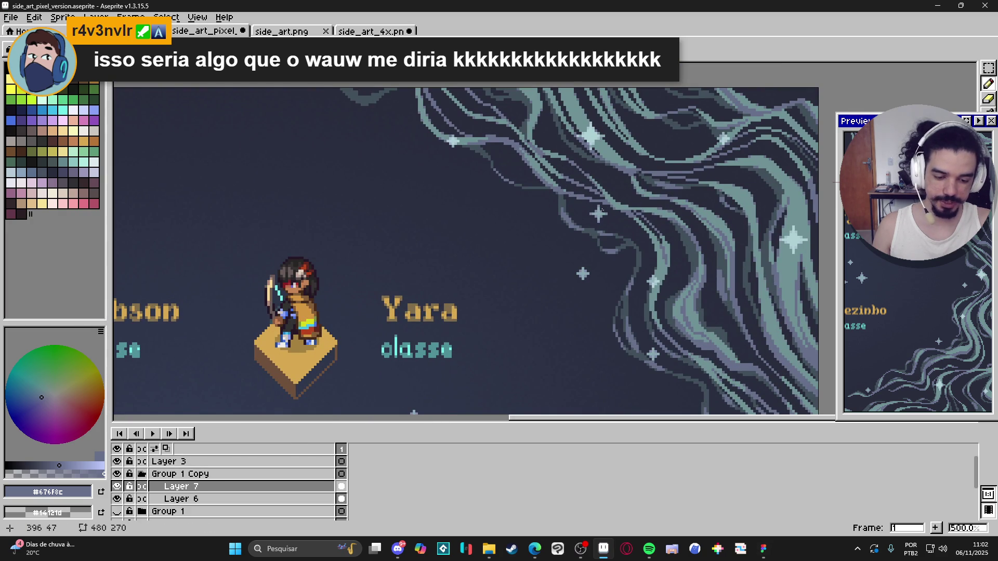
pyautogui.scroll(-3, 600, 213)
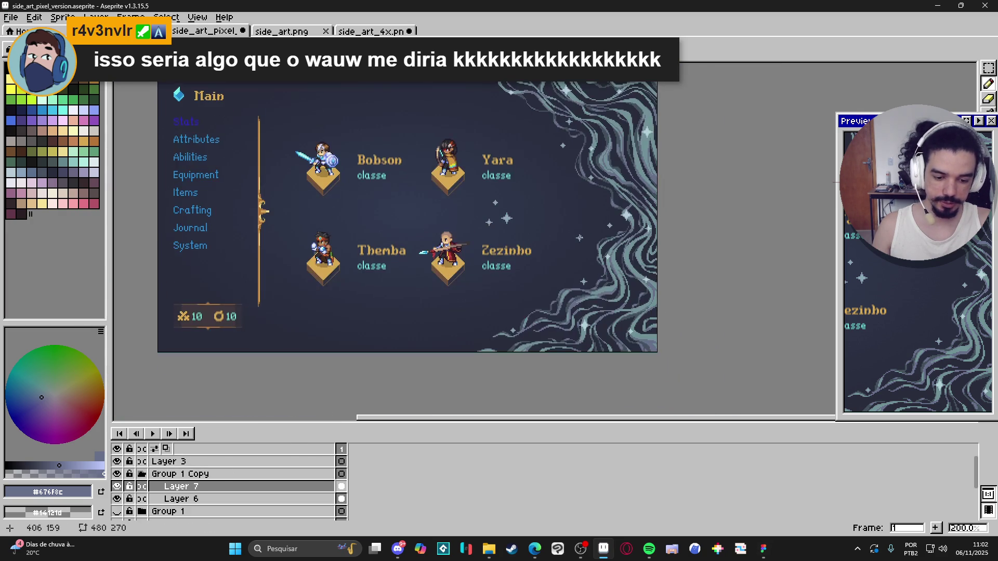
pyautogui.scroll(2, 580, 238)
pyautogui.scroll(3, 577, 204)
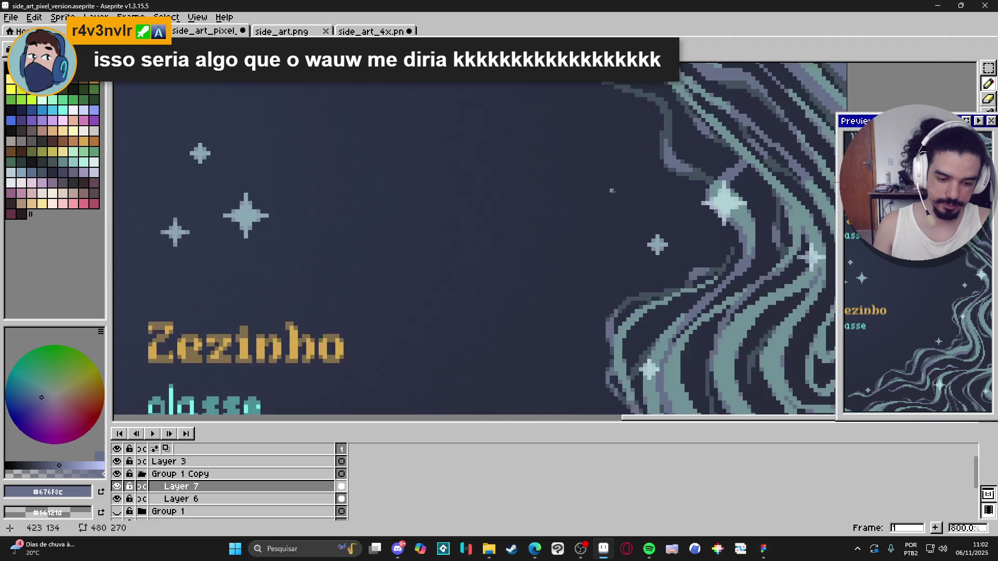
pyautogui.scroll(3, 612, 191)
pyautogui.click(575, 191)
pyautogui.click(587, 191)
pyautogui.click(563, 191)
pyautogui.press('m')
pyautogui.moveTo(556, 173); pyautogui.dragTo(594, 211)
pyautogui.scroll(-6, 589, 229)
pyautogui.scroll(1, 586, 223)
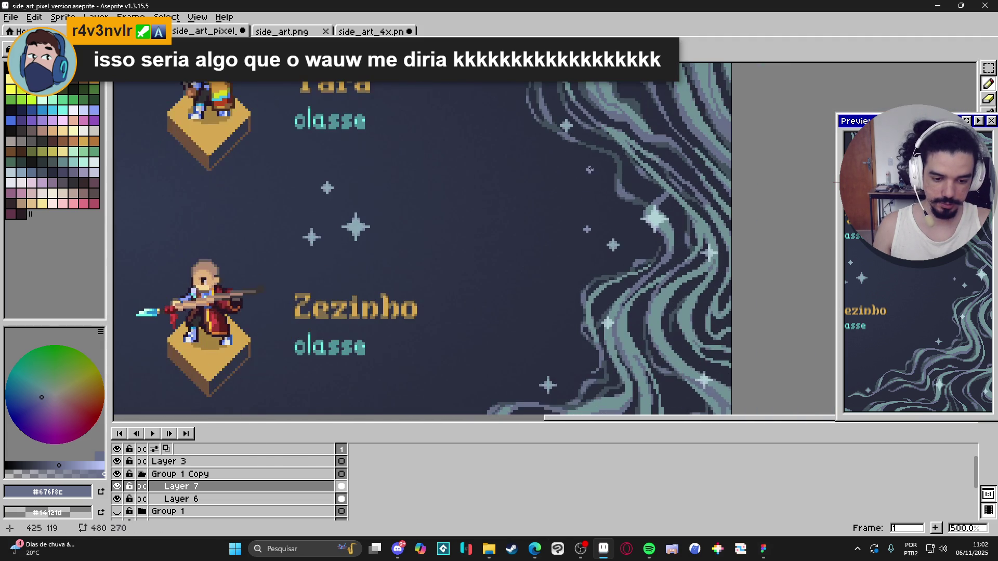
pyautogui.scroll(-2, 595, 203)
pyautogui.moveTo(607, 272); pyautogui.dragTo(522, 188)
pyautogui.scroll(1, 565, 268)
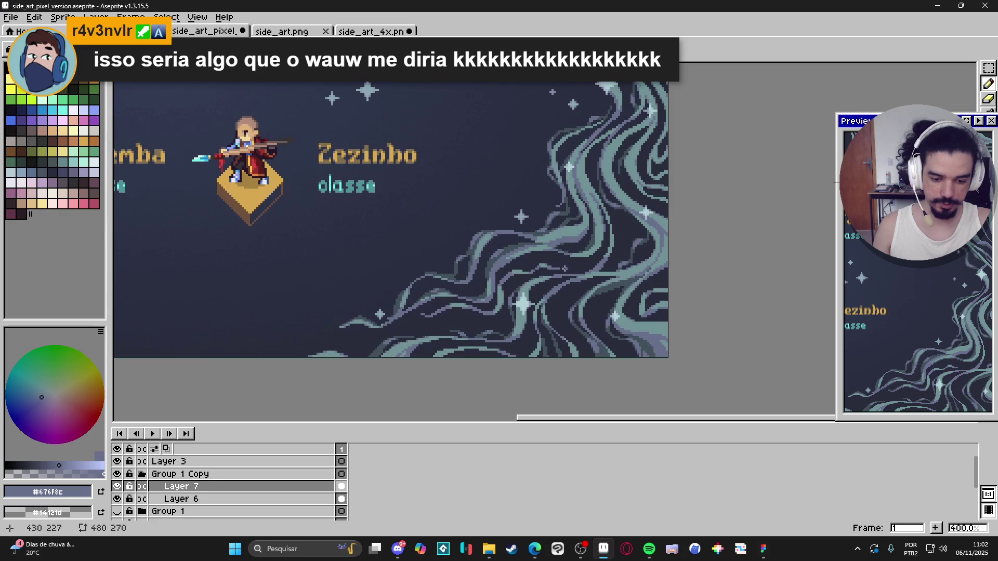
pyautogui.scroll(-2, 602, 312)
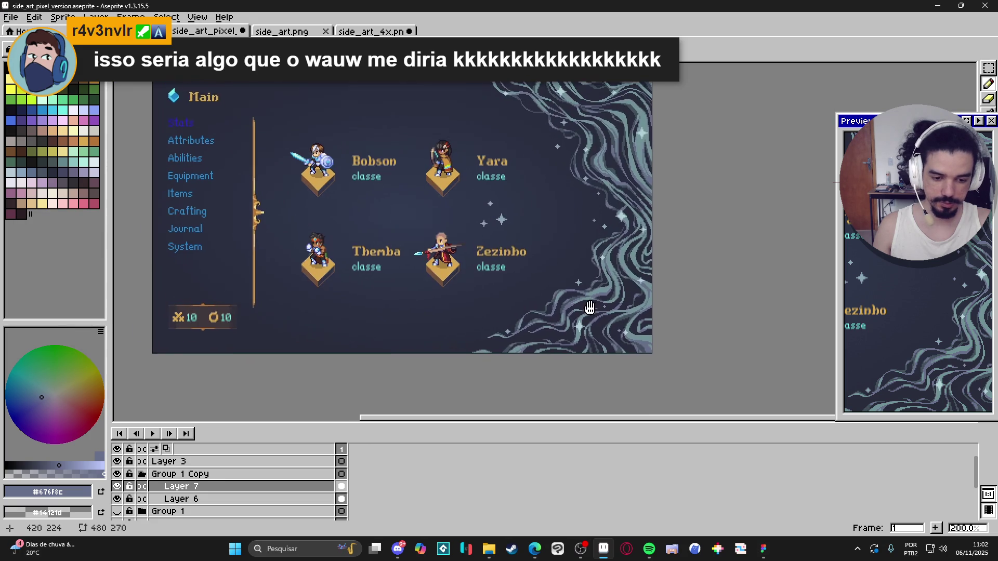
pyautogui.scroll(1, 542, 164)
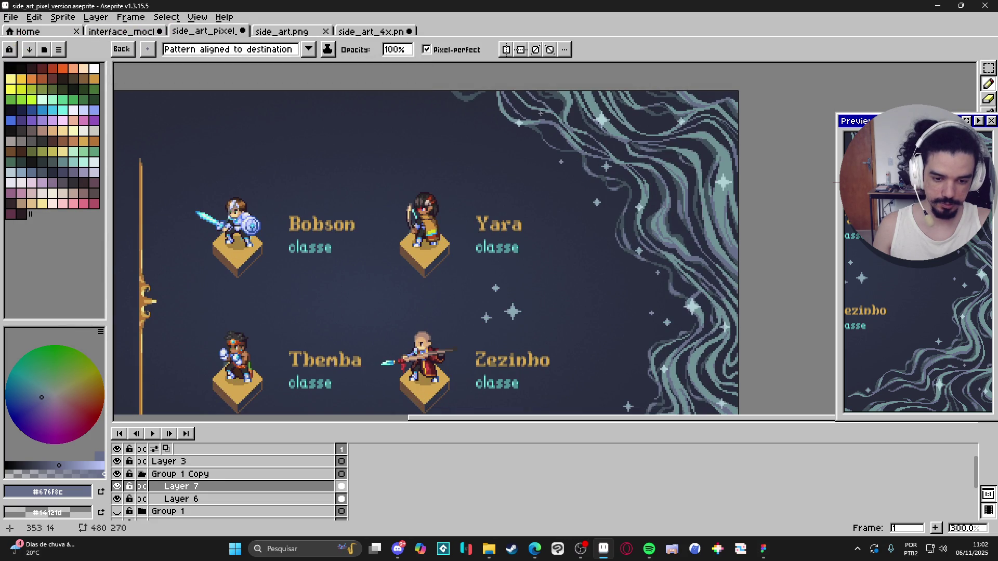
pyautogui.scroll(2, 536, 104)
pyautogui.scroll(-3, 526, 95)
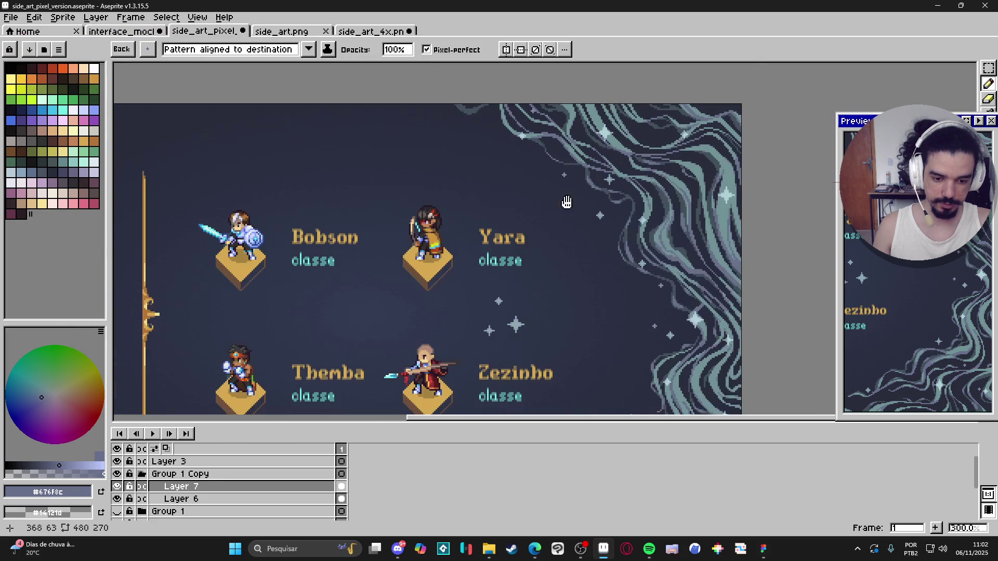
pyautogui.scroll(1, 603, 208)
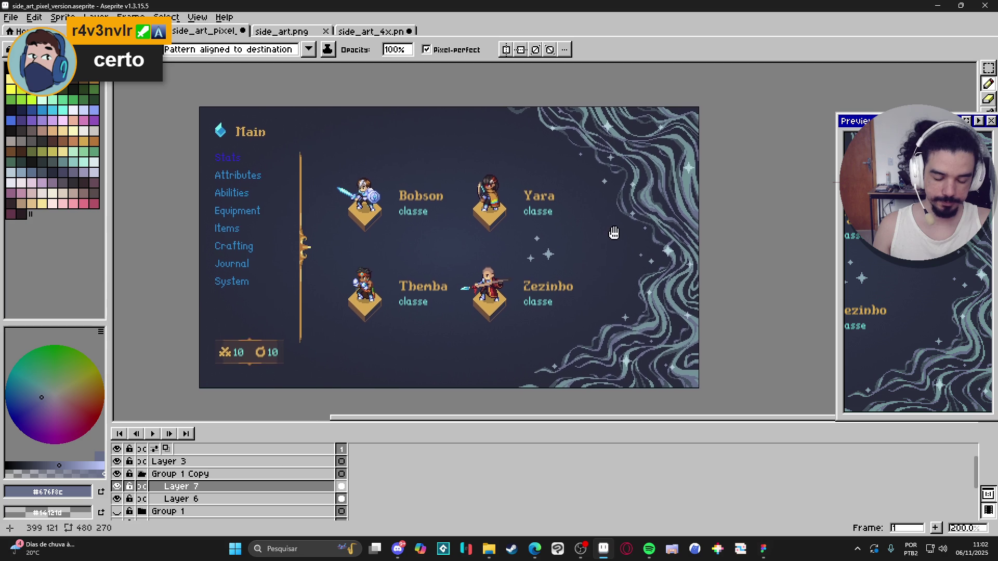
pyautogui.press('m')
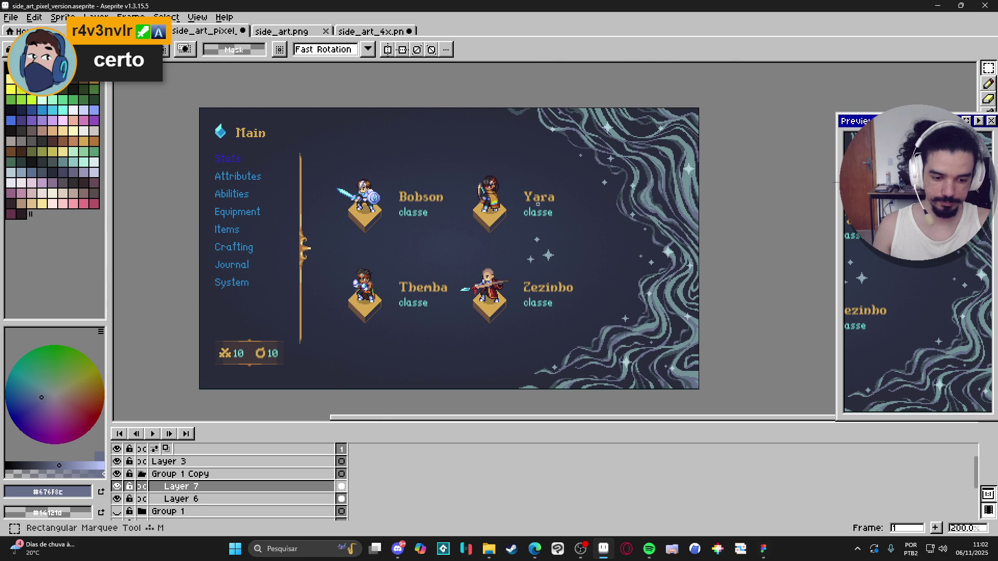
pyautogui.scroll(1, 538, 204)
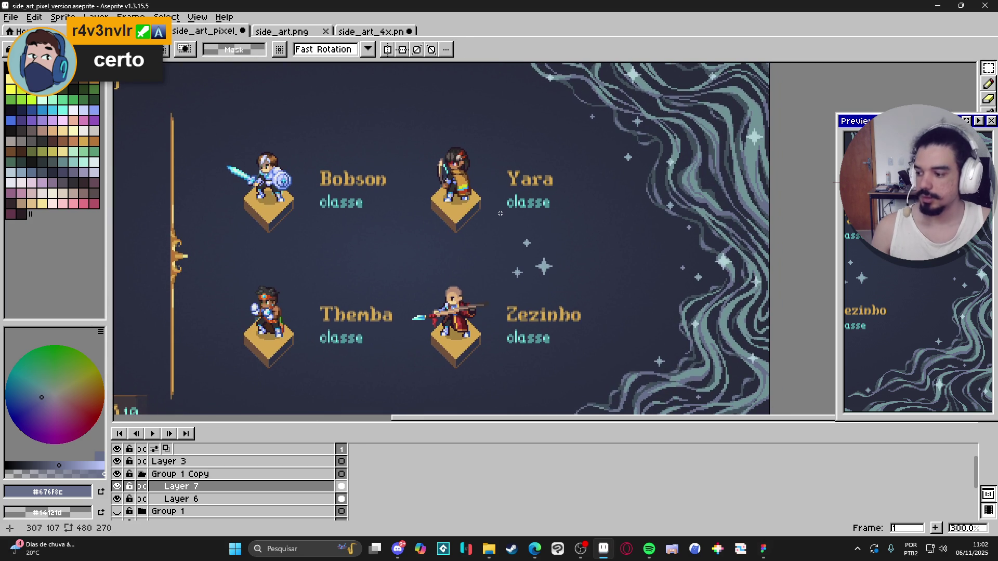
pyautogui.scroll(1, 500, 213)
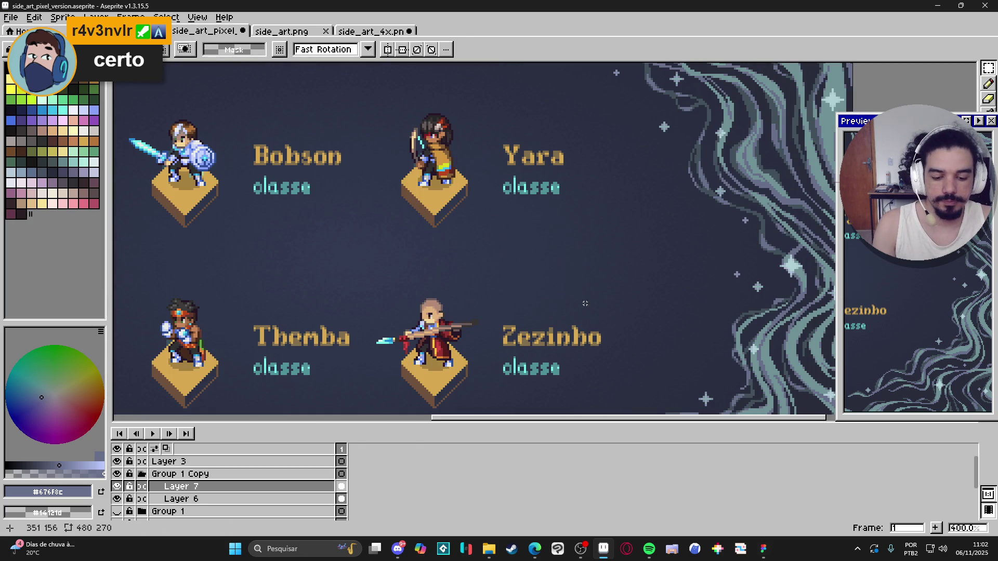
pyautogui.scroll(-2, 586, 301)
pyautogui.scroll(-2, 586, 301)
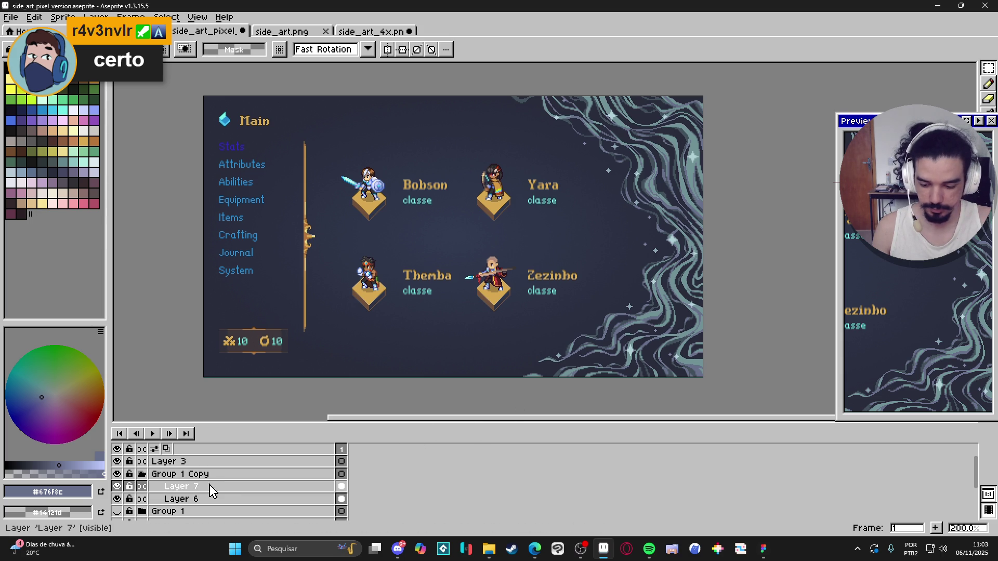
# - Merge Layer 7 down into Layer 6, check the result, then undo the merge
pyautogui.rightClick(192, 489)
pyautogui.click(218, 504)
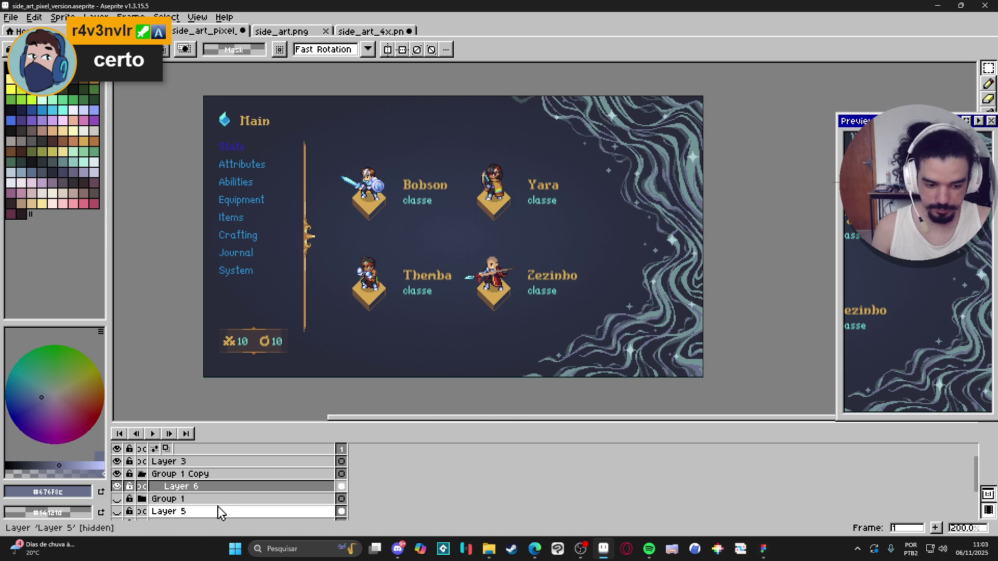
pyautogui.click(123, 485)
pyautogui.click(123, 486)
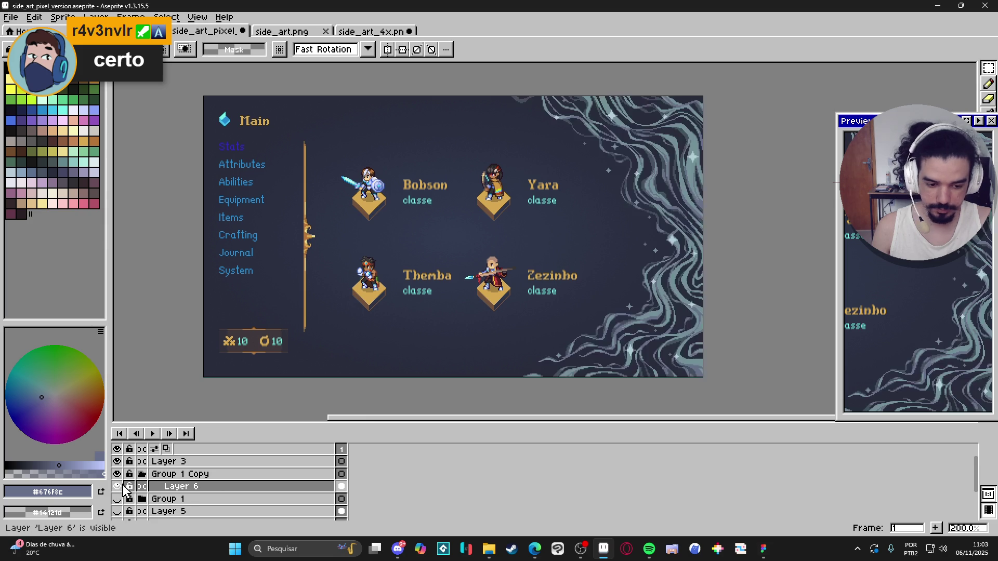
pyautogui.doubleClick(182, 490)
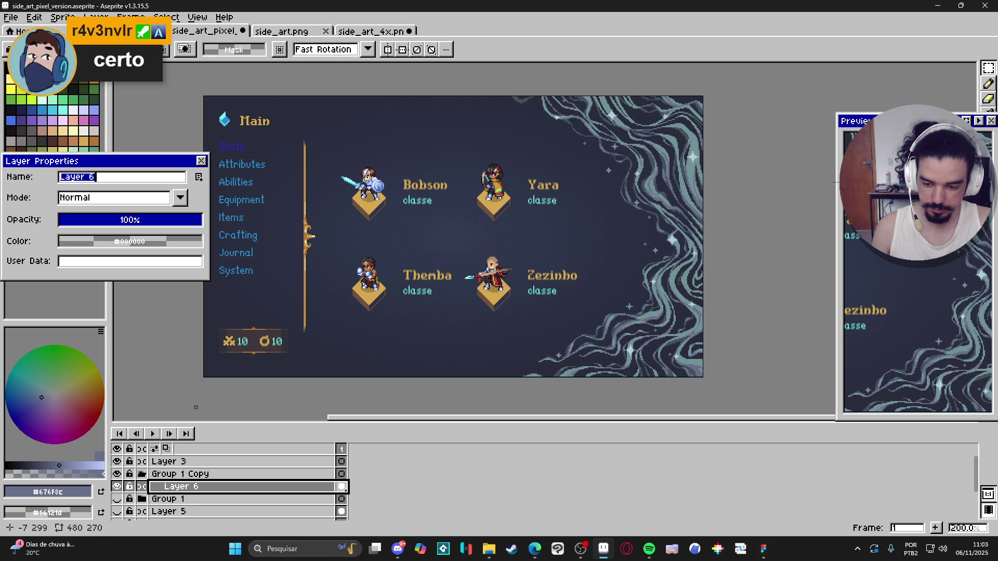
pyautogui.click(202, 161)
pyautogui.moveTo(695, 245); pyautogui.dragTo(674, 253)
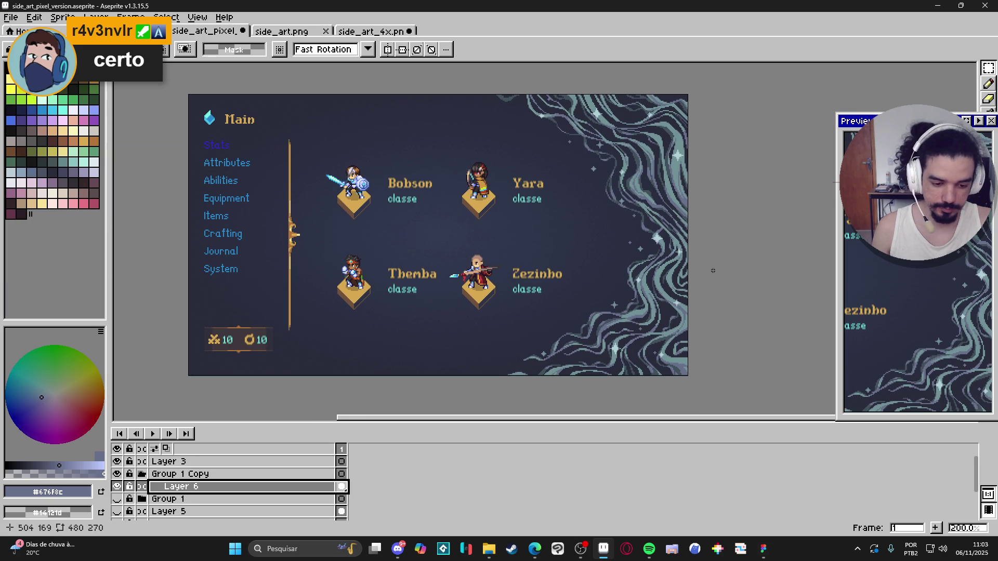
pyautogui.hotkey('ctrl', 'z')
# - Make Layer 7 visible again and save side_art_pixel_version with Ctrl+S
pyautogui.click(117, 487)
pyautogui.moveTo(538, 332); pyautogui.dragTo(520, 337)
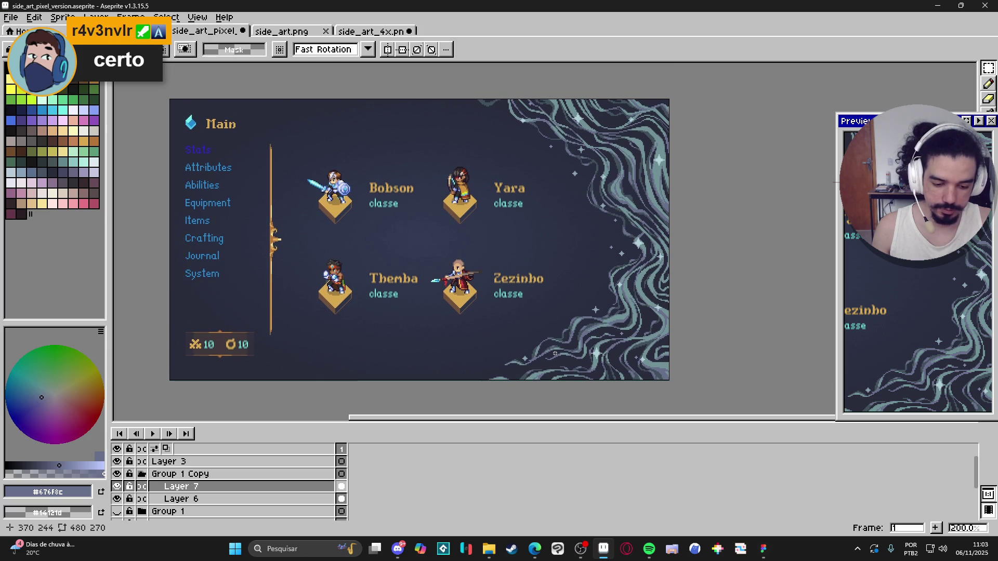
pyautogui.moveTo(618, 321); pyautogui.dragTo(599, 289)
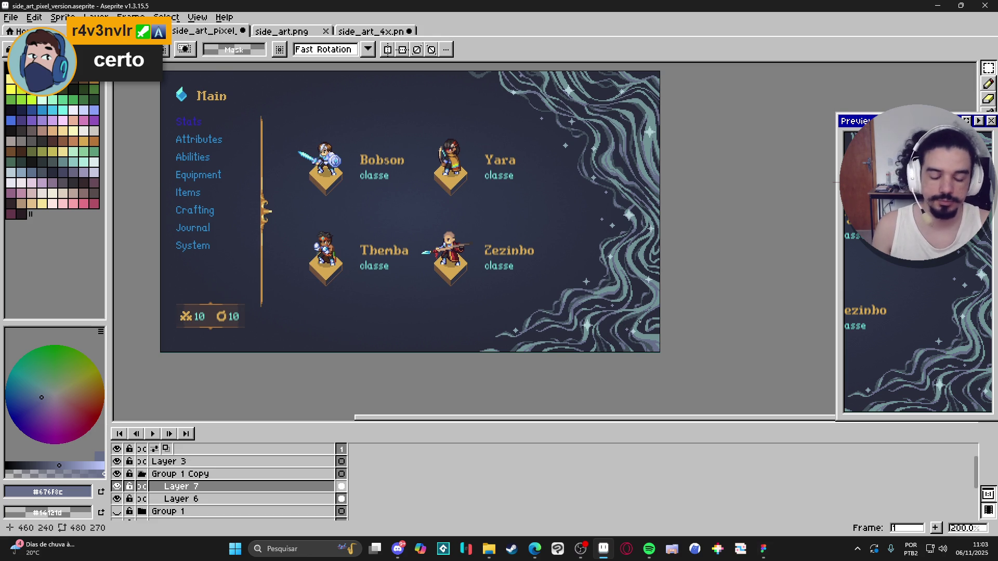
pyautogui.hotkey('ctrl', 's')
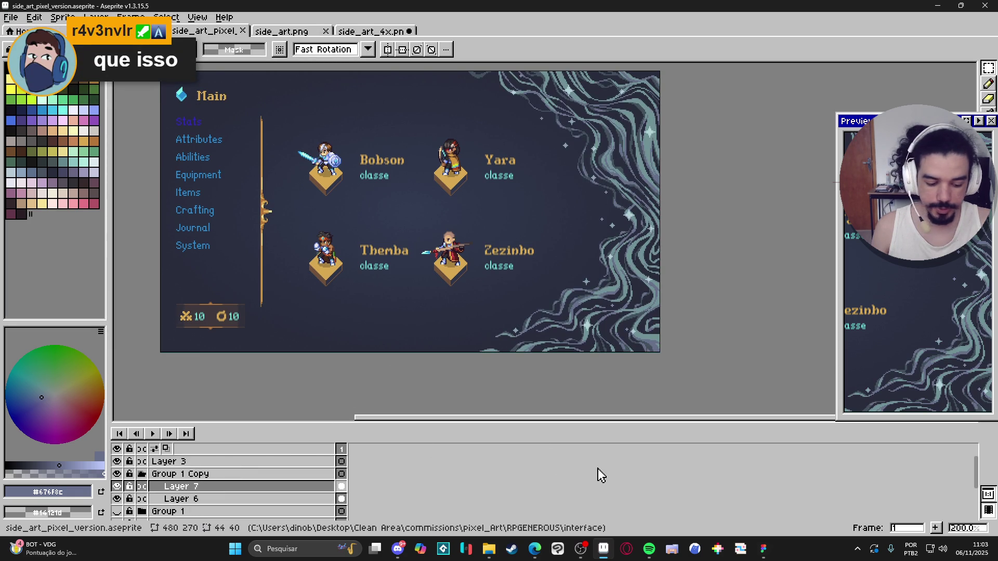
# - Switch to Figma and scroll through the Main, Stats, Attributes, Abilities and Equipment frames to the combat interface
pyautogui.click(765, 549)
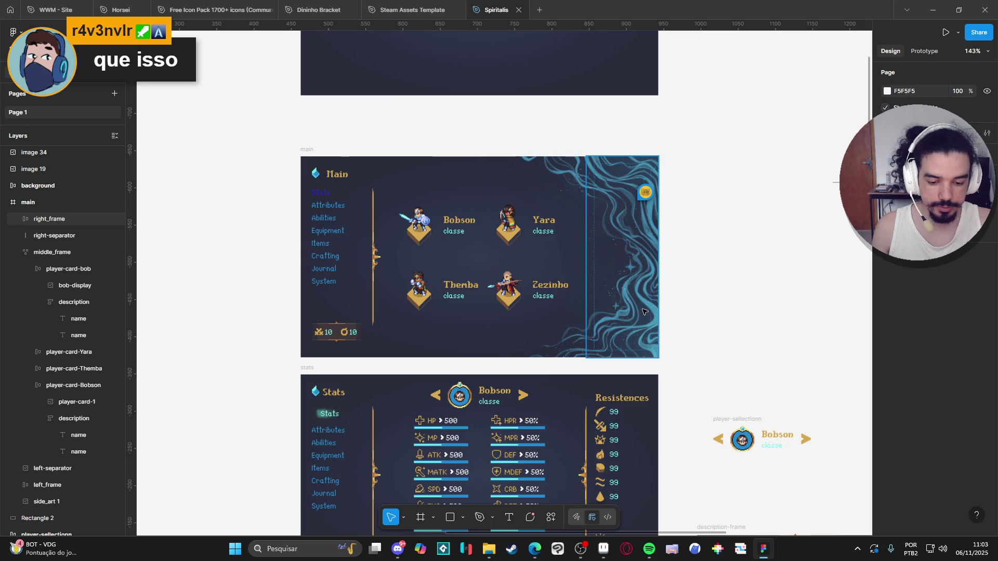
pyautogui.scroll(-5, 569, 221)
pyautogui.scroll(5, 569, 222)
pyautogui.keyDown('ctrl'); pyautogui.scroll(3, 567, 260); pyautogui.keyUp('ctrl')
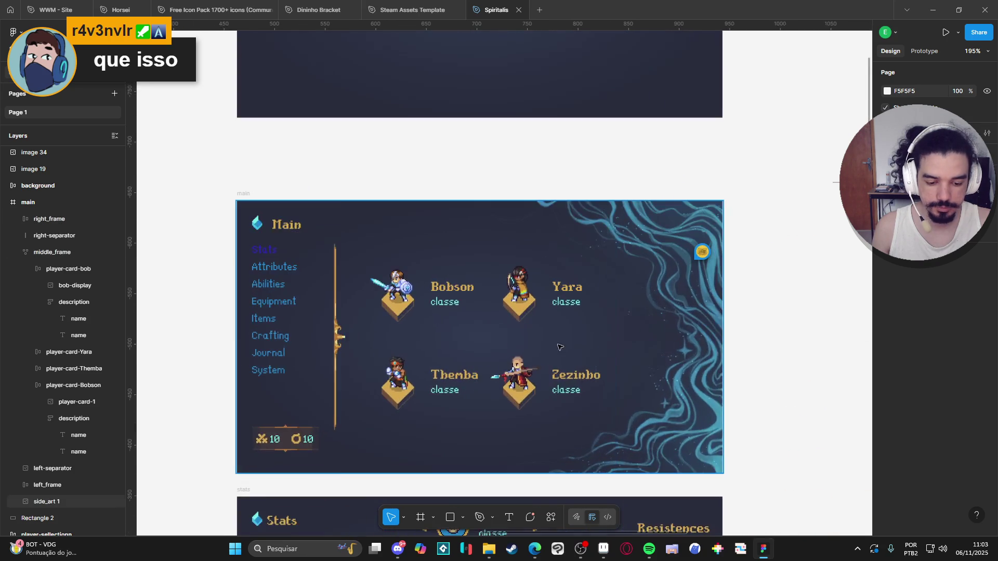
pyautogui.scroll(-7, 562, 333)
pyautogui.keyDown('ctrl'); pyautogui.scroll(3, 562, 333); pyautogui.keyUp('ctrl')
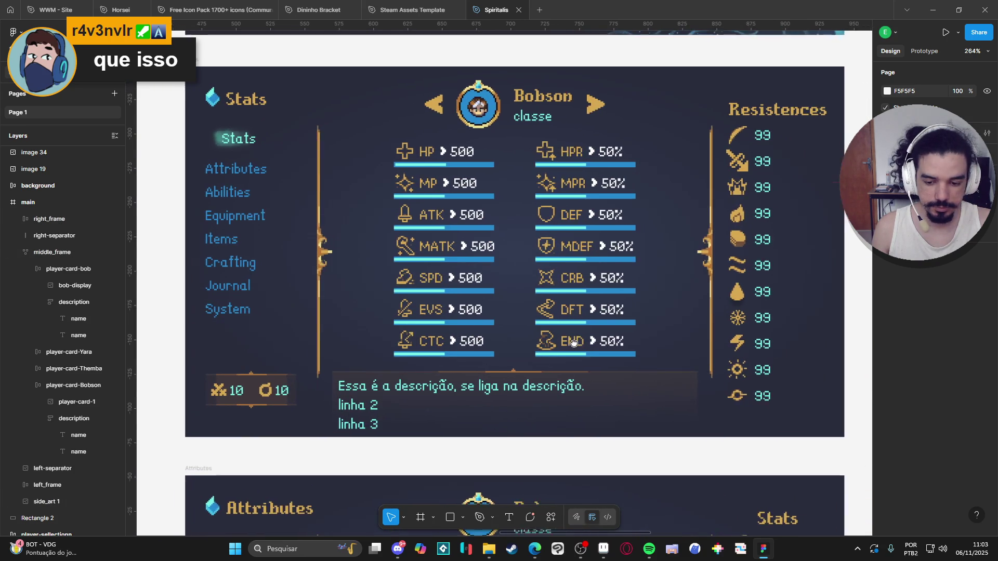
pyautogui.scroll(-4, 544, 445)
pyautogui.scroll(-5, 545, 445)
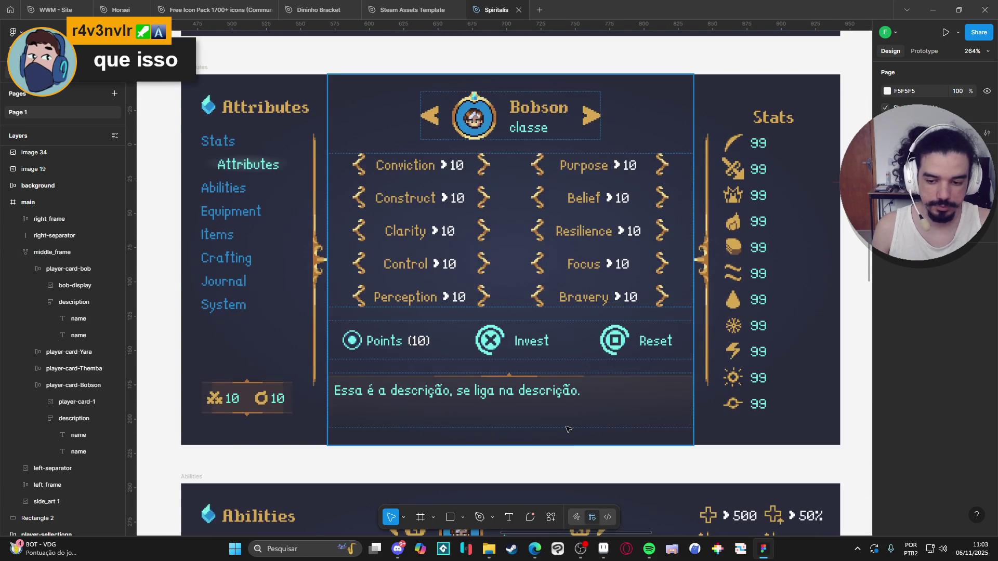
pyautogui.scroll(-5, 556, 364)
pyautogui.scroll(-3, 558, 346)
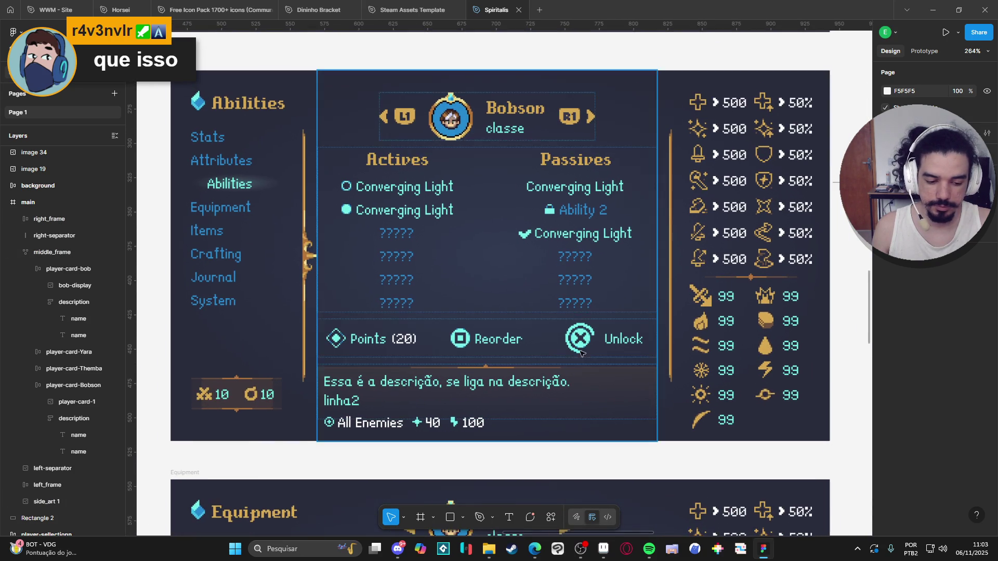
pyautogui.scroll(-15, 588, 450)
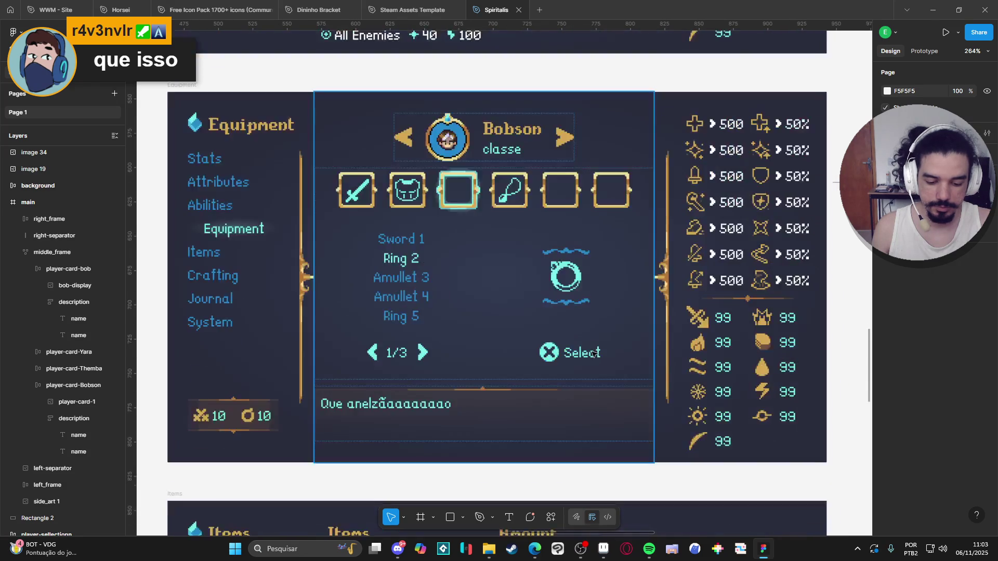
pyautogui.scroll(-10, 588, 219)
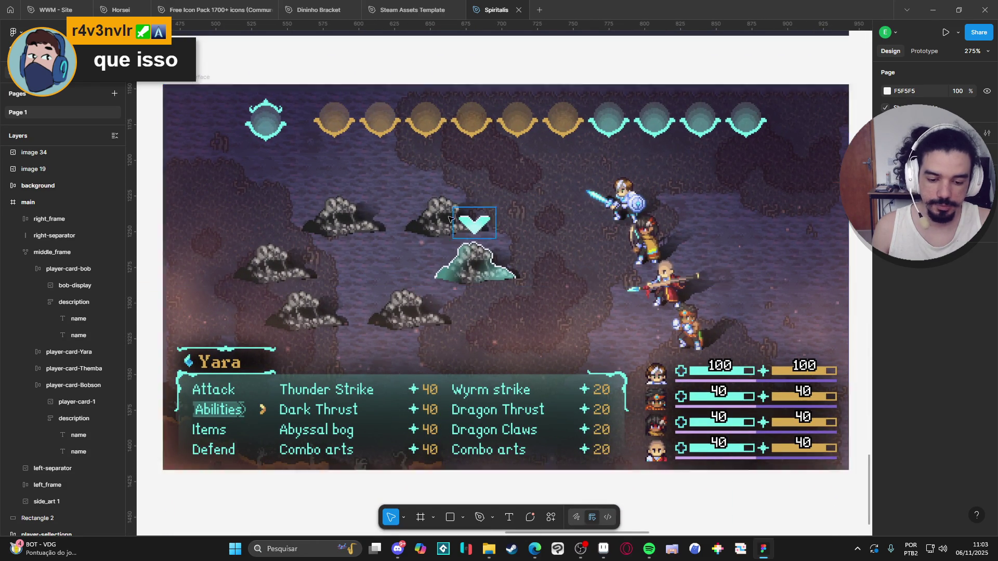
pyautogui.moveTo(455, 4)
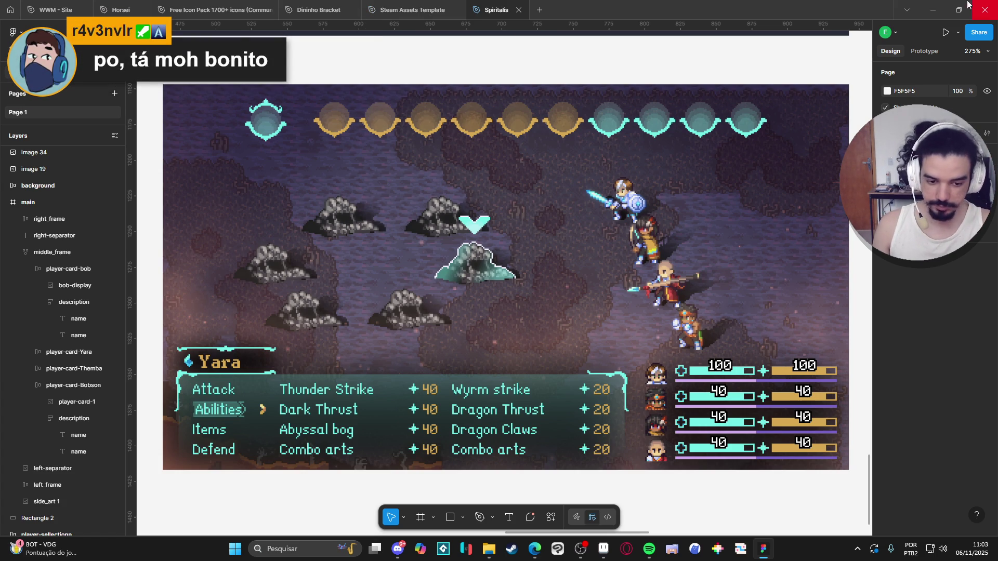
pyautogui.click(933, 10)
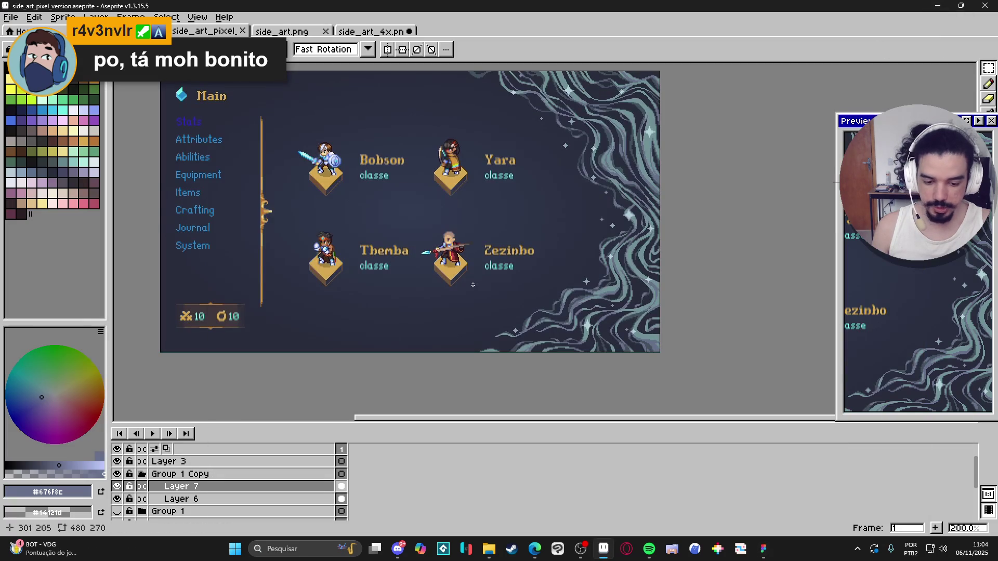
pyautogui.moveTo(472, 280); pyautogui.dragTo(503, 332)
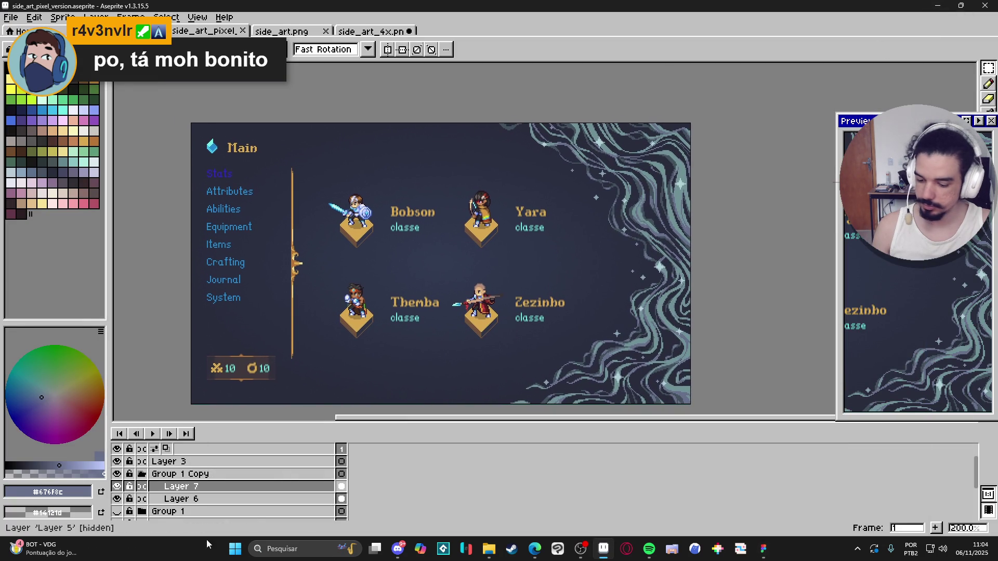
pyautogui.click(117, 487)
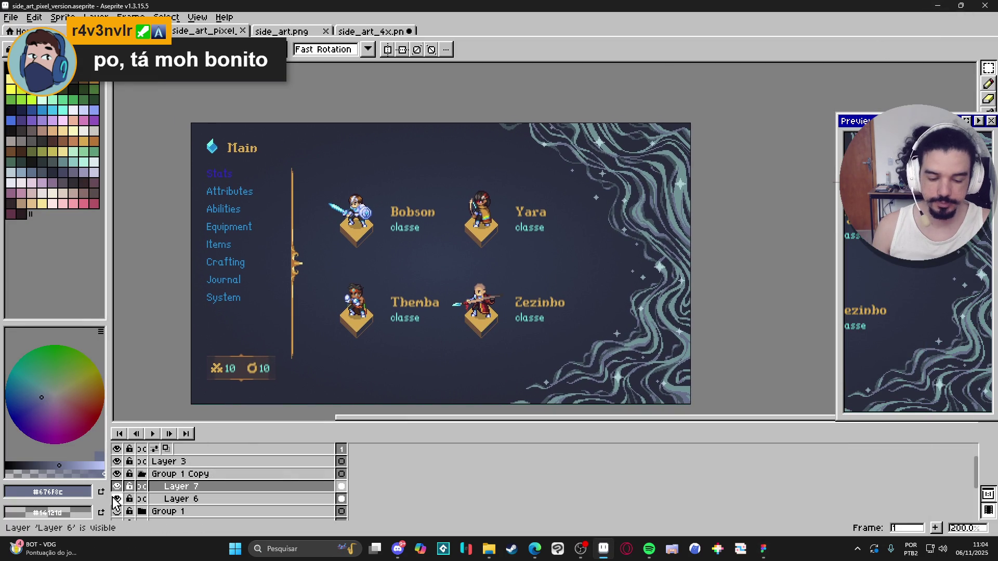
pyautogui.scroll(1, 463, 333)
pyautogui.scroll(-1, 475, 297)
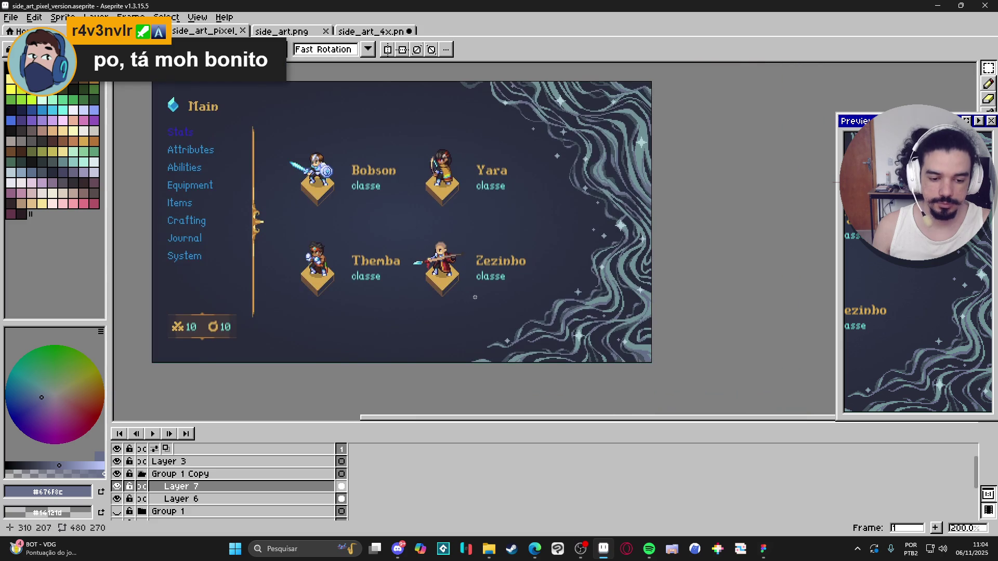
pyautogui.scroll(1, 475, 297)
pyautogui.scroll(-1, 478, 334)
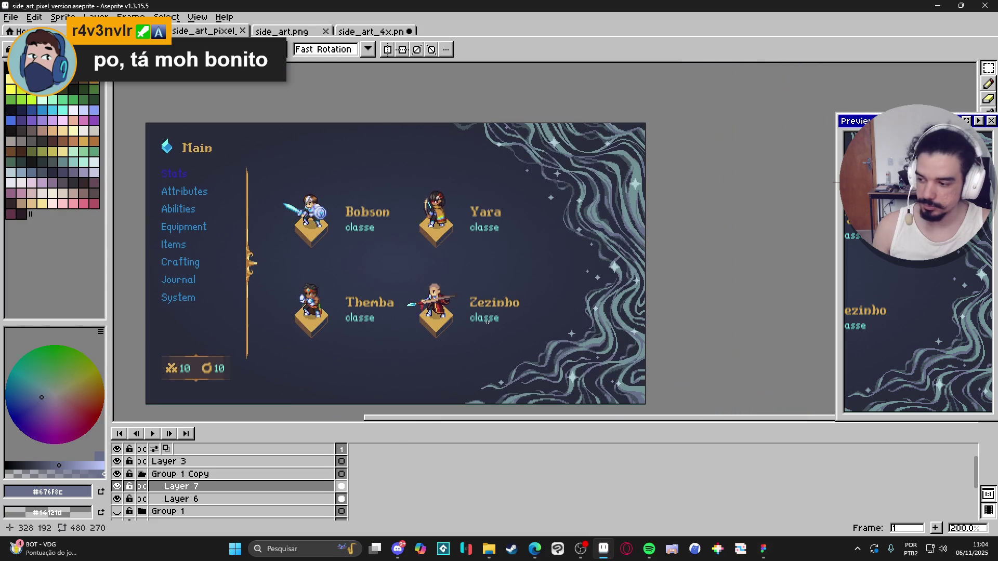
pyautogui.scroll(1, 487, 321)
pyautogui.scroll(-1, 520, 295)
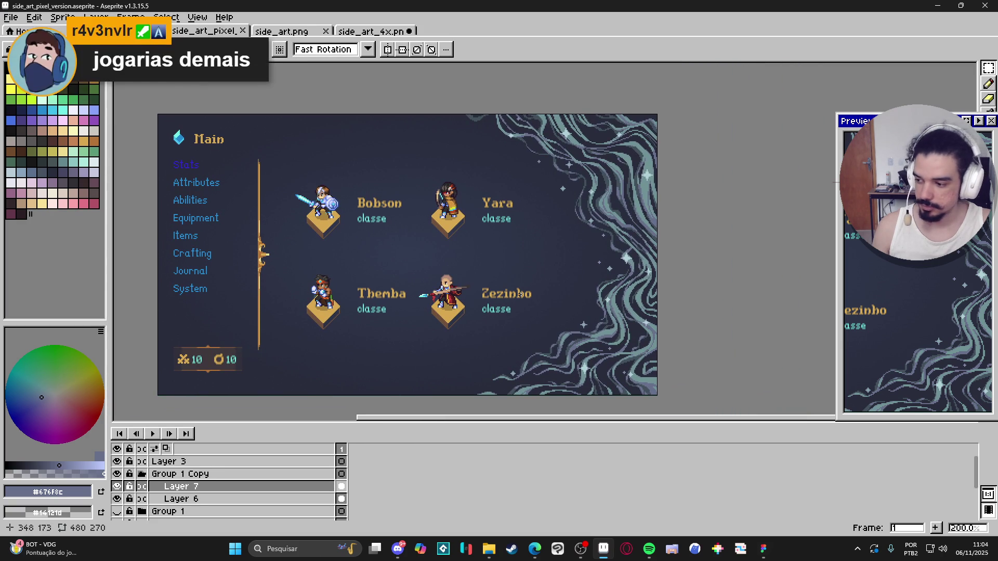
pyautogui.scroll(1, 520, 295)
pyautogui.scroll(-1, 520, 305)
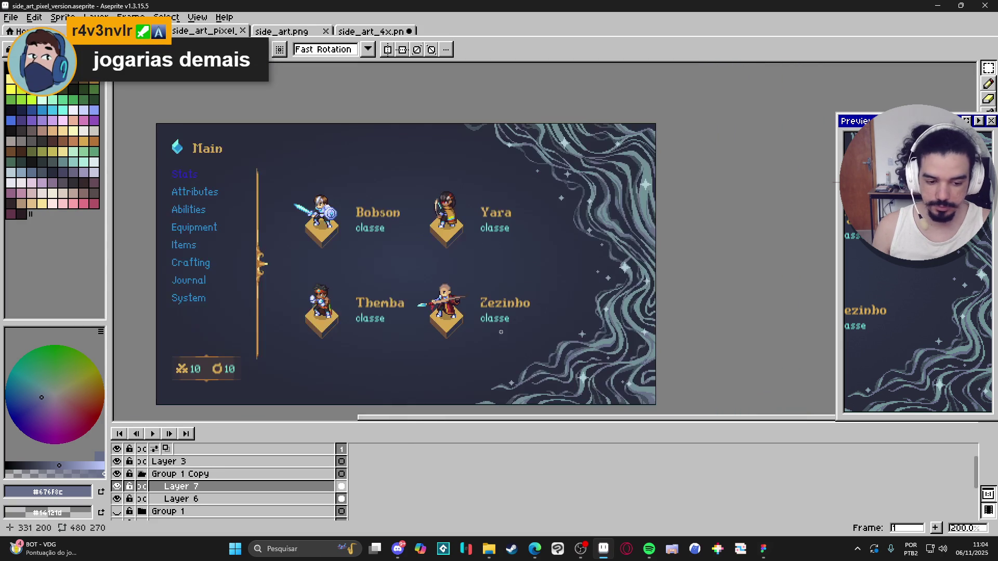
pyautogui.click(117, 499)
pyautogui.click(117, 499)
pyautogui.click(117, 499)
pyautogui.click(116, 499)
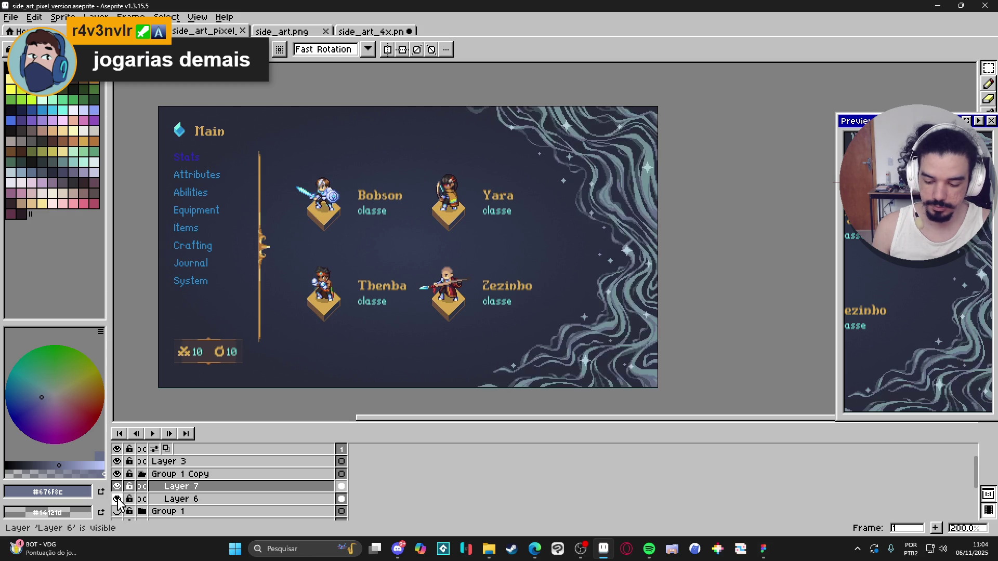
pyautogui.click(117, 499)
pyautogui.click(117, 500)
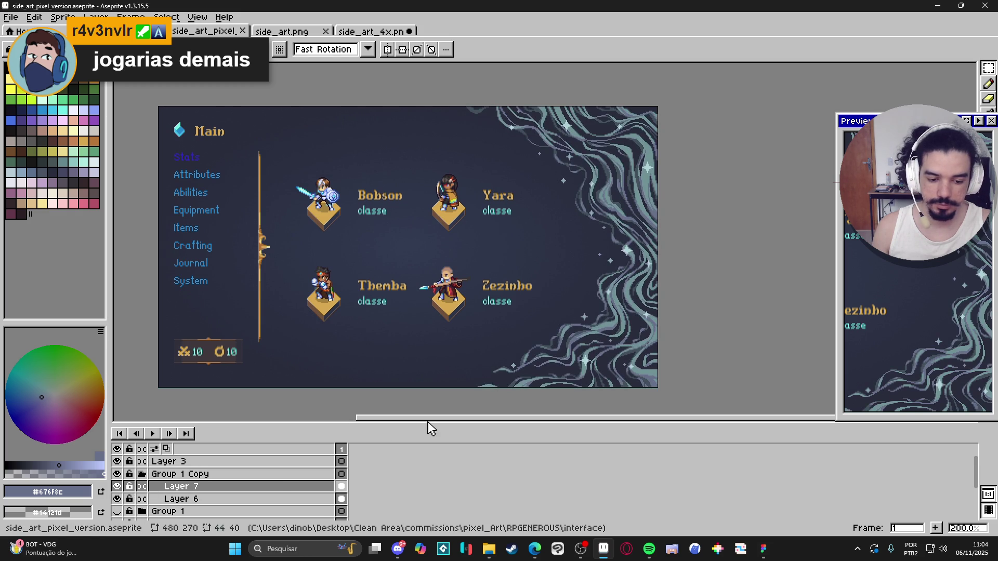
pyautogui.click(117, 499)
pyautogui.click(117, 499)
pyautogui.click(156, 504)
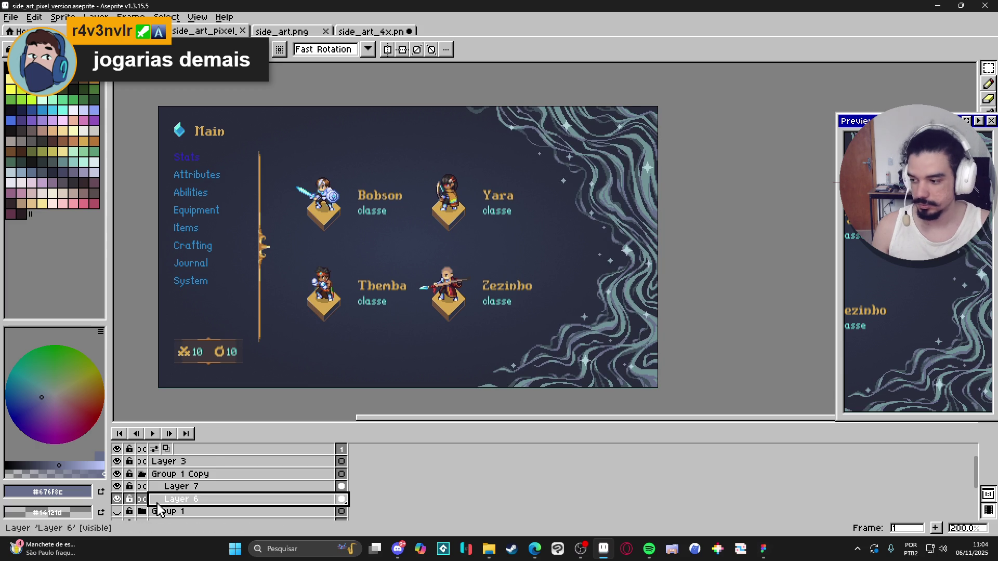
pyautogui.hotkey('shift', 'n')
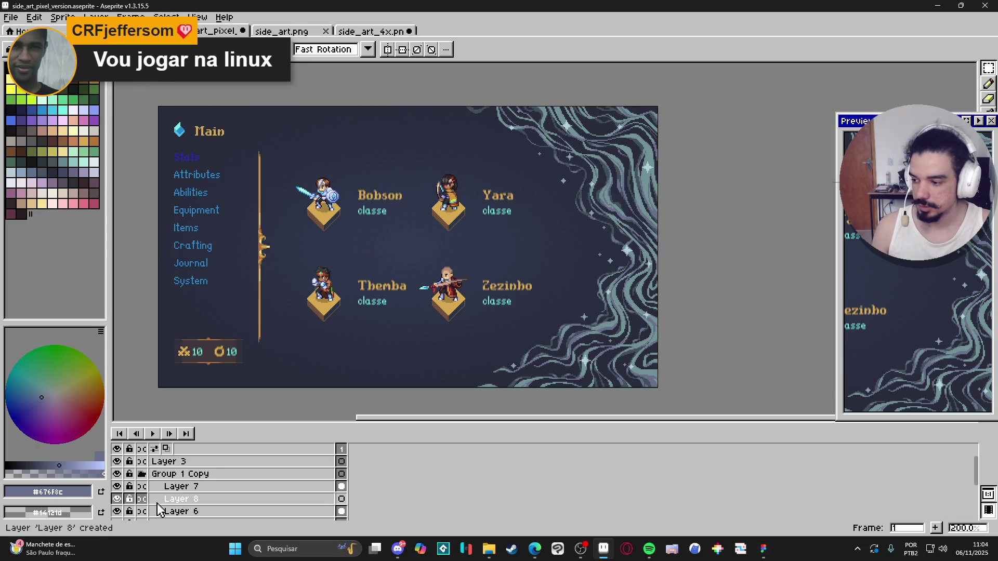
# - Select the new Layer 8 and move it beneath Layer 6
pyautogui.click(161, 501)
pyautogui.scroll(-1, 167, 501)
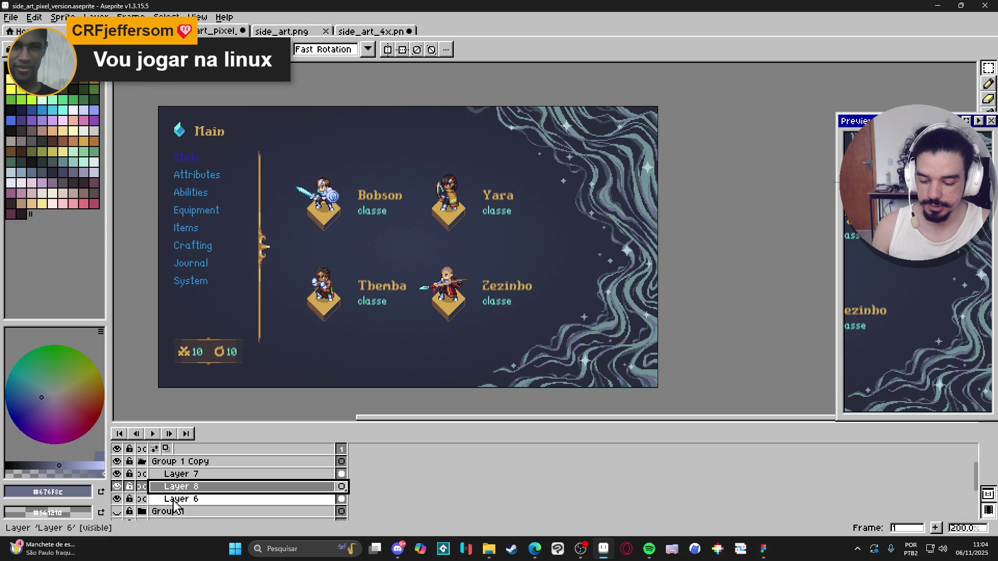
pyautogui.moveTo(179, 494); pyautogui.dragTo(185, 506)
pyautogui.press('b')
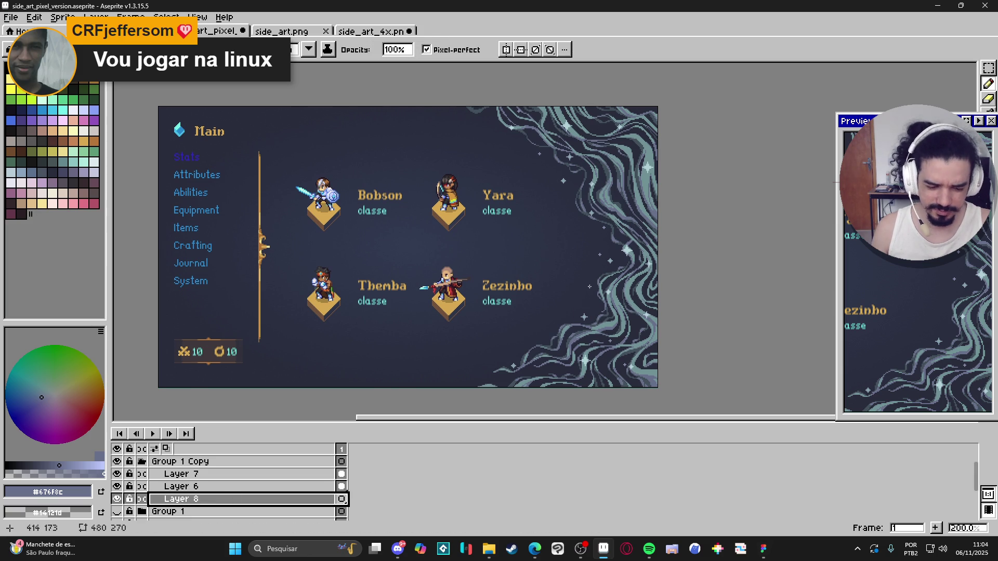
# - Sample the swirls' muted teal, choose a bright cyan, and paint shading over the lower-right swirls
pyautogui.keyDown('alt'); pyautogui.click(621, 291); pyautogui.keyUp('alt')
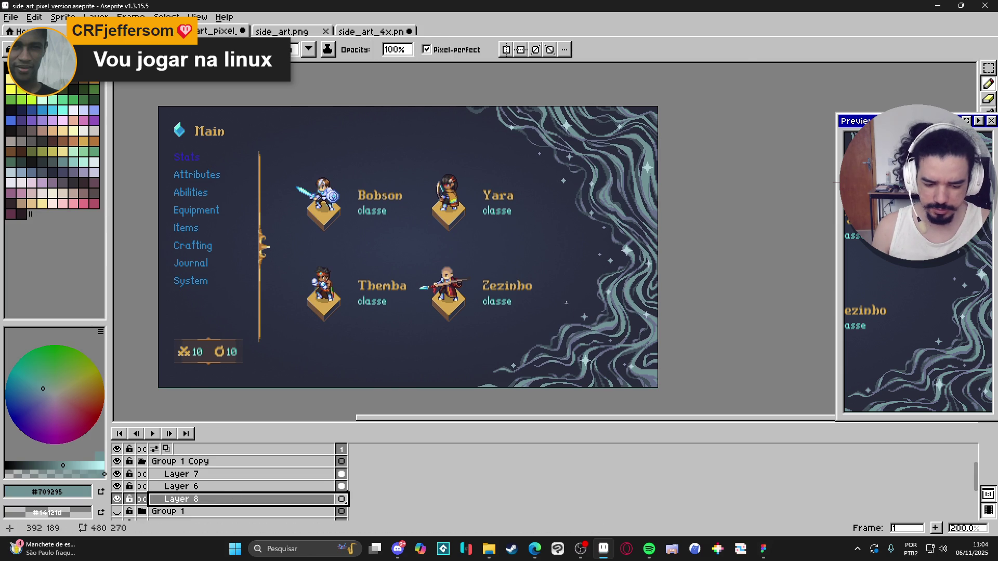
pyautogui.scroll(2, 566, 303)
pyautogui.scroll(-9, 567, 303)
pyautogui.scroll(6, 568, 305)
pyautogui.moveTo(557, 280); pyautogui.dragTo(557, 276)
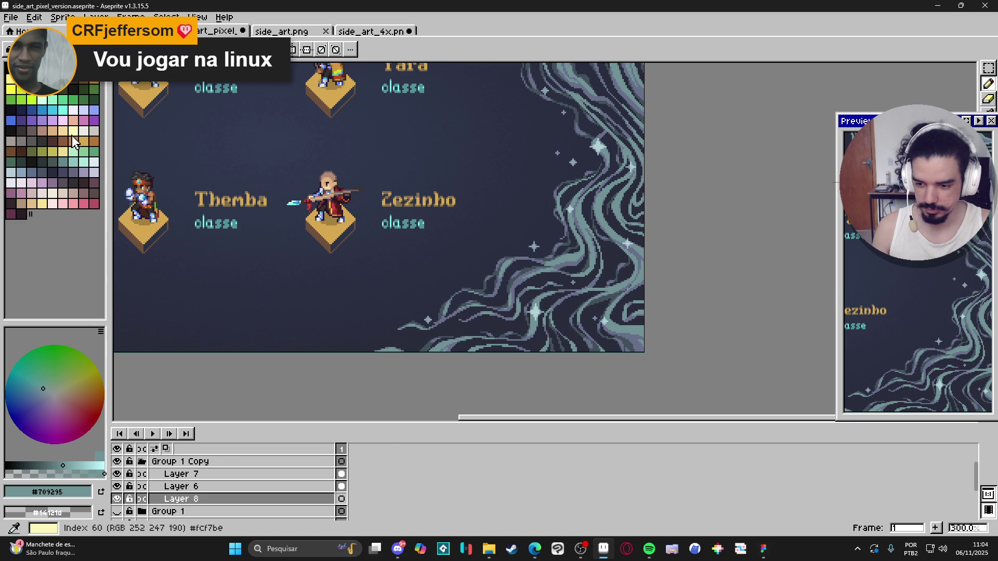
pyautogui.click(63, 110)
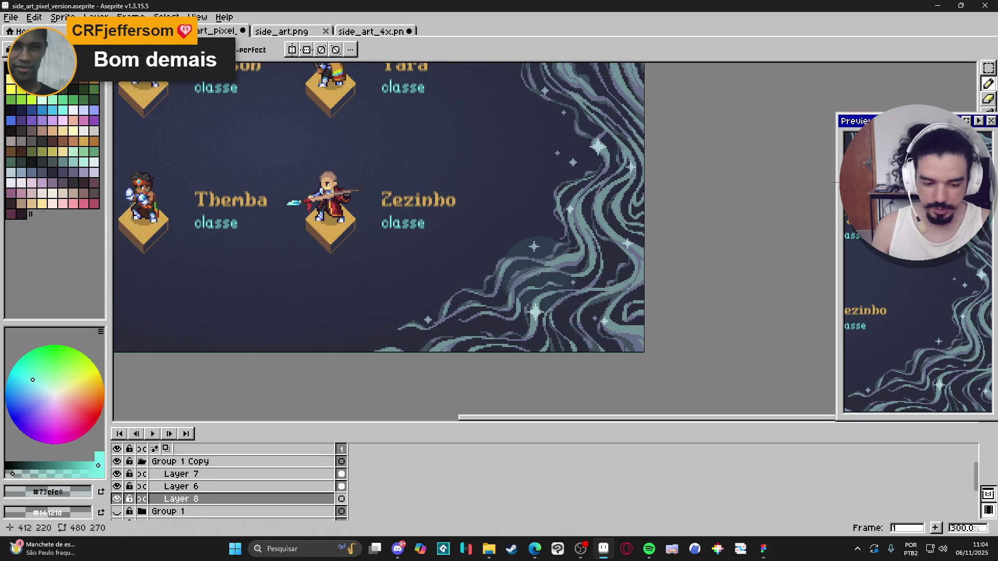
pyautogui.moveTo(540, 275); pyautogui.dragTo(554, 298)
pyautogui.moveTo(487, 378)
pyautogui.mouseDown()
pyautogui.moveTo(551, 312)
pyautogui.moveTo(597, 358)
pyautogui.moveTo(650, 325)
pyautogui.moveTo(607, 353)
pyautogui.mouseUp()
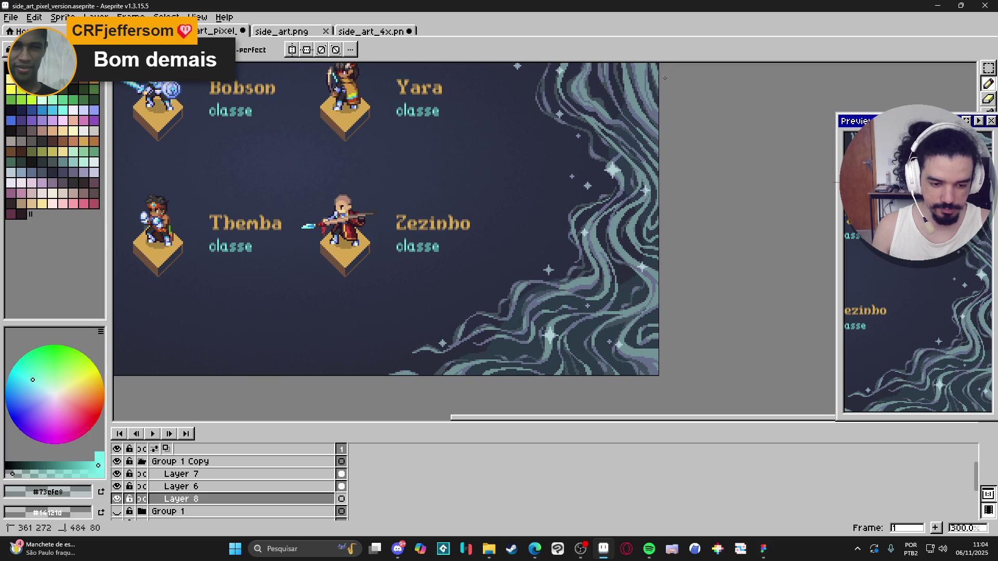
# - Inspect the new shading, then undo the teal stroke over the lower-right swirls
pyautogui.scroll(3, 675, 175)
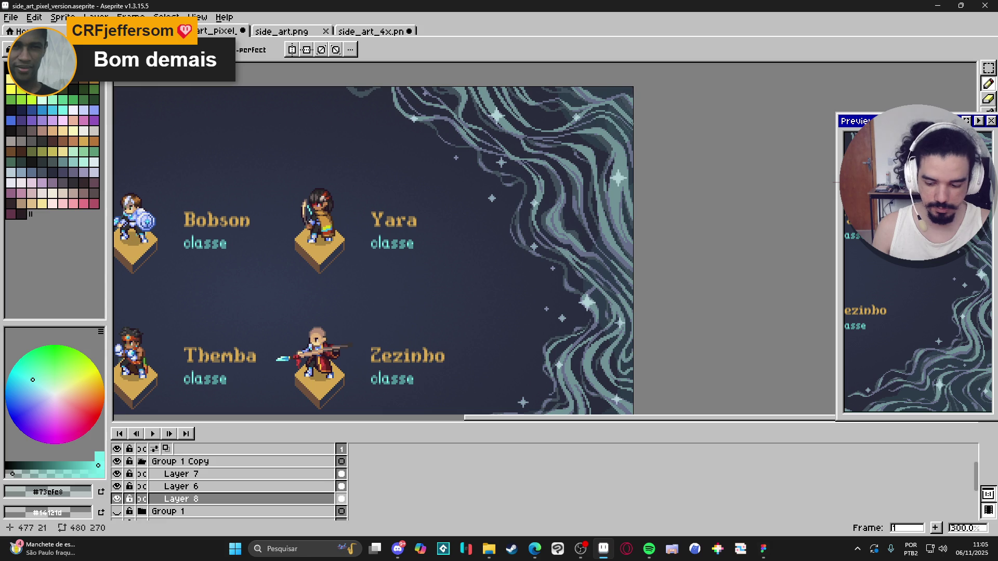
pyautogui.scroll(-2, 629, 119)
pyautogui.scroll(2, 641, 246)
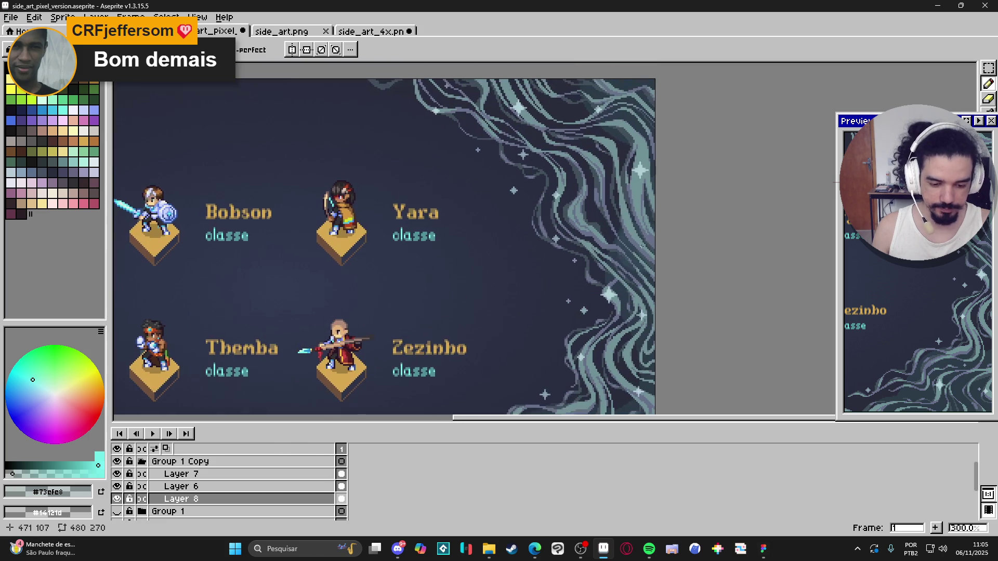
pyautogui.scroll(2, 642, 245)
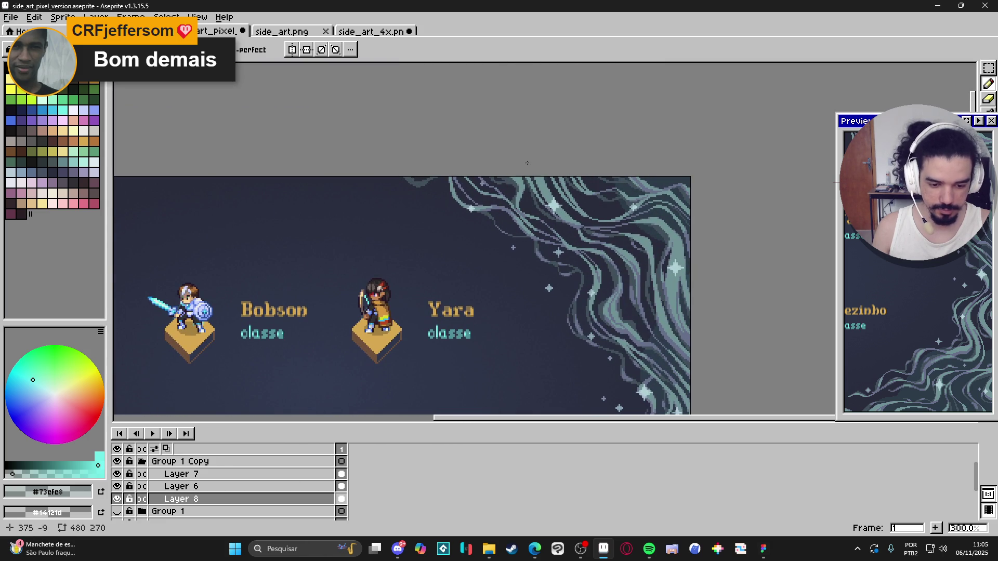
pyautogui.scroll(-3, 664, 216)
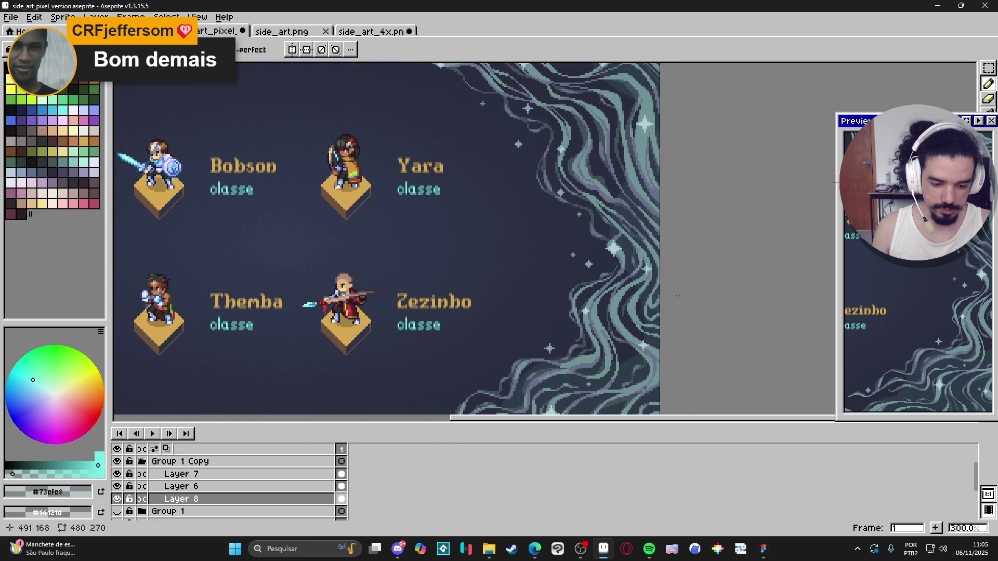
pyautogui.scroll(-2, 639, 216)
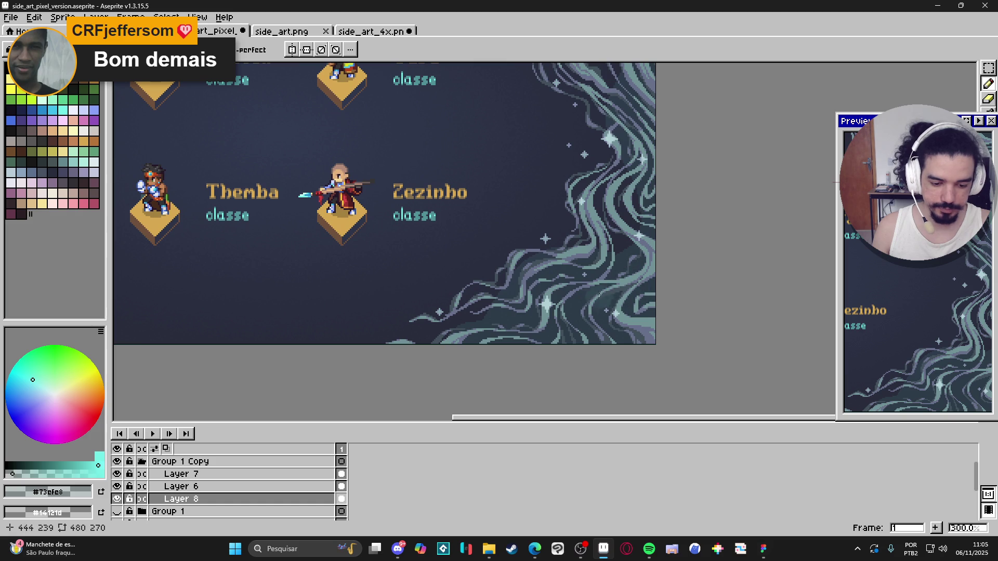
pyautogui.scroll(-2, 541, 341)
pyautogui.scroll(1, 411, 395)
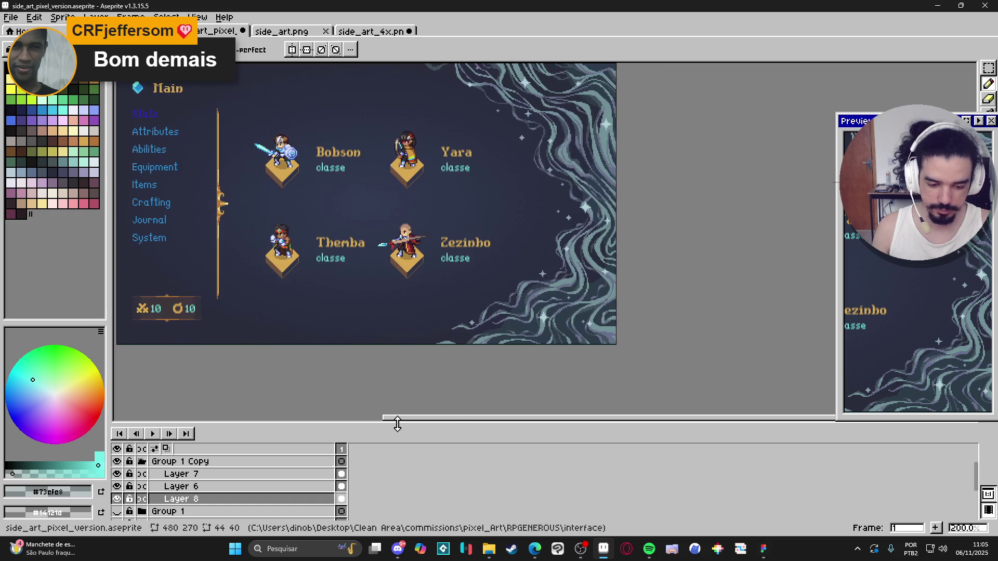
pyautogui.hotkey('ctrl', 'z')
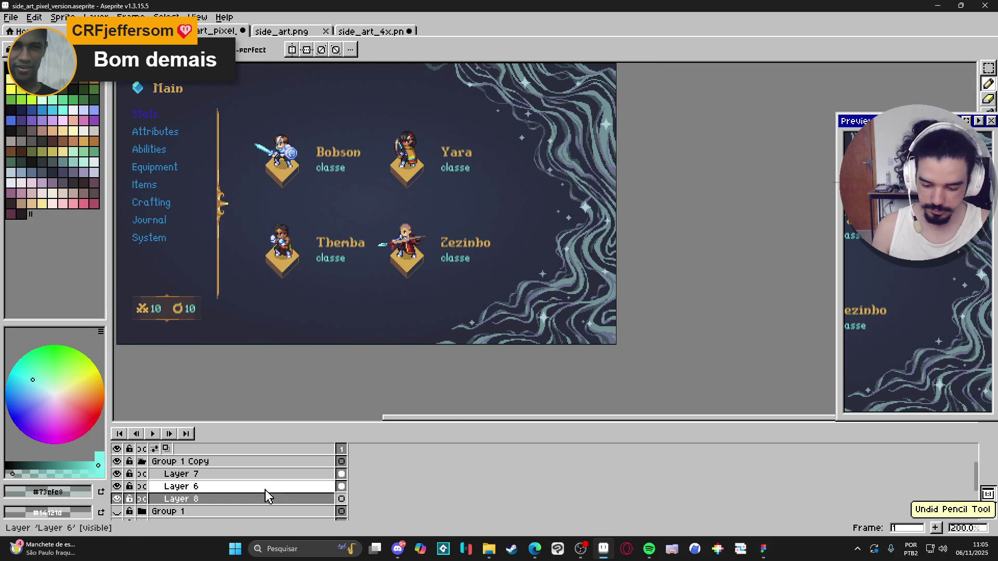
# - Lower Layer 8's opacity to about 7% in Layer Properties
pyautogui.doubleClick(223, 501)
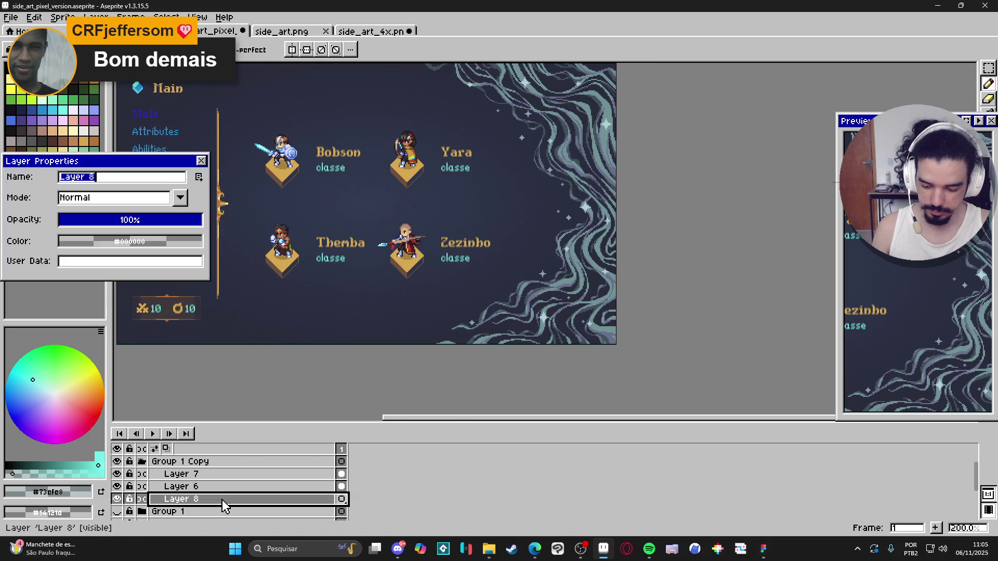
pyautogui.click(72, 223)
pyautogui.click(201, 161)
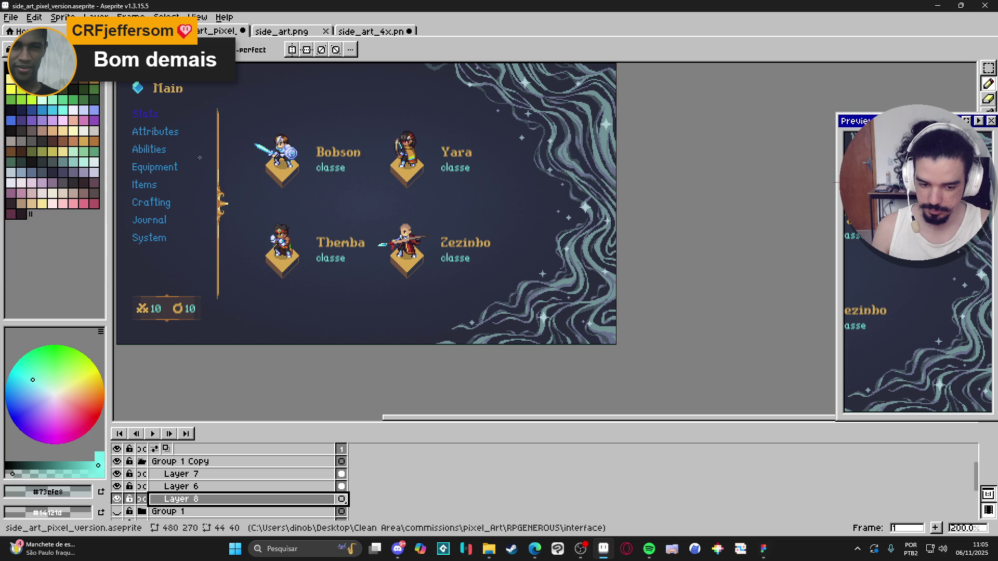
# - Choose cyan palette colour 41 with the Pencil active and recentre the full menu artwork
pyautogui.click(70, 110)
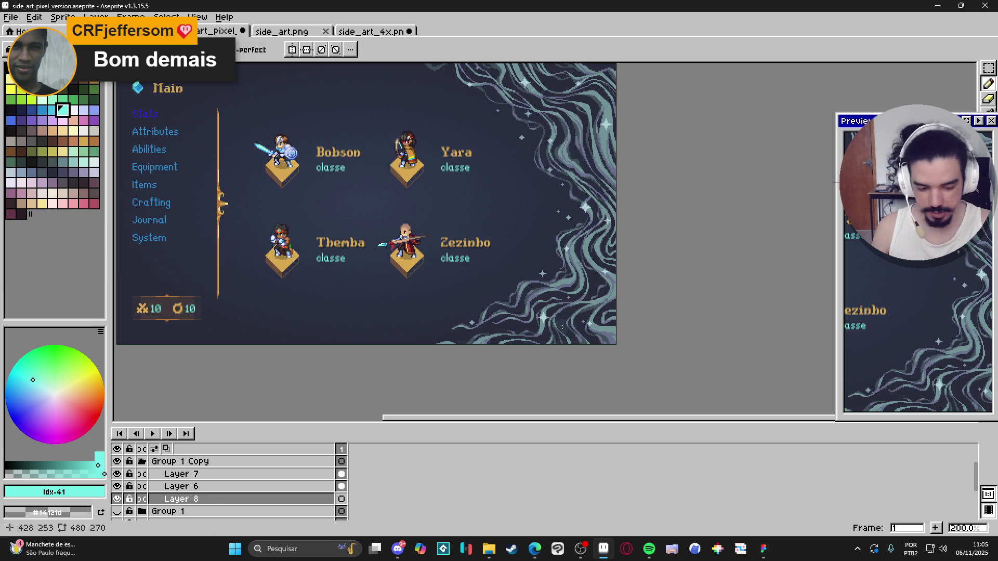
pyautogui.scroll(2, 563, 327)
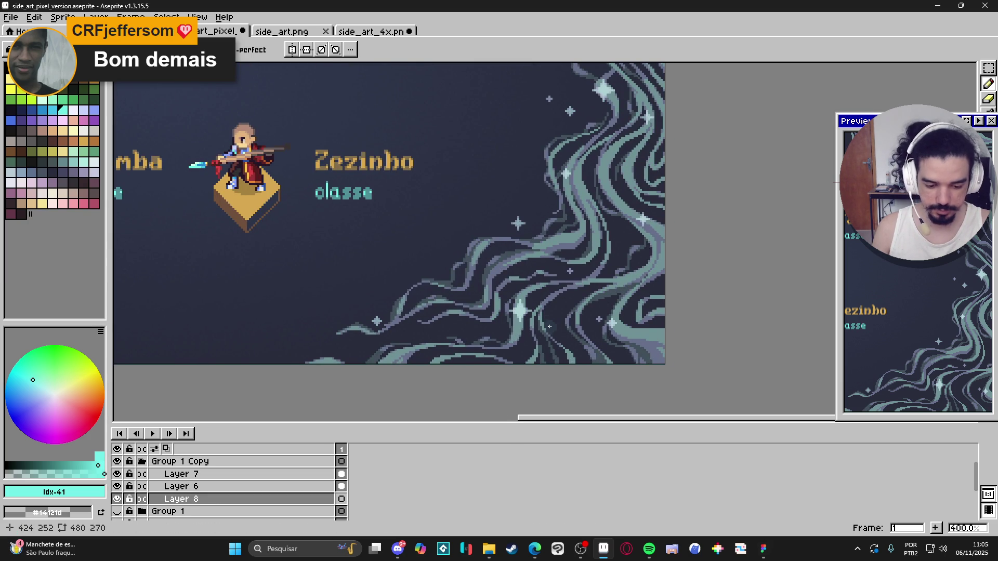
pyautogui.scroll(-2, 549, 326)
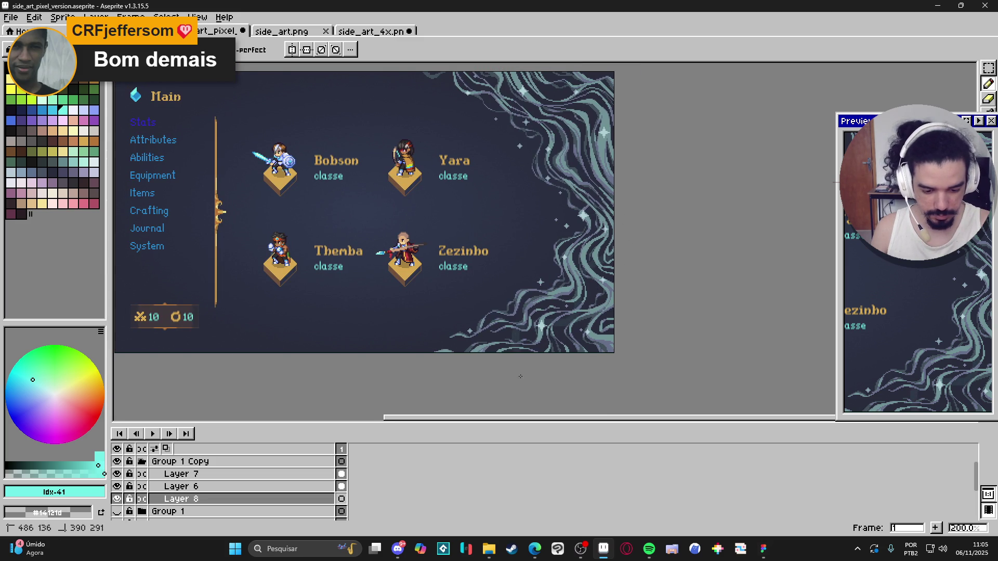
pyautogui.press('g')
pyautogui.press('b')
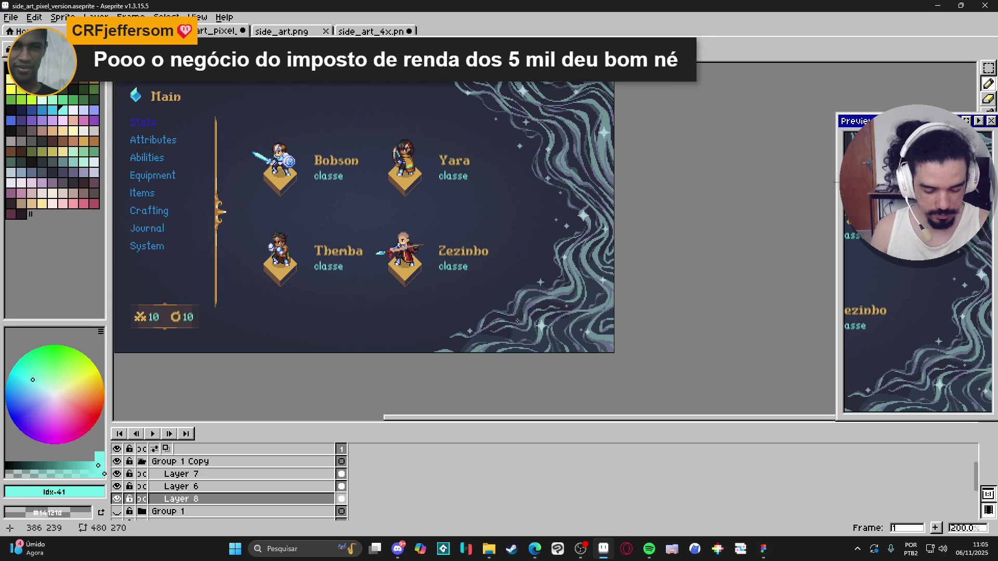
pyautogui.scroll(2, 631, 192)
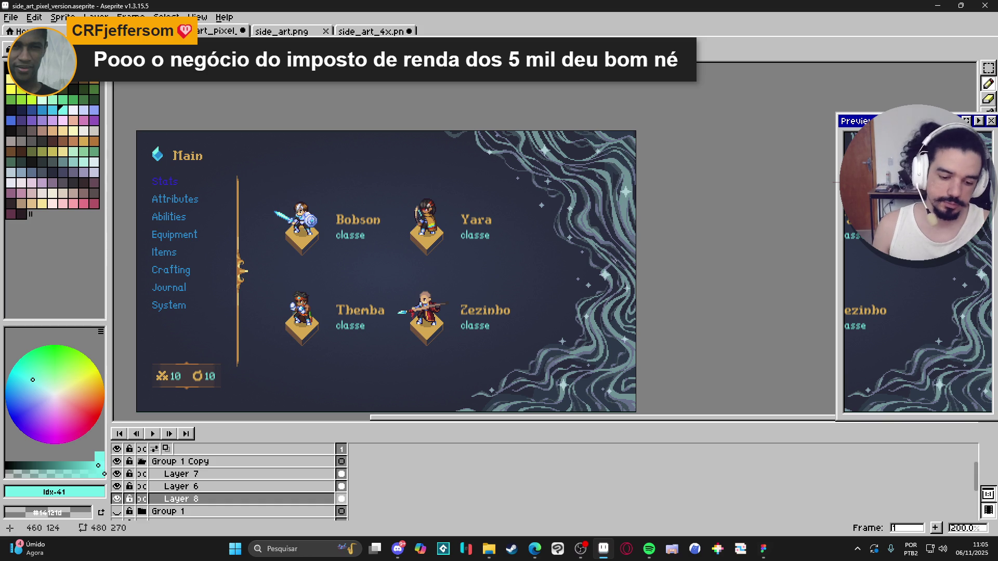
pyautogui.scroll(-1, 604, 283)
pyautogui.scroll(1, 611, 283)
pyautogui.moveTo(644, 285); pyautogui.dragTo(648, 238)
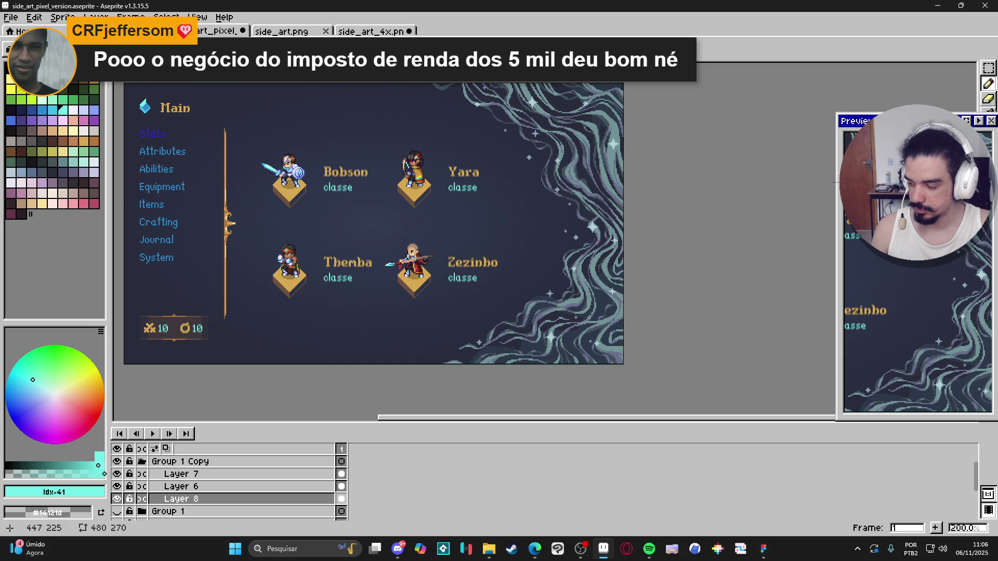
pyautogui.moveTo(571, 287); pyautogui.dragTo(548, 307)
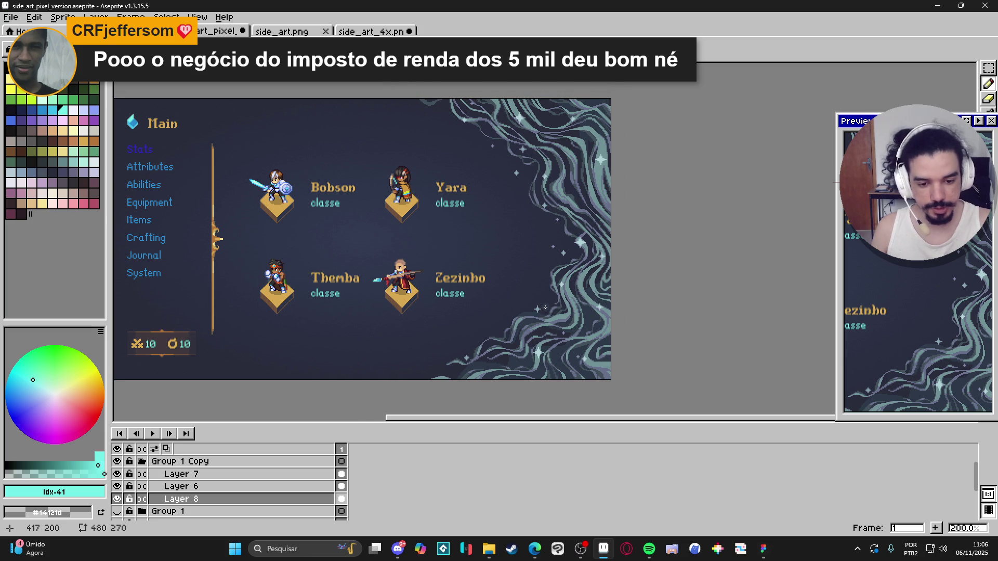
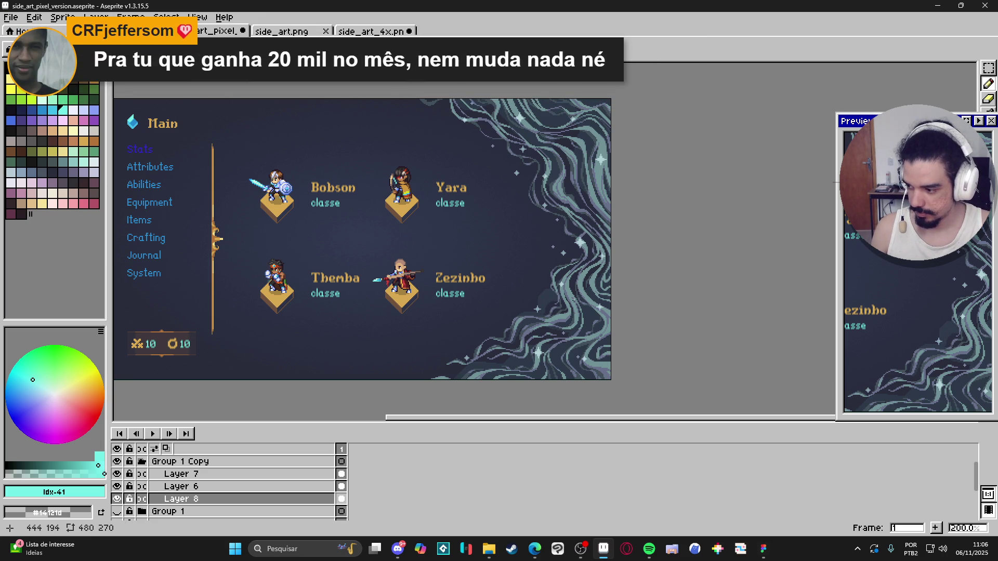
# - Cycle through the pencil, move and eraser tools, then add a new layer above Layer 8
pyautogui.scroll(4, 572, 299)
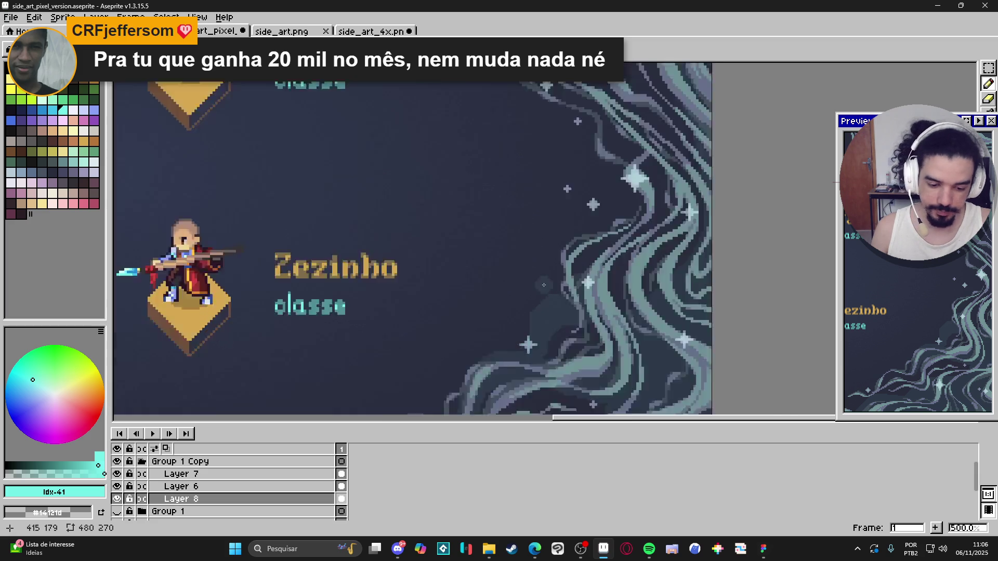
pyautogui.scroll(5, 543, 319)
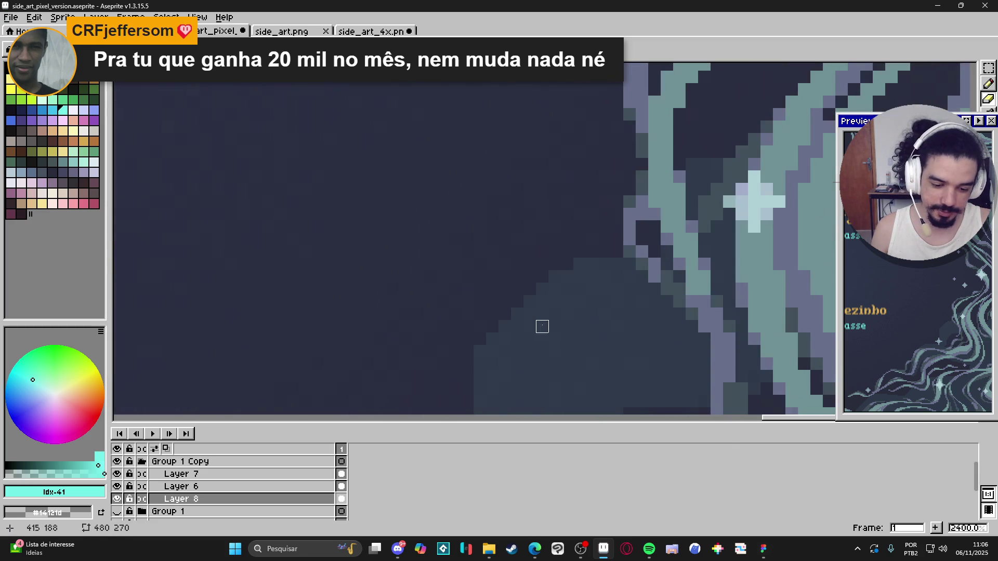
pyautogui.scroll(-7, 480, 352)
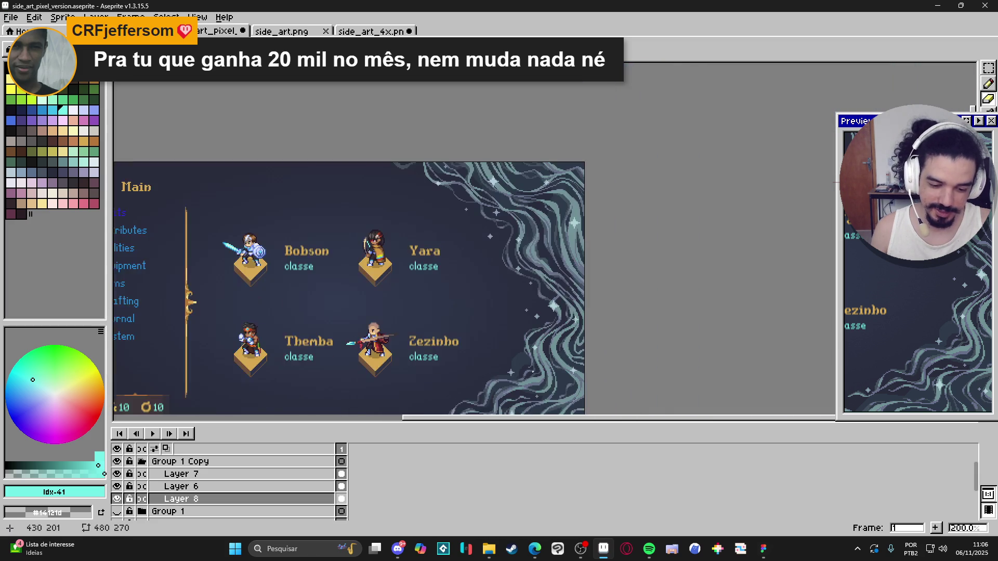
pyautogui.press('b')
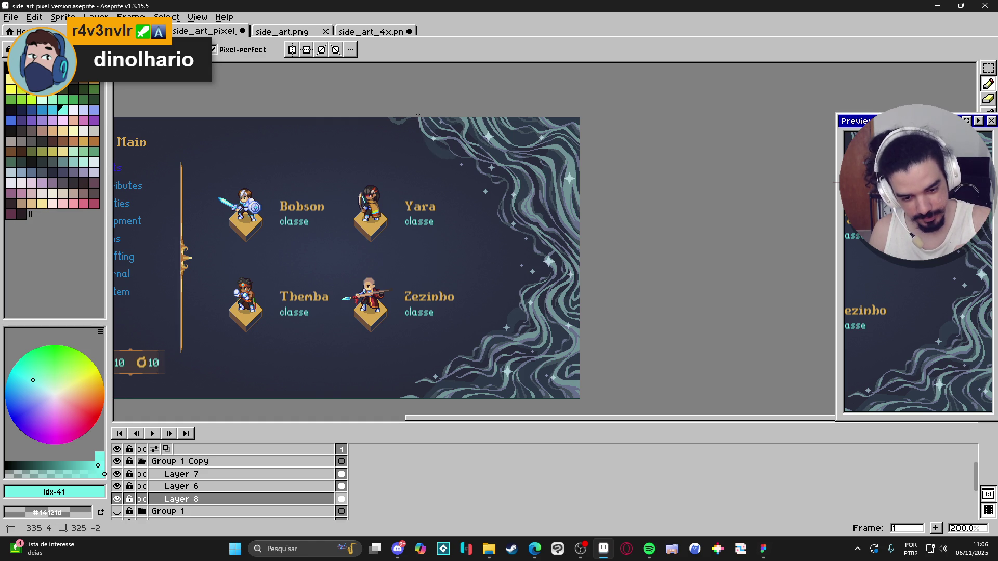
pyautogui.press('v')
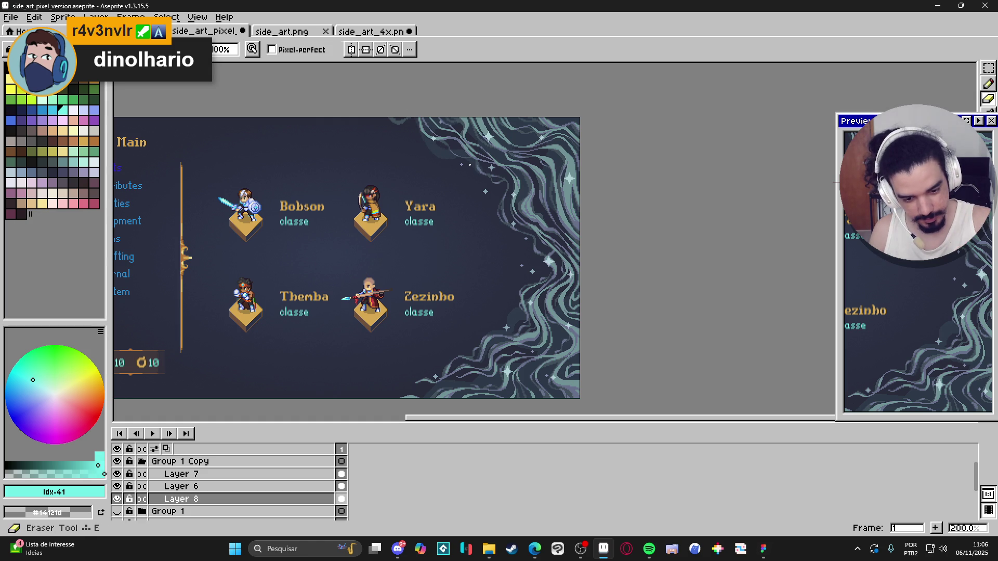
pyautogui.press('e')
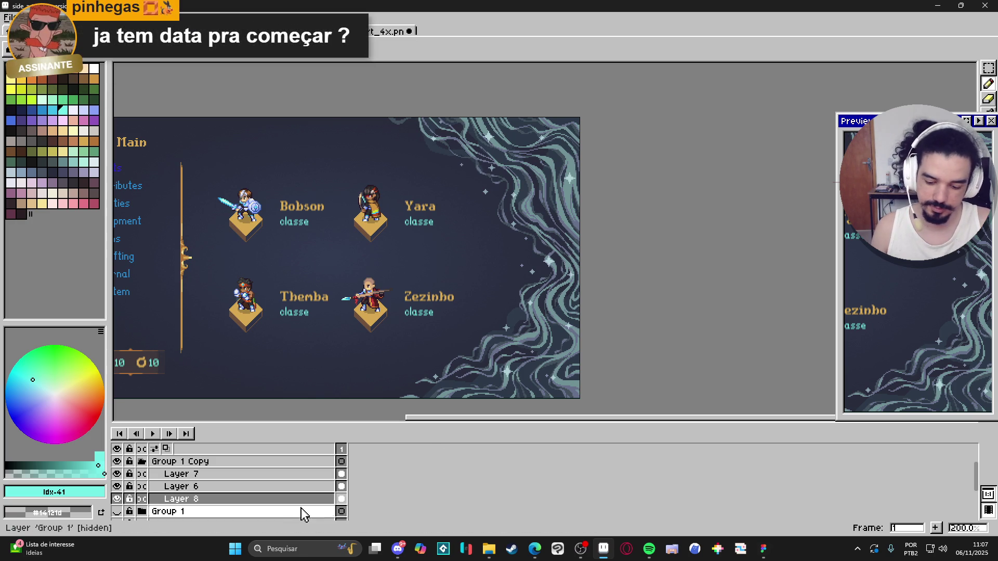
pyautogui.click(270, 498)
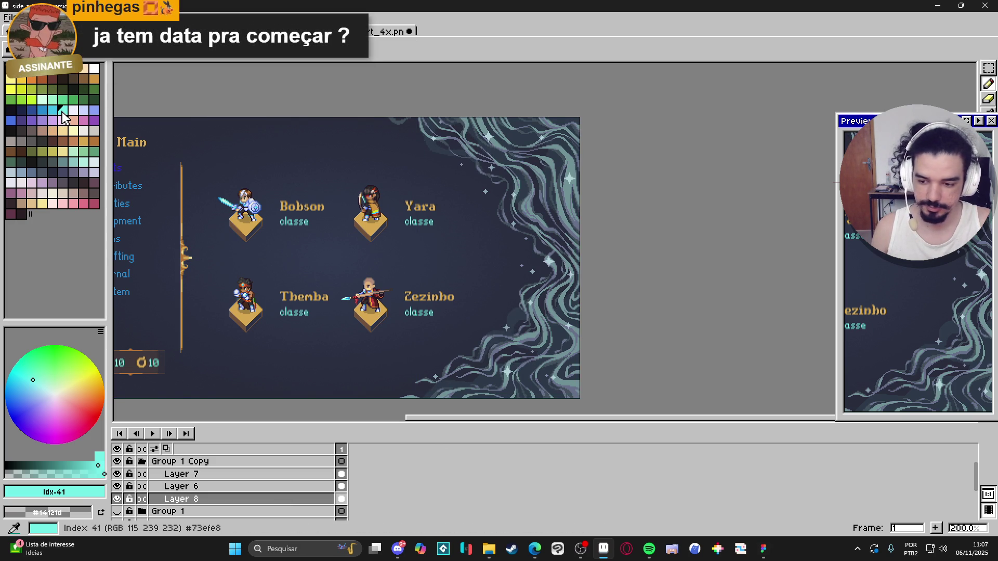
pyautogui.hotkey('shift', 'n')
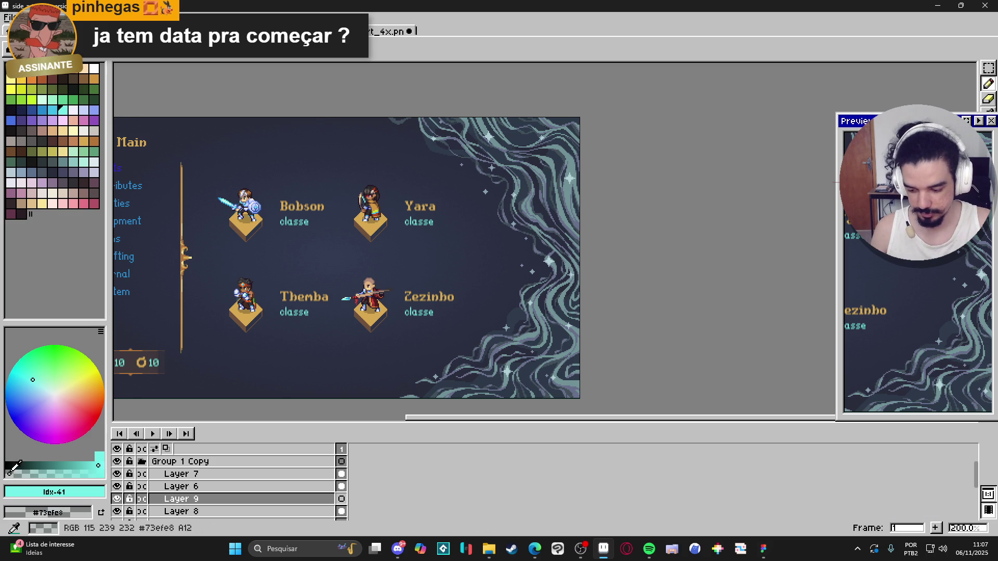
# - Try a cyan gradient over the right-side swirls, then undo it
pyautogui.moveTo(858, 120); pyautogui.dragTo(779, 75)
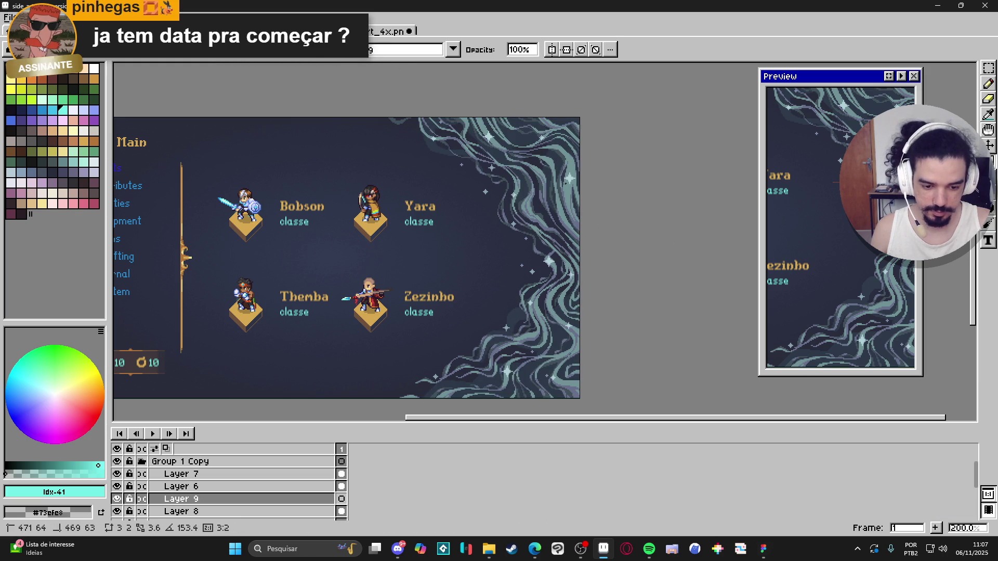
pyautogui.moveTo(571, 183)
pyautogui.mouseDown()
pyautogui.moveTo(583, 184)
pyautogui.moveTo(568, 186)
pyautogui.mouseUp()
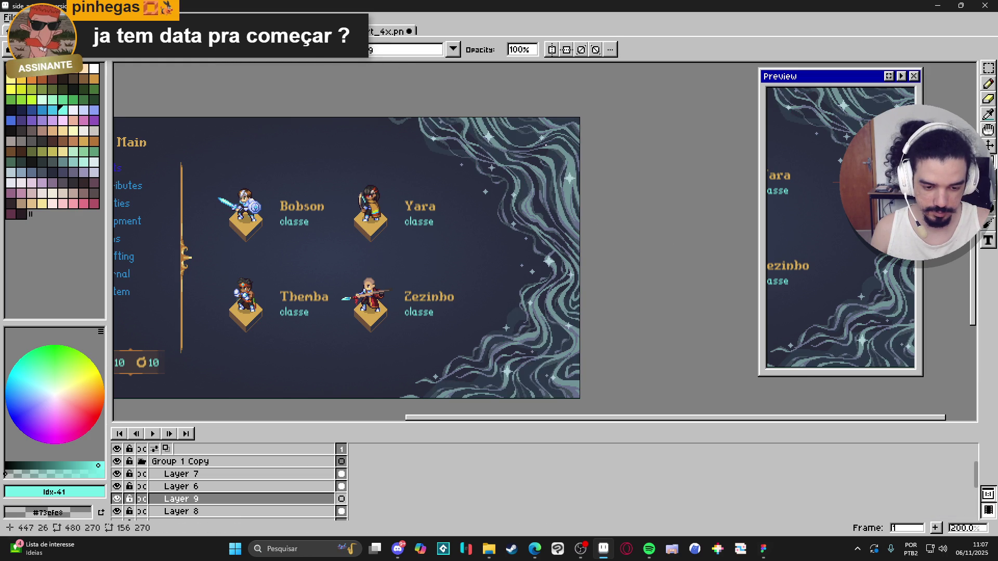
pyautogui.click(506, 137)
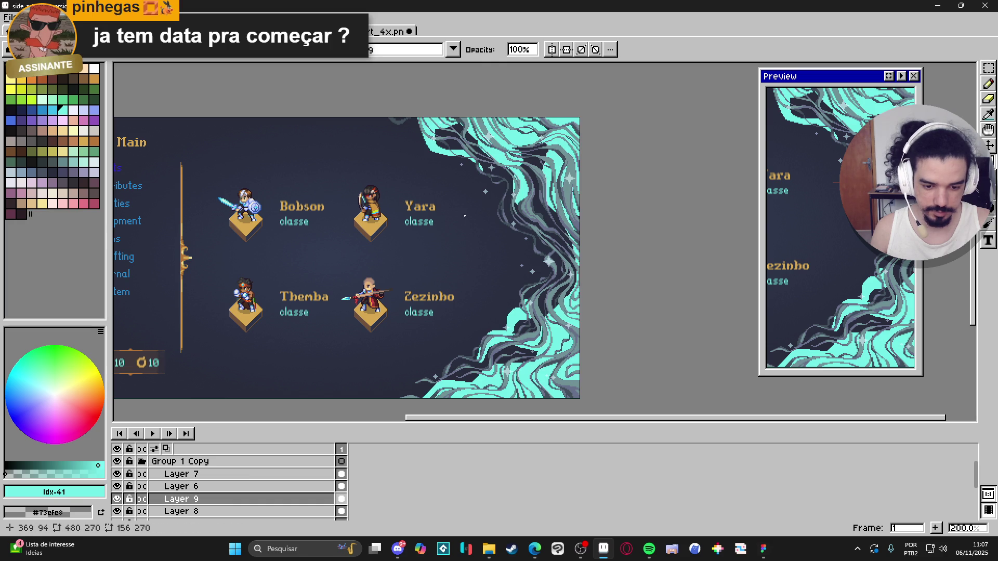
pyautogui.hotkey('ctrl', 'z')
# - Hide Layer 9, then make Layer 9 the working layer again
pyautogui.click(117, 500)
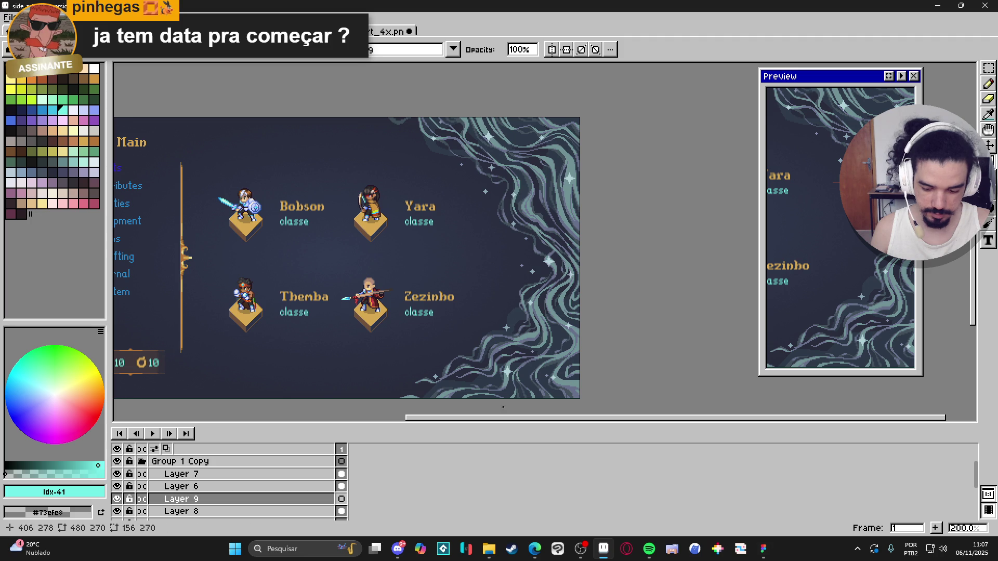
pyautogui.click(341, 512)
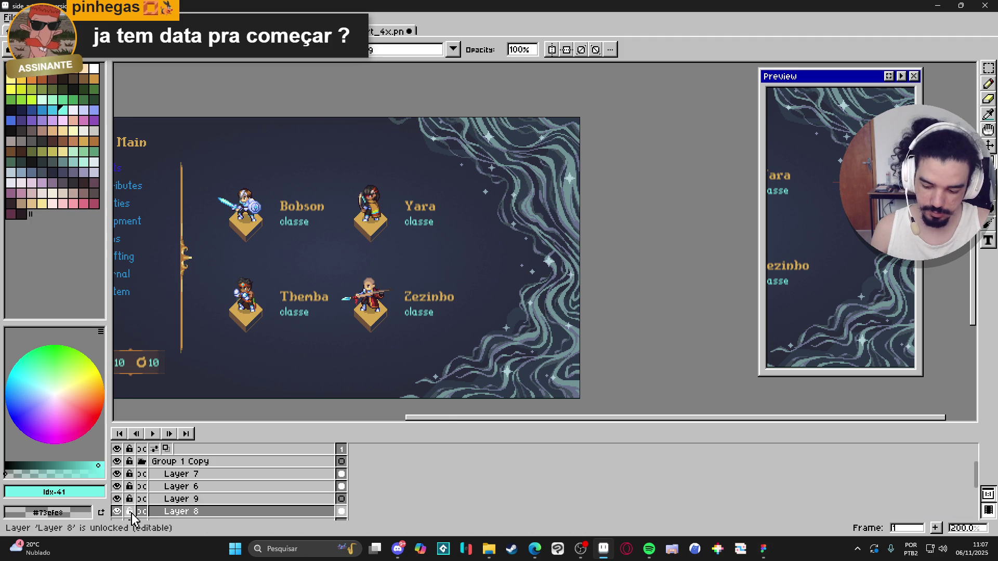
pyautogui.click(307, 500)
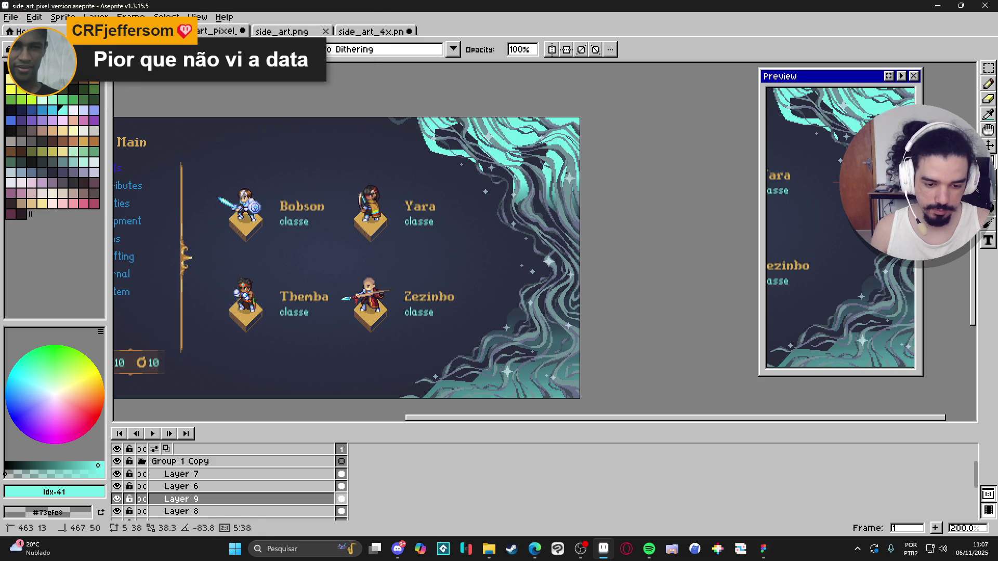
# - Undo the bright gradient and drag a teal fade on Layer 9 from the top-right inward
pyautogui.press('ctrl')
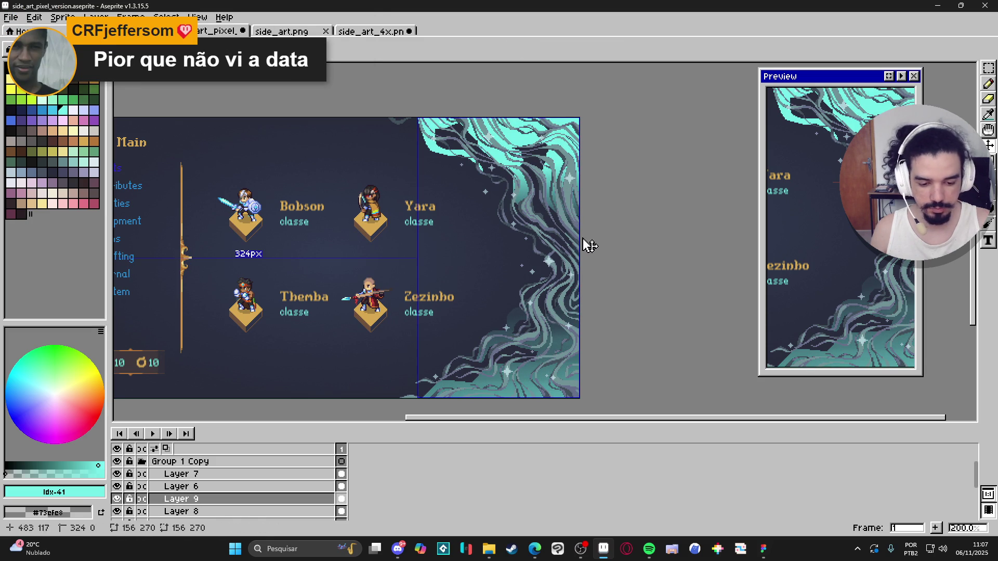
pyautogui.hotkey('ctrl', 'z')
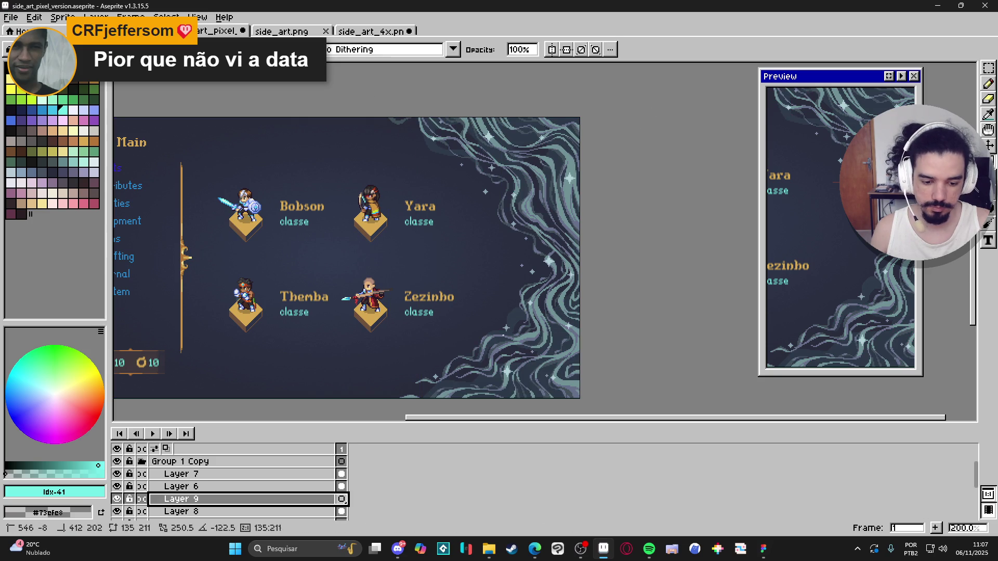
pyautogui.scroll(-1, 347, 257)
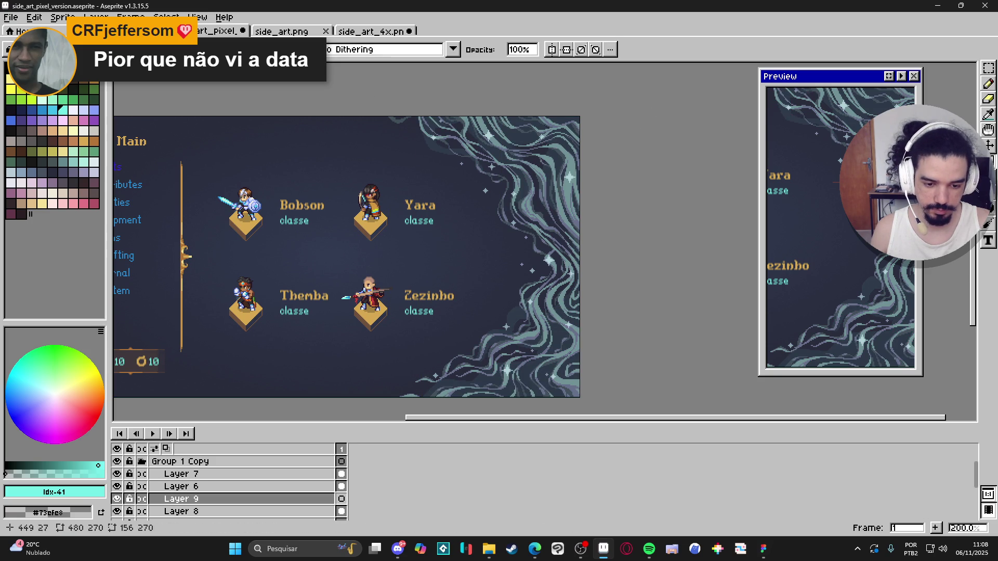
pyautogui.moveTo(647, 95)
pyautogui.mouseDown()
pyautogui.moveTo(493, 306)
pyautogui.moveTo(546, 248)
pyautogui.moveTo(528, 397)
pyautogui.moveTo(501, 414)
pyautogui.moveTo(492, 408)
pyautogui.mouseUp()
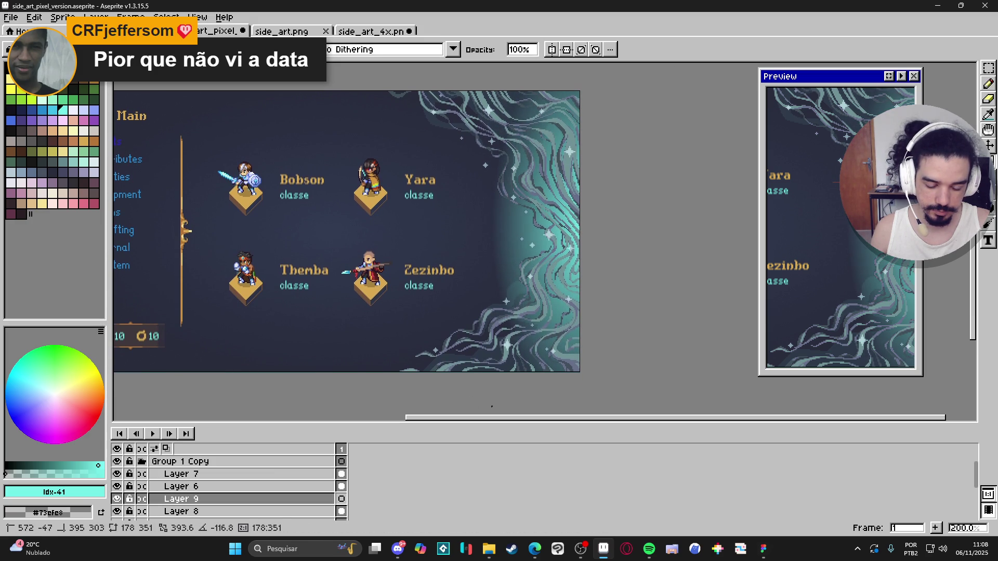
# - Lower Layer 9's opacity to about 29% in Layer Properties and confirm
pyautogui.doubleClick(267, 501)
pyautogui.click(124, 223)
pyautogui.moveTo(124, 223); pyautogui.dragTo(102, 226)
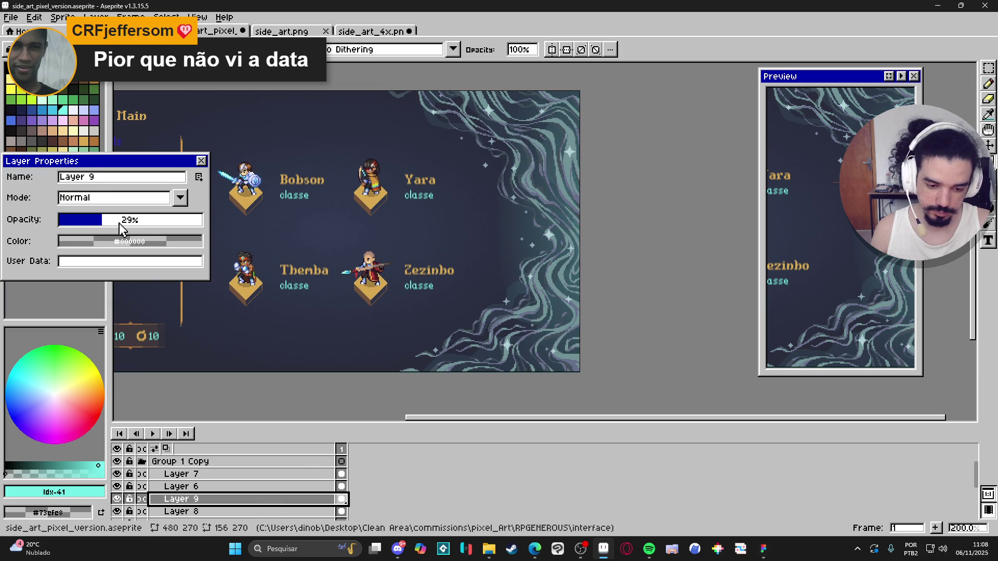
pyautogui.press('Return')
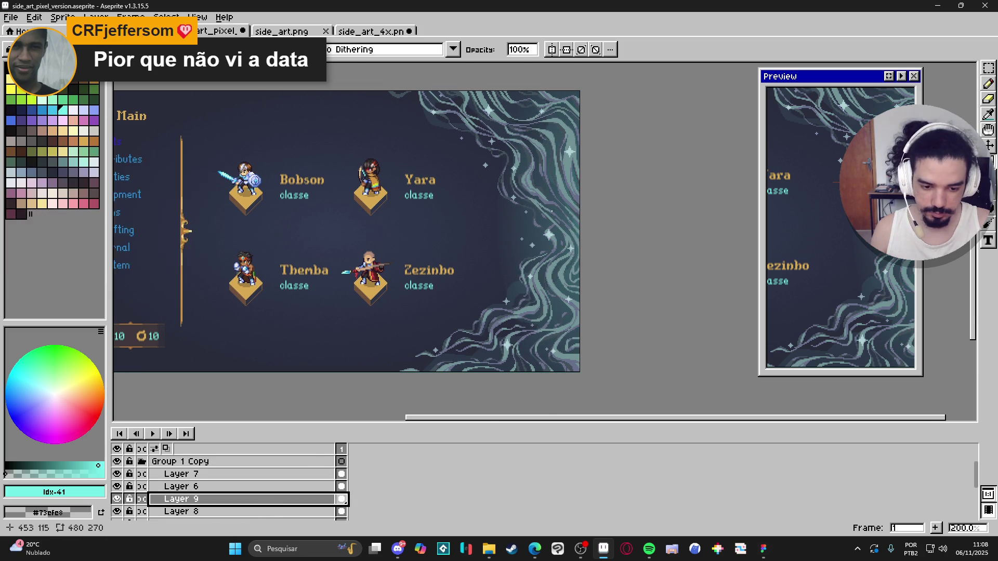
# - Toggle the waves to compare the glow, switch between Layers 8 and 9, and clear the selection
pyautogui.scroll(1, 573, 209)
pyautogui.scroll(-1, 573, 209)
pyautogui.moveTo(533, 329); pyautogui.dragTo(561, 304)
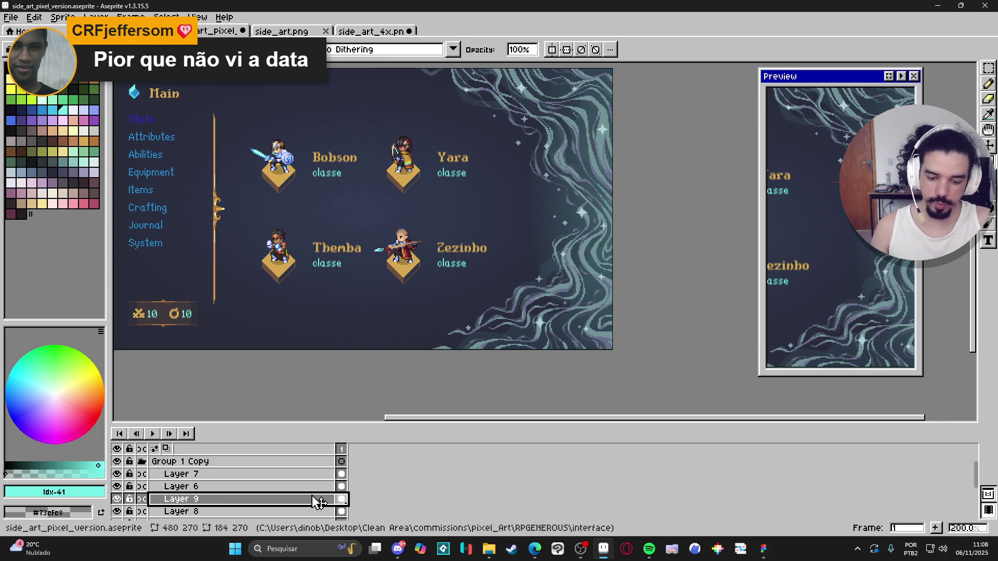
pyautogui.click(117, 487)
pyautogui.click(117, 487)
pyautogui.scroll(-1, 120, 497)
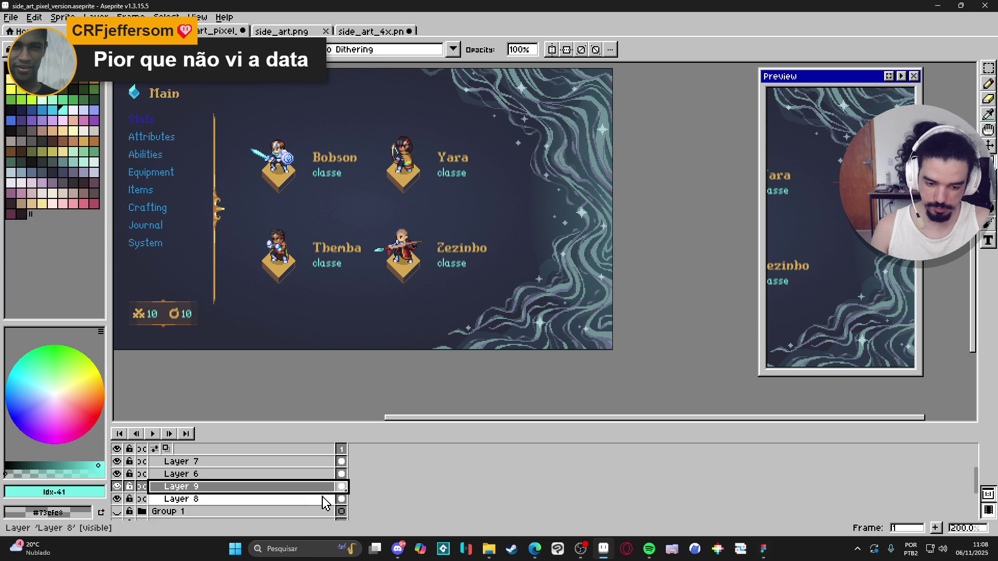
pyautogui.click(283, 498)
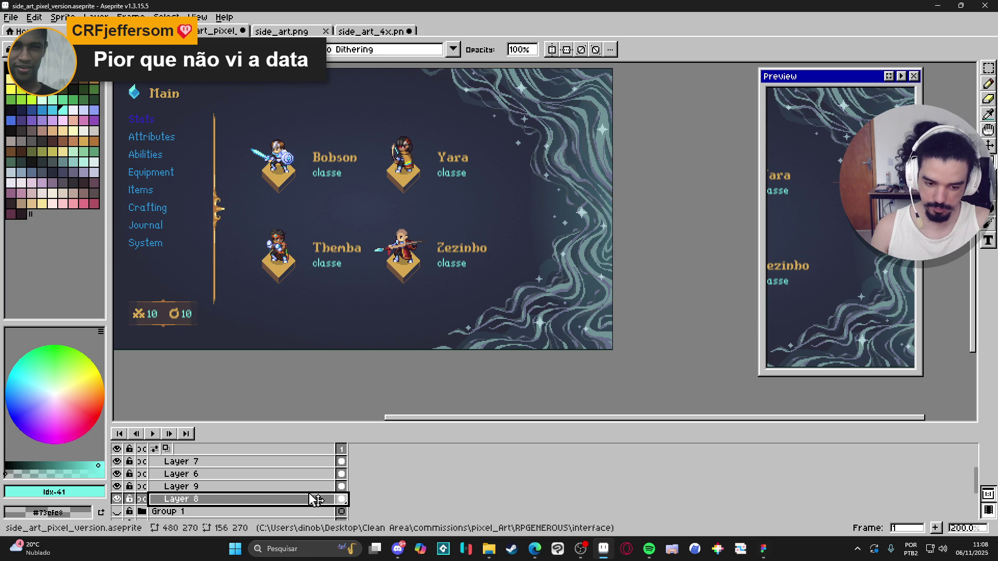
pyautogui.click(306, 487)
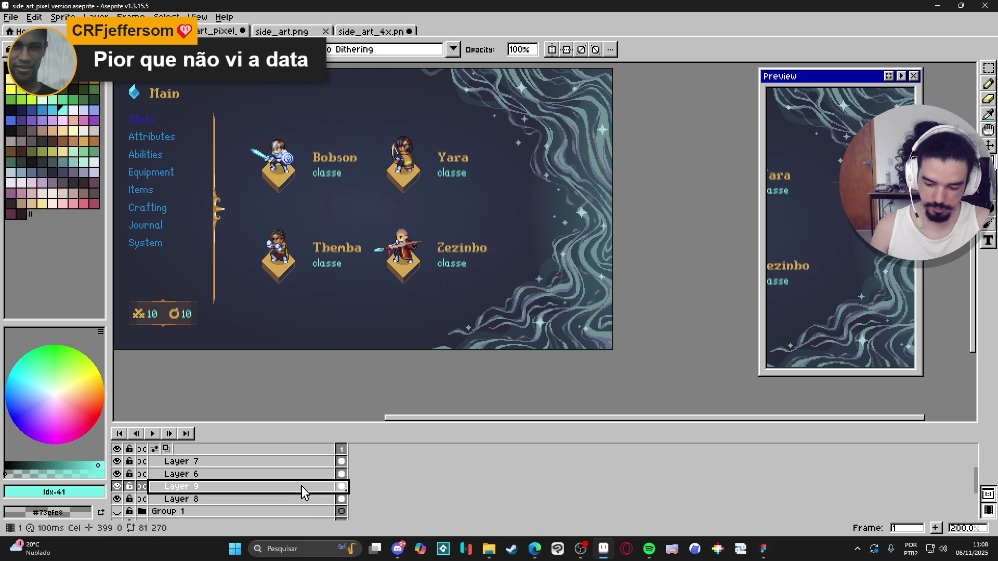
pyautogui.keyDown('ctrl'); pyautogui.click(342, 500); pyautogui.keyUp('ctrl')
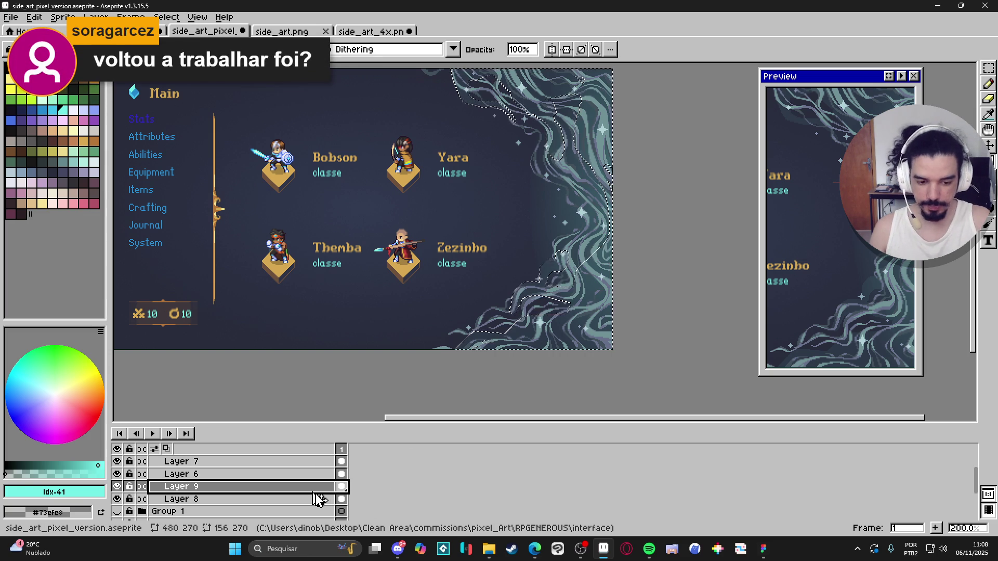
pyautogui.hotkey('ctrl', 'd')
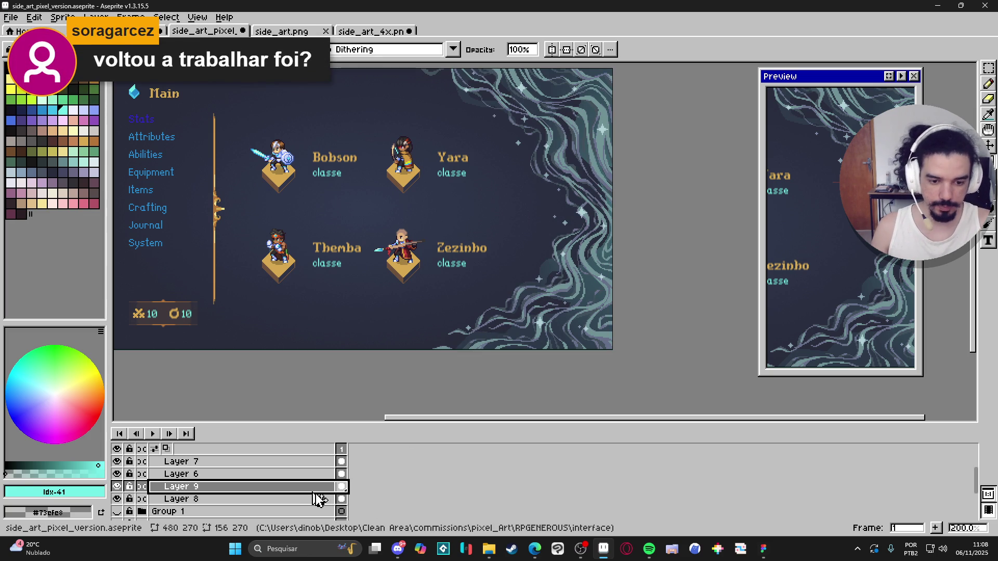
# - Reduce Layer 9's opacity further to 9% with Normal mode and close its properties
pyautogui.moveTo(663, 230); pyautogui.dragTo(669, 242)
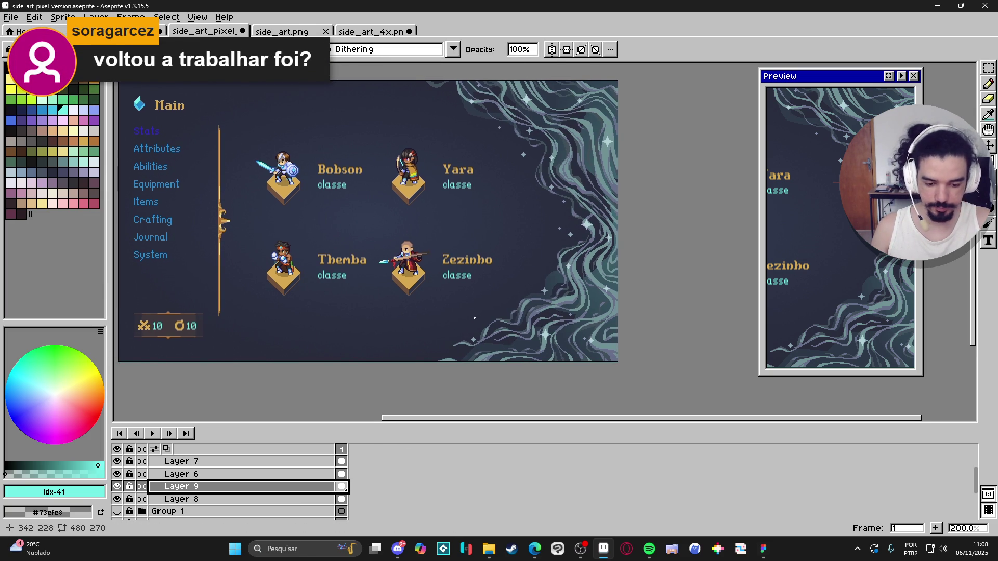
pyautogui.scroll(1, 601, 256)
pyautogui.scroll(-1, 602, 257)
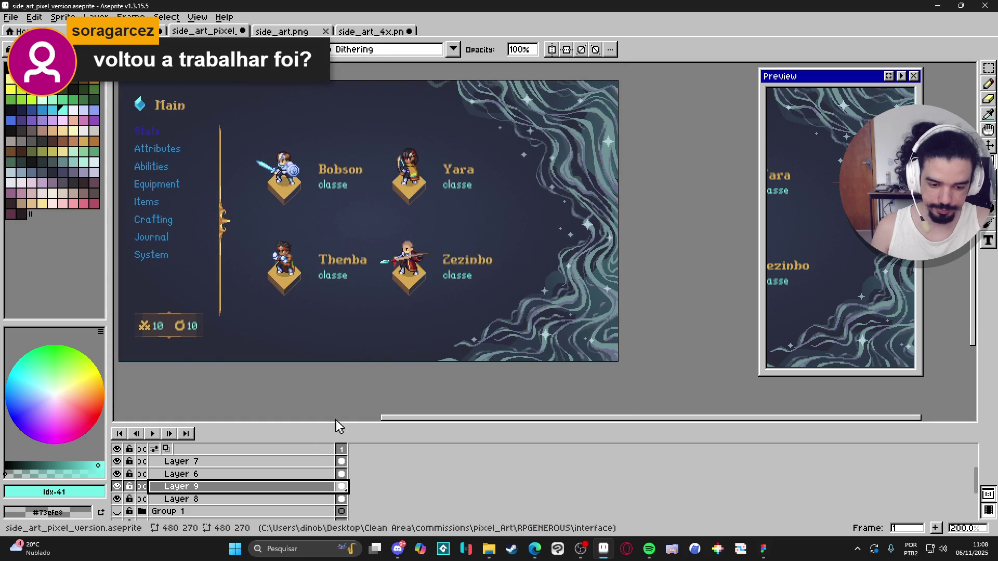
pyautogui.doubleClick(297, 490)
pyautogui.moveTo(101, 224); pyautogui.dragTo(87, 222)
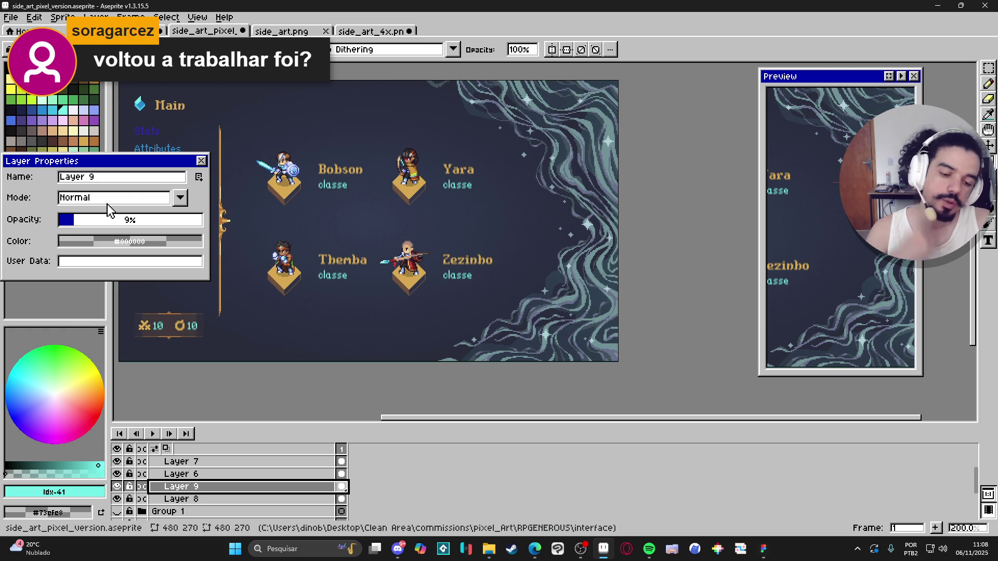
pyautogui.click(200, 161)
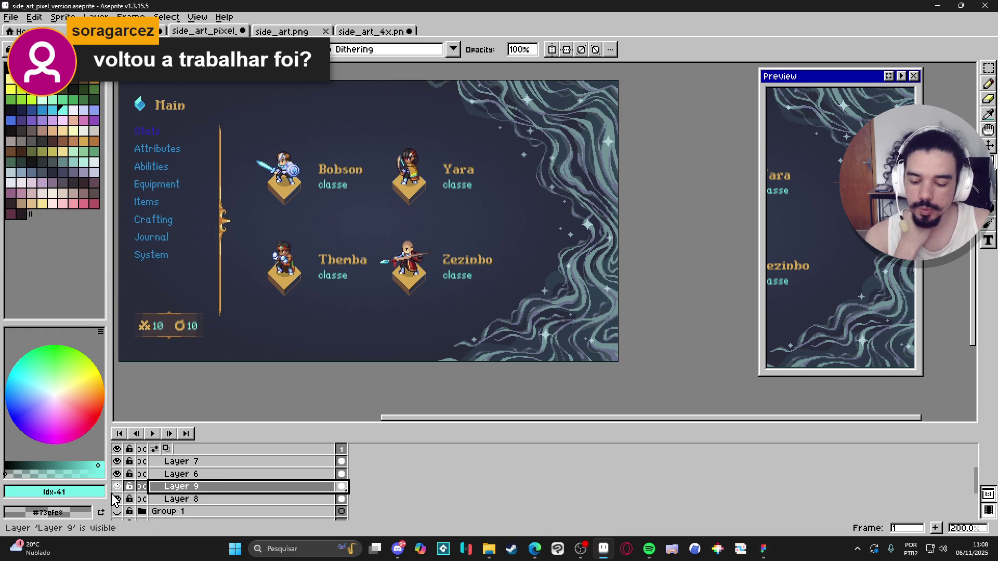
# - Hide every layer except the swirl art, leaving the layer named Layer hidden
pyautogui.scroll(-2, 116, 502)
pyautogui.scroll(-3, 116, 503)
pyautogui.click(117, 502)
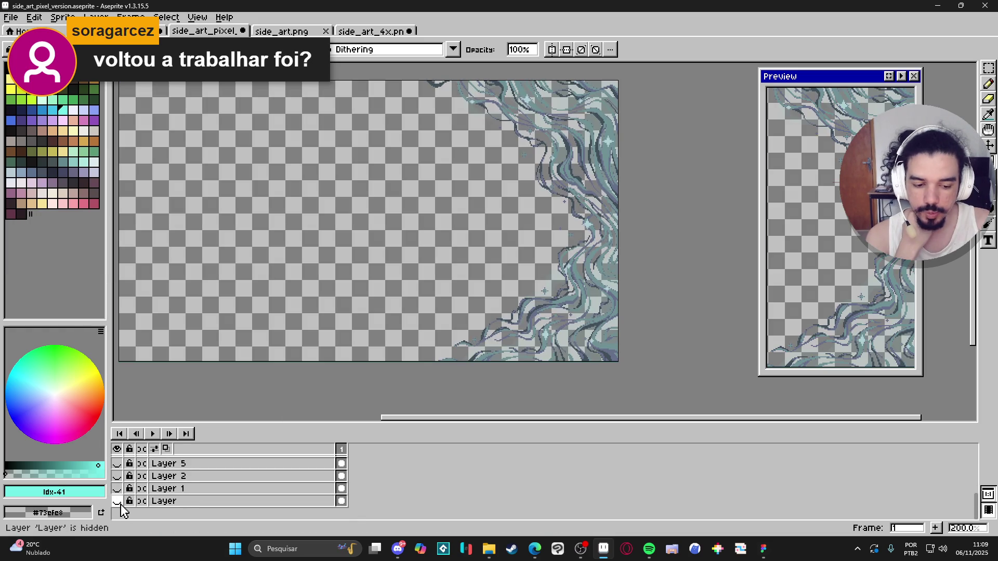
pyautogui.click(117, 502)
pyautogui.scroll(5, 120, 499)
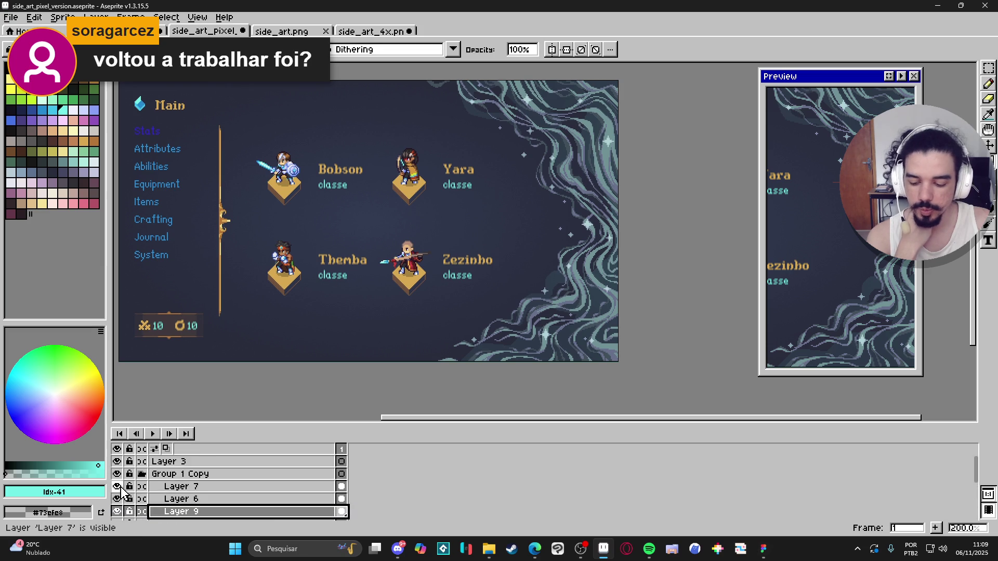
pyautogui.click(177, 487)
pyautogui.rightClick(166, 487)
pyautogui.click(193, 504)
pyautogui.scroll(-4, 147, 506)
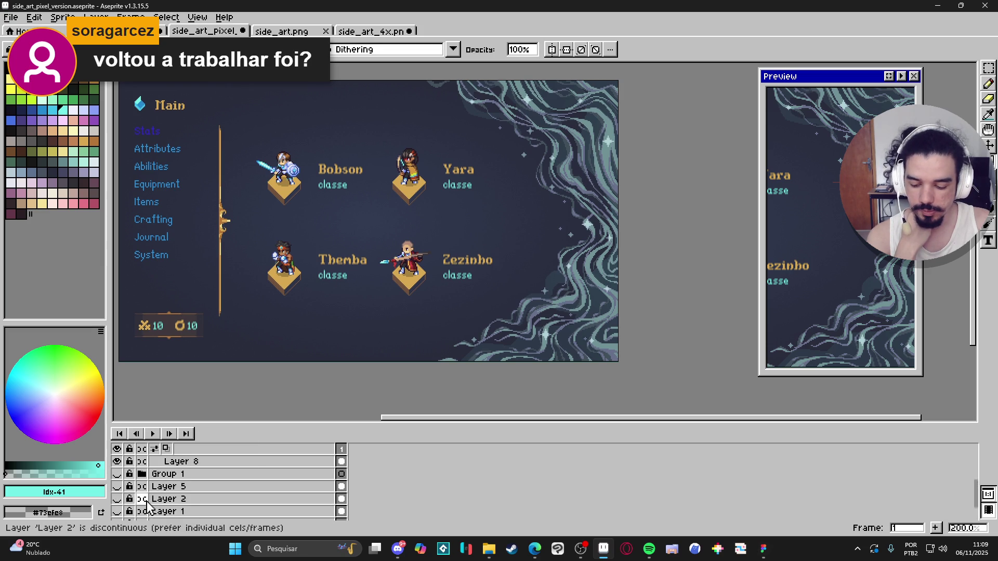
pyautogui.scroll(-2, 147, 506)
pyautogui.click(117, 501)
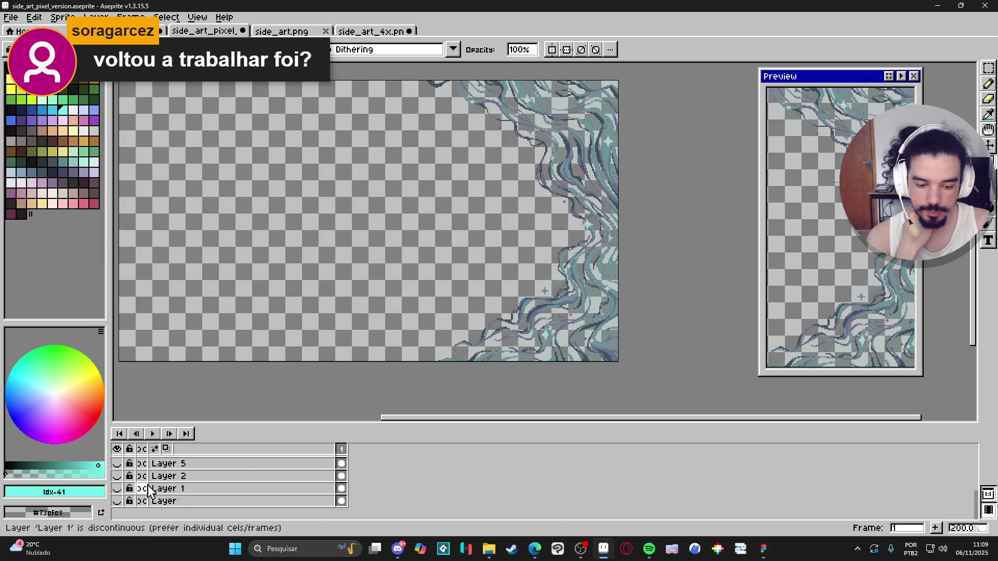
pyautogui.moveTo(396, 319); pyautogui.dragTo(436, 328)
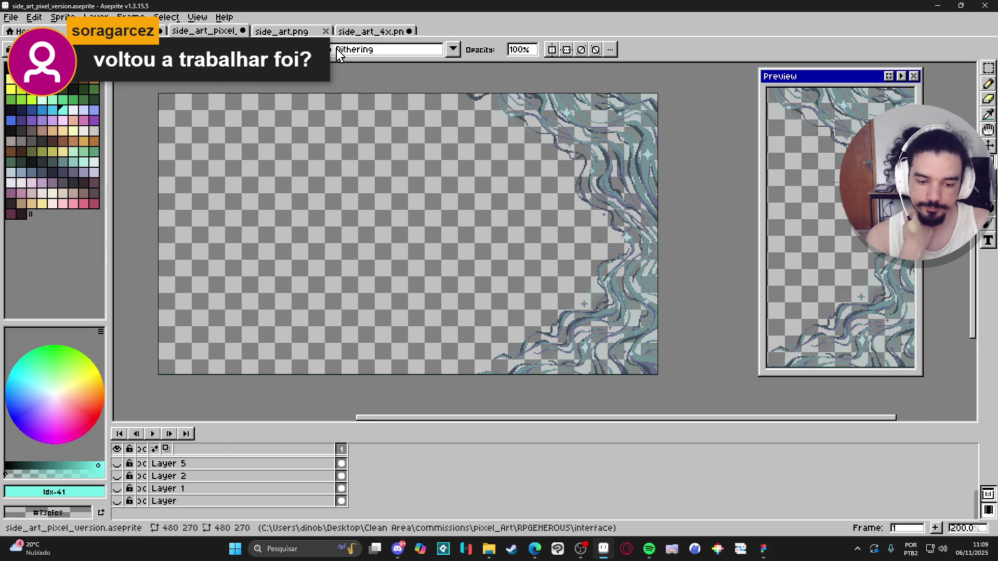
# - Save the sprite as side_art.png in PNG format, overwriting the existing file
pyautogui.click(12, 17)
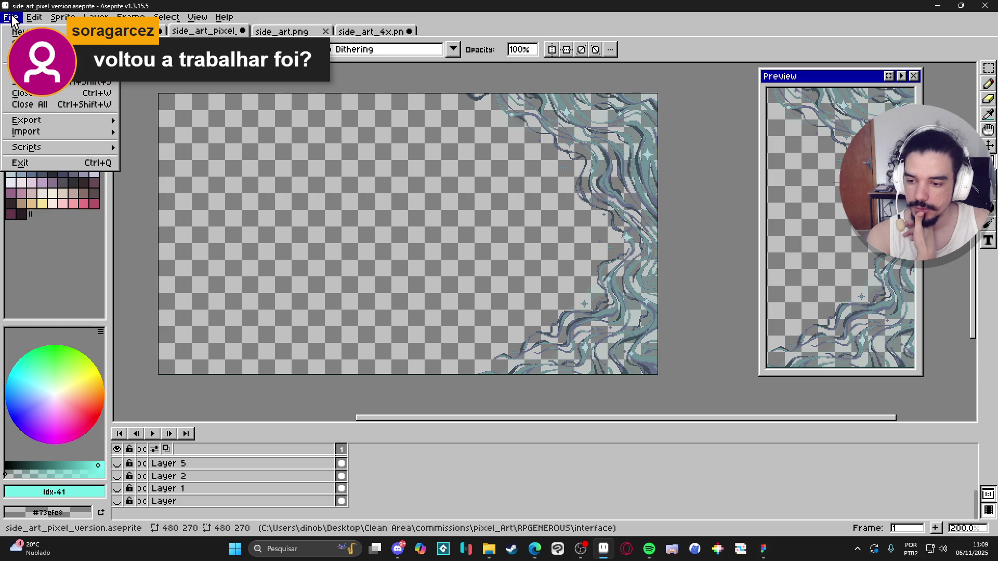
pyautogui.click(66, 86)
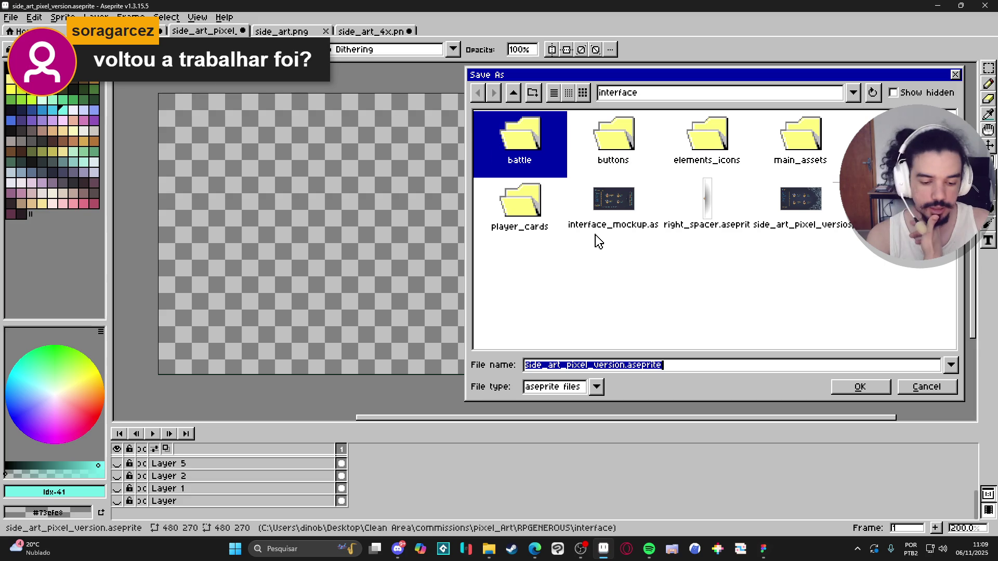
pyautogui.click(572, 394)
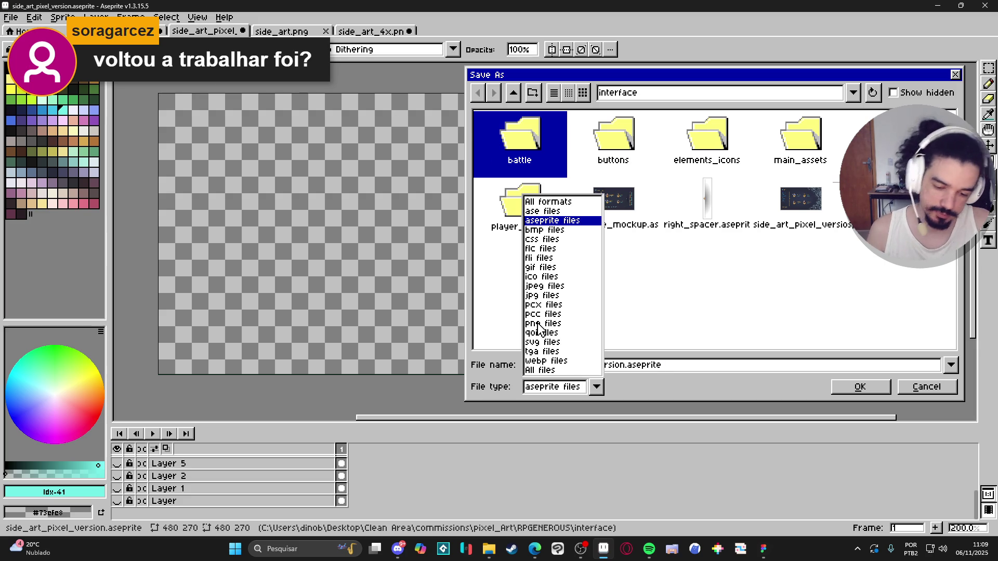
pyautogui.click(539, 324)
pyautogui.scroll(-3, 744, 311)
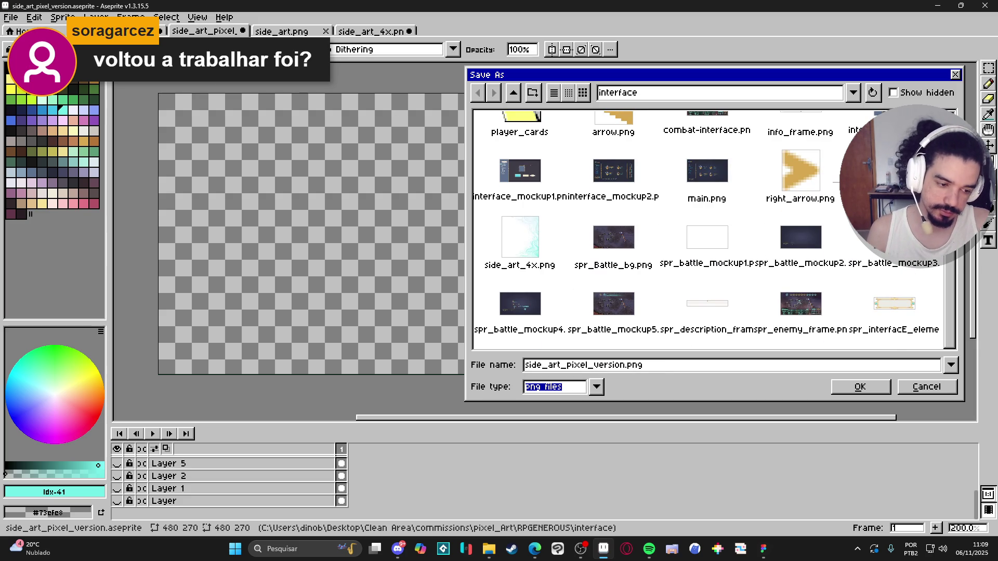
pyautogui.write('side_art.png')
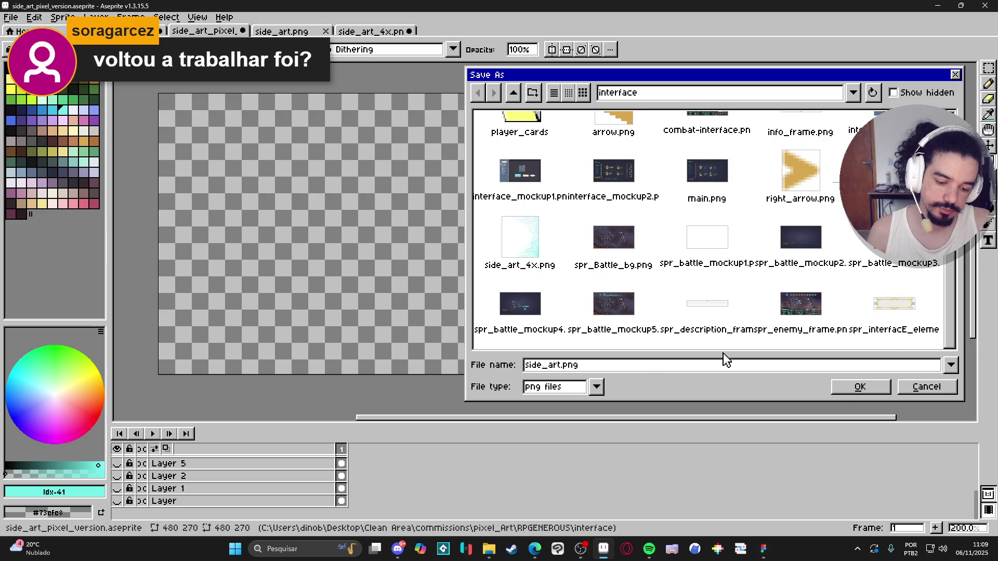
pyautogui.click(850, 391)
pyautogui.click(454, 298)
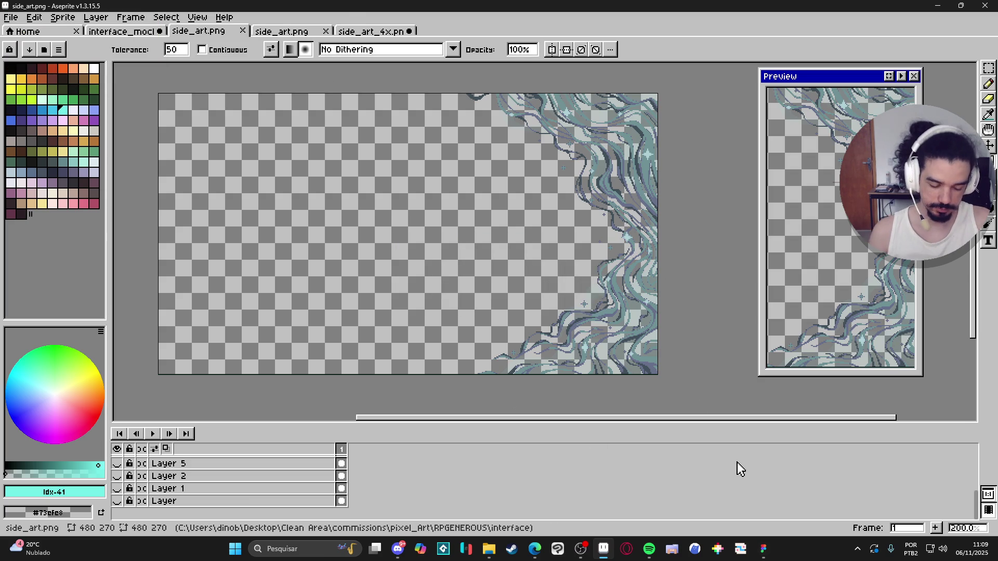
pyautogui.click(763, 549)
# - Scroll to the Main frame and select its right_frame
pyautogui.scroll(-3, 491, 254)
pyautogui.scroll(10, 575, 428)
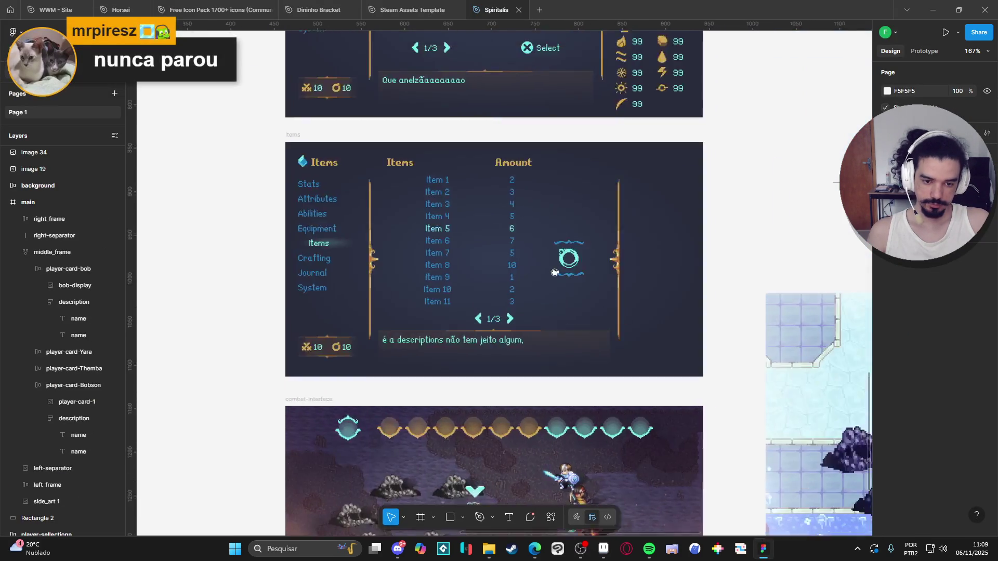
pyautogui.scroll(3, 486, 201)
pyautogui.scroll(15, 506, 504)
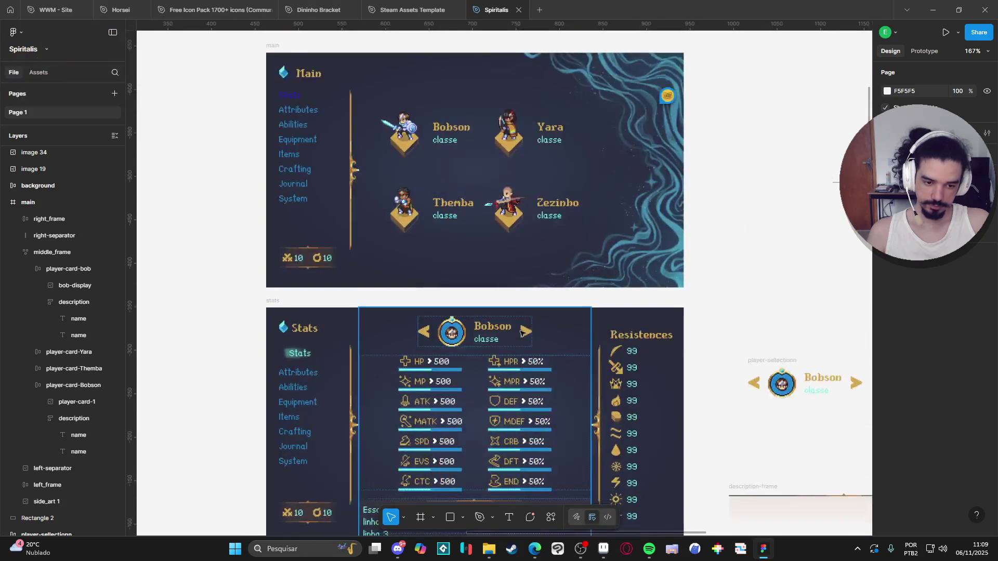
pyautogui.click(666, 395)
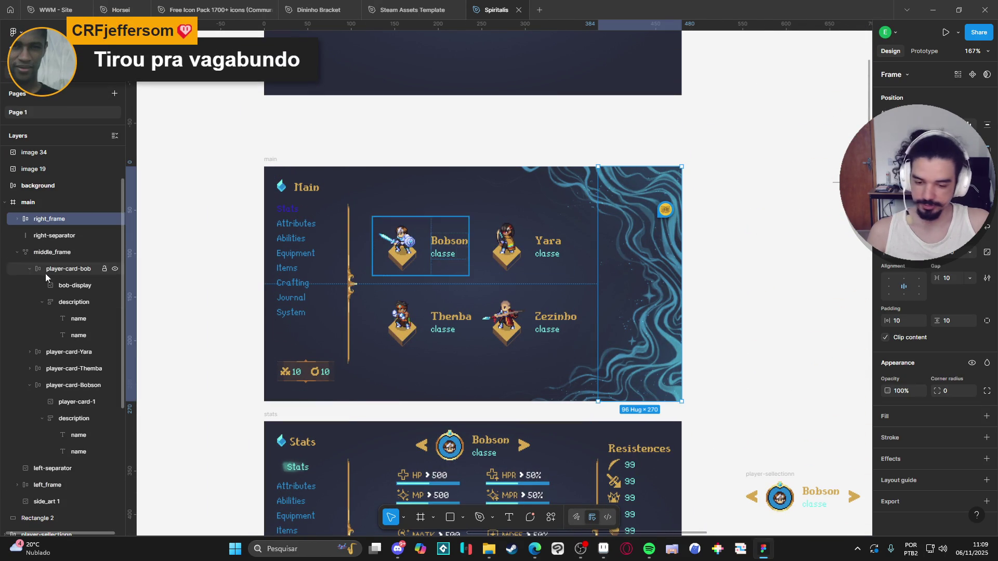
# - Collapse middle_frame, select side_art 1, and drop the exported side art onto the canvas
pyautogui.scroll(4, 609, 202)
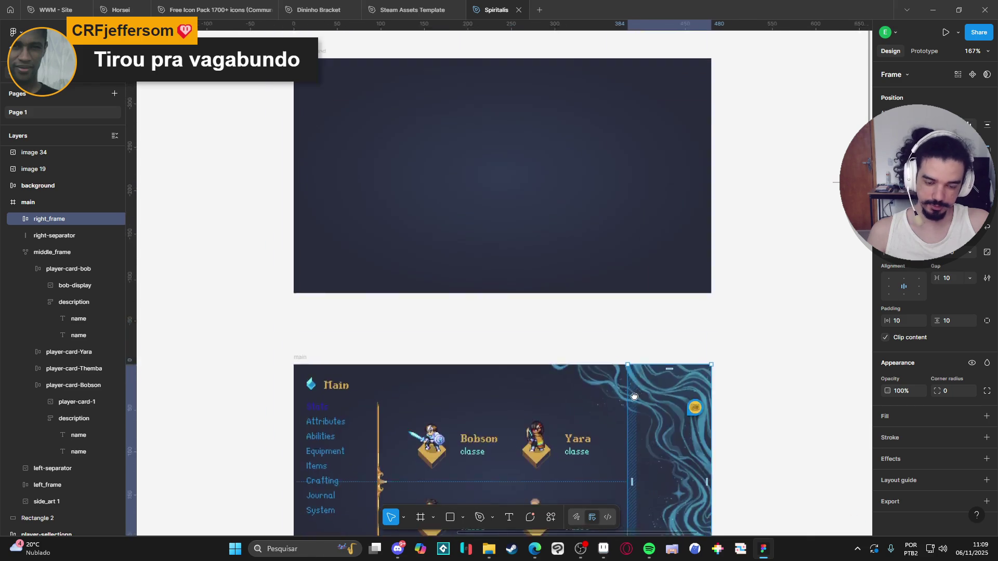
pyautogui.scroll(-3, 606, 312)
pyautogui.hscroll(1, 605, 312)
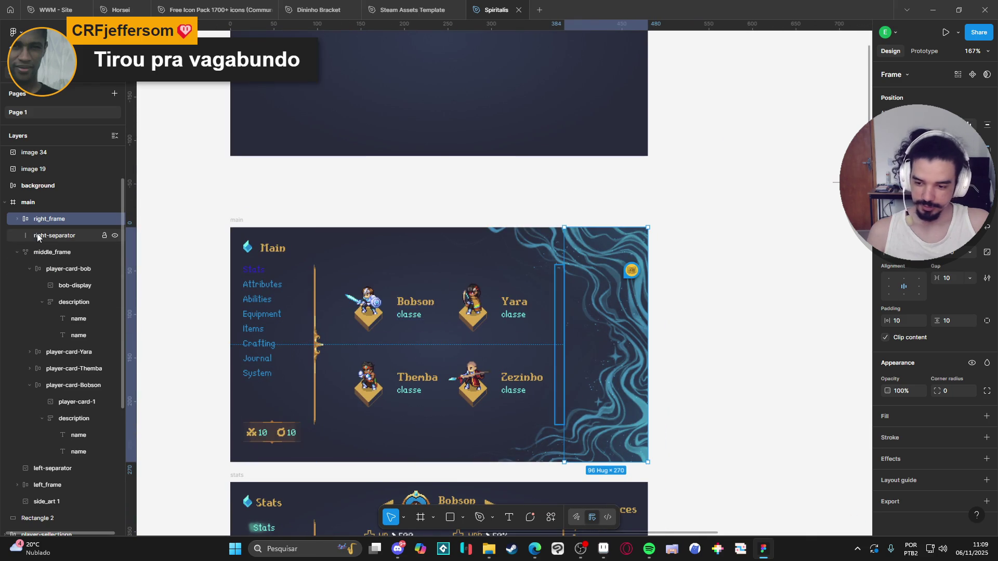
pyautogui.click(17, 249)
pyautogui.click(30, 305)
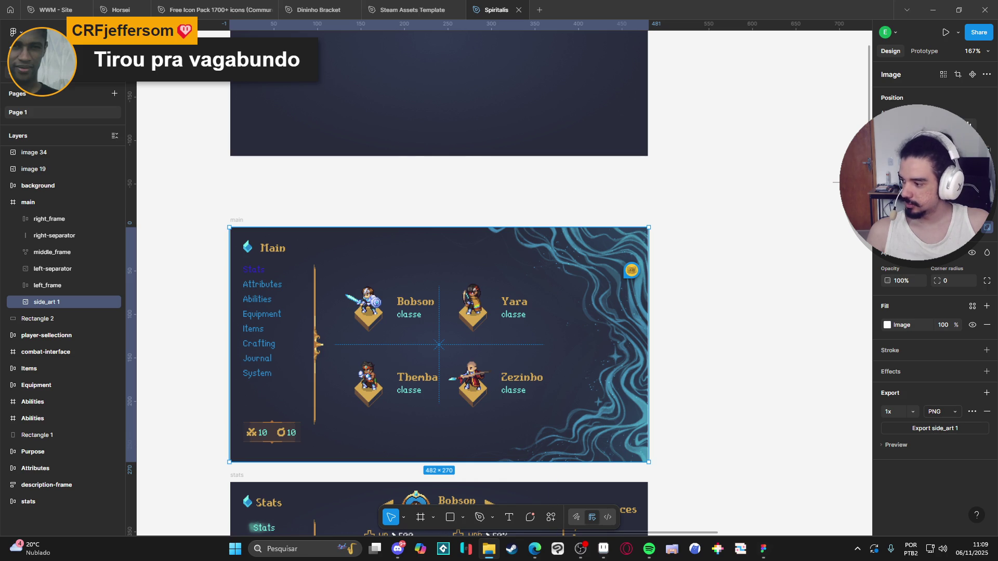
pyautogui.moveTo(488, 549)
pyautogui.mouseDown()
pyautogui.moveTo(369, 402)
pyautogui.moveTo(821, 304)
pyautogui.moveTo(723, 351)
pyautogui.mouseUp()
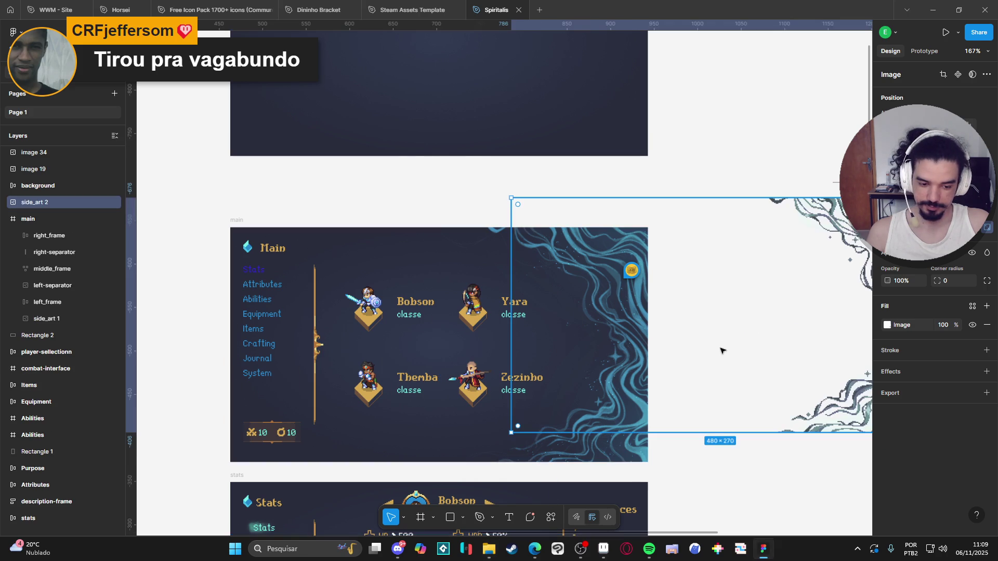
# - Move side_art 2 into the main frame, delete side_art 1, and align it to fill the frame
pyautogui.moveTo(67, 201); pyautogui.dragTo(77, 311)
pyautogui.click(58, 322)
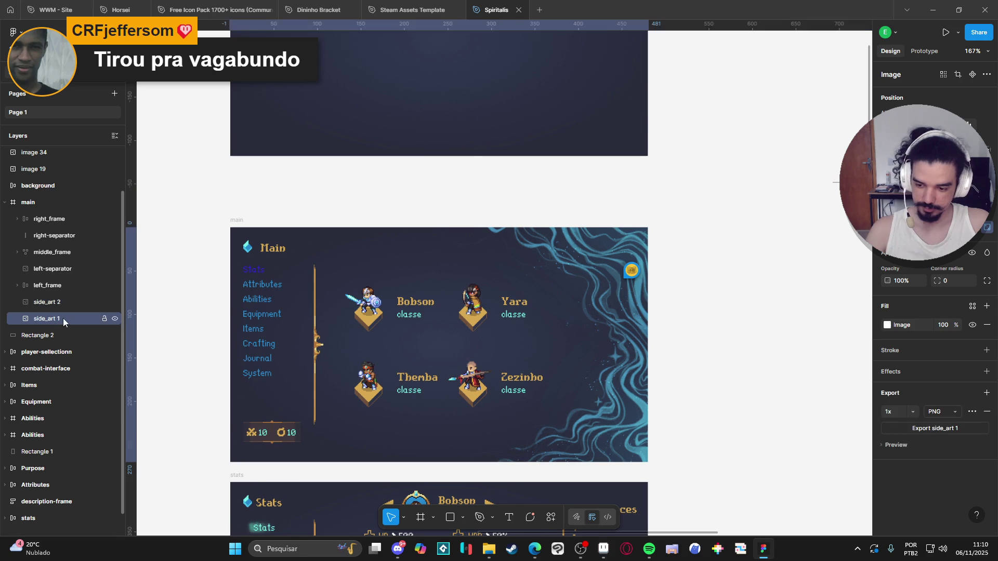
pyautogui.press('Delete')
pyautogui.click(46, 302)
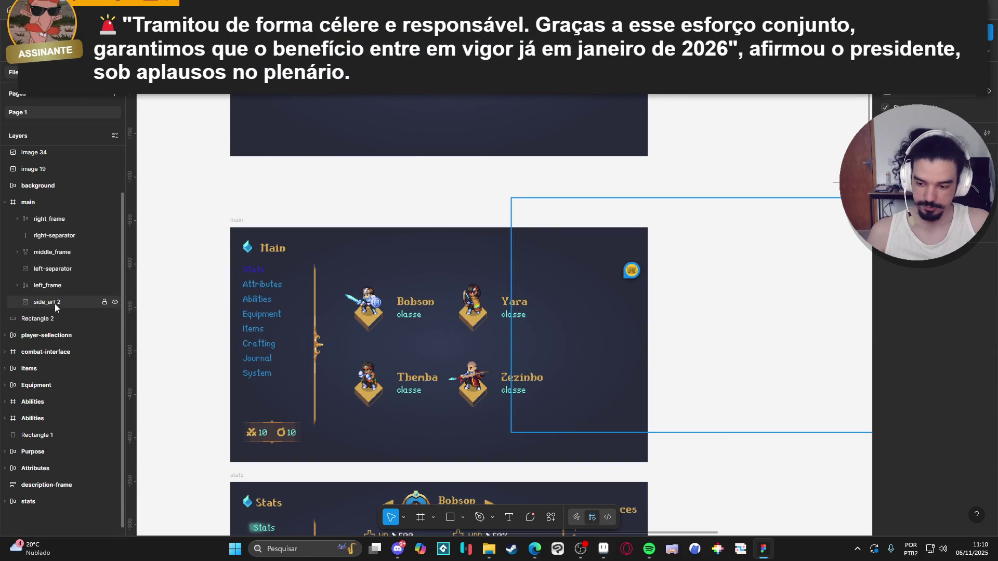
pyautogui.hotkey('alt', 'a')
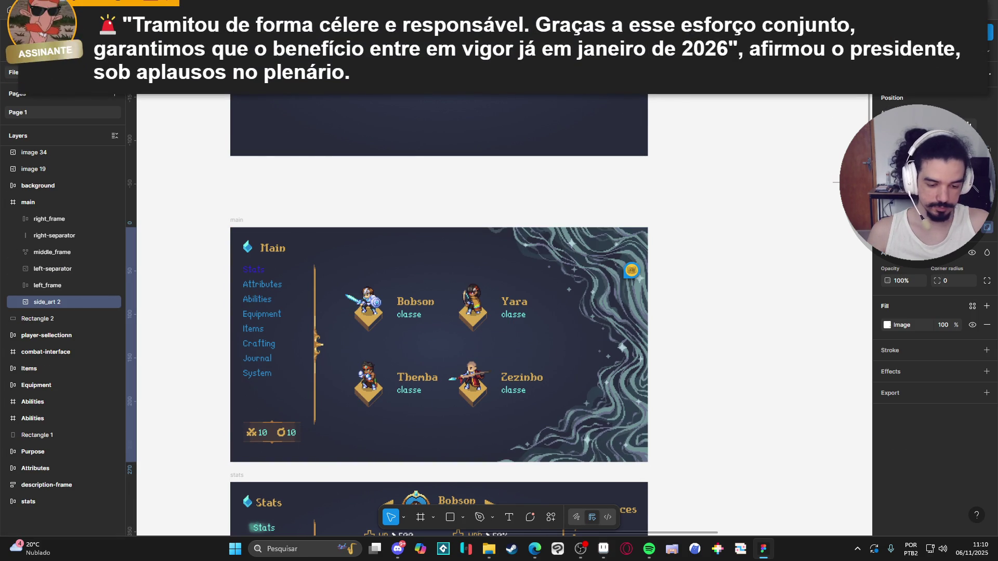
pyautogui.hotkey('alt', 'v')
# - Lower side_art 2's image fill opacity to 73%, keeping the Fill scaling mode
pyautogui.keyDown('ctrl'); pyautogui.scroll(3, 722, 345); pyautogui.keyUp('ctrl')
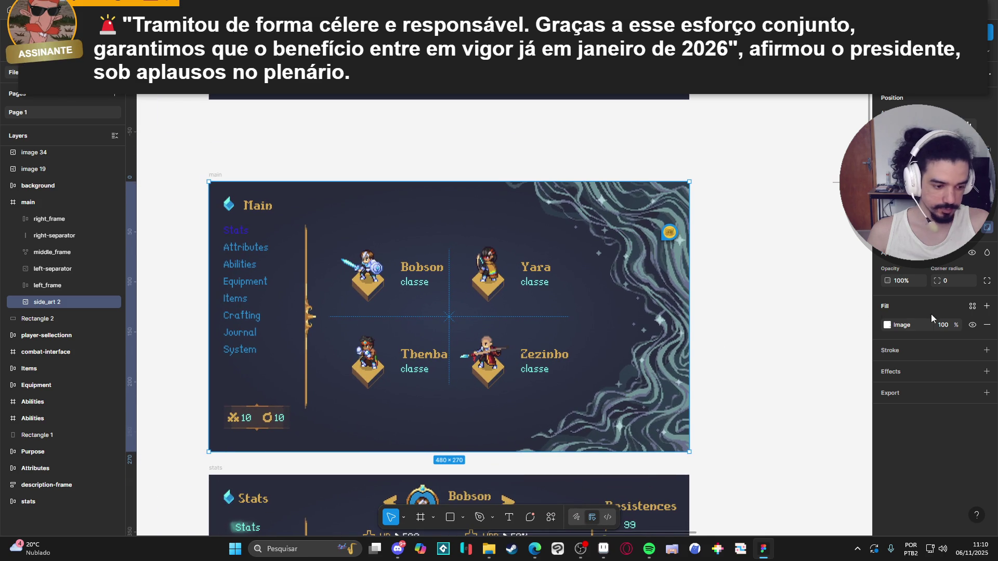
pyautogui.moveTo(955, 324)
pyautogui.mouseDown()
pyautogui.moveTo(902, 333)
pyautogui.moveTo(931, 333)
pyautogui.mouseUp()
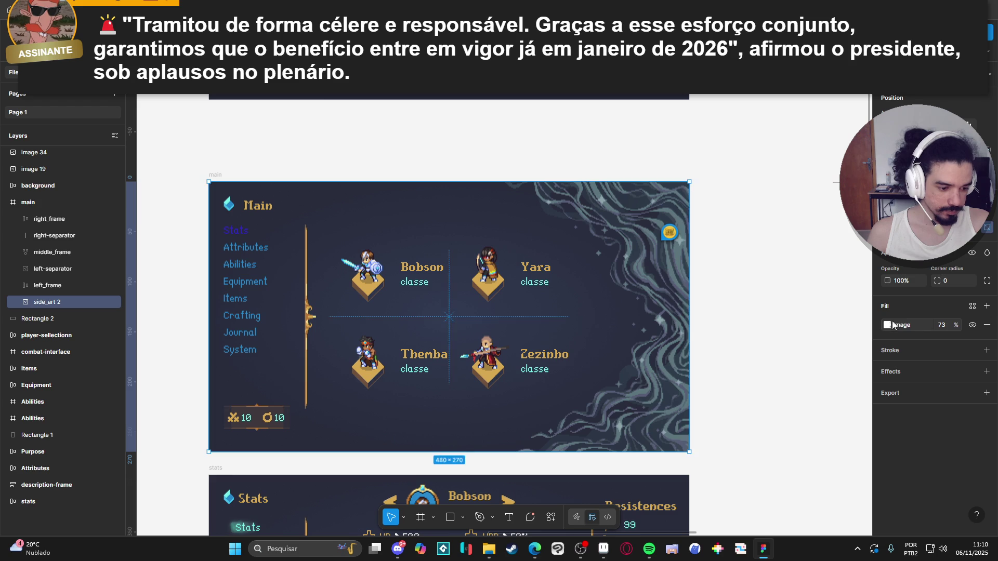
pyautogui.click(887, 326)
pyautogui.click(780, 282)
pyautogui.click(777, 277)
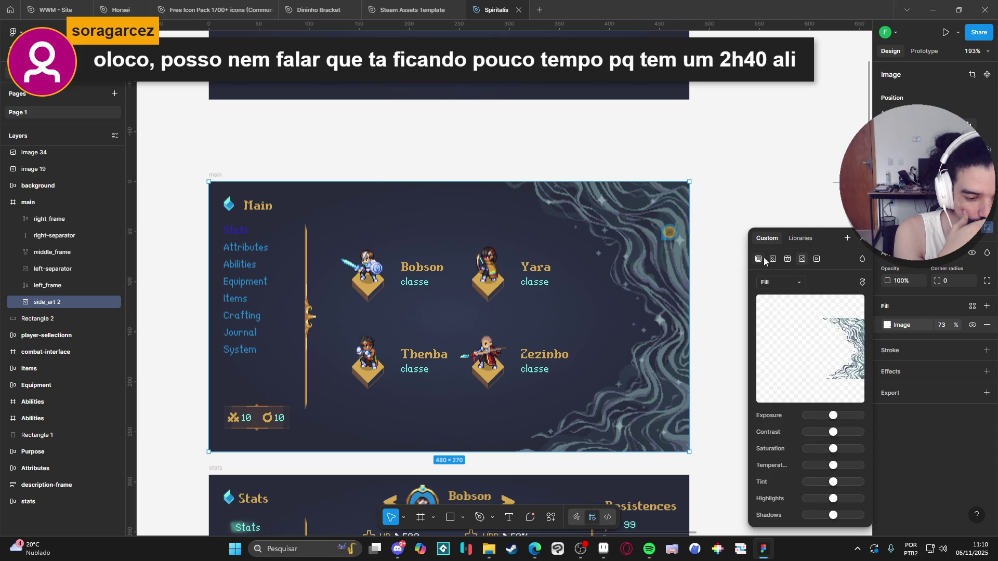
# - Keep side_art 2's fill on Normal blending, then click away to close the popover and deselect
pyautogui.click(793, 239)
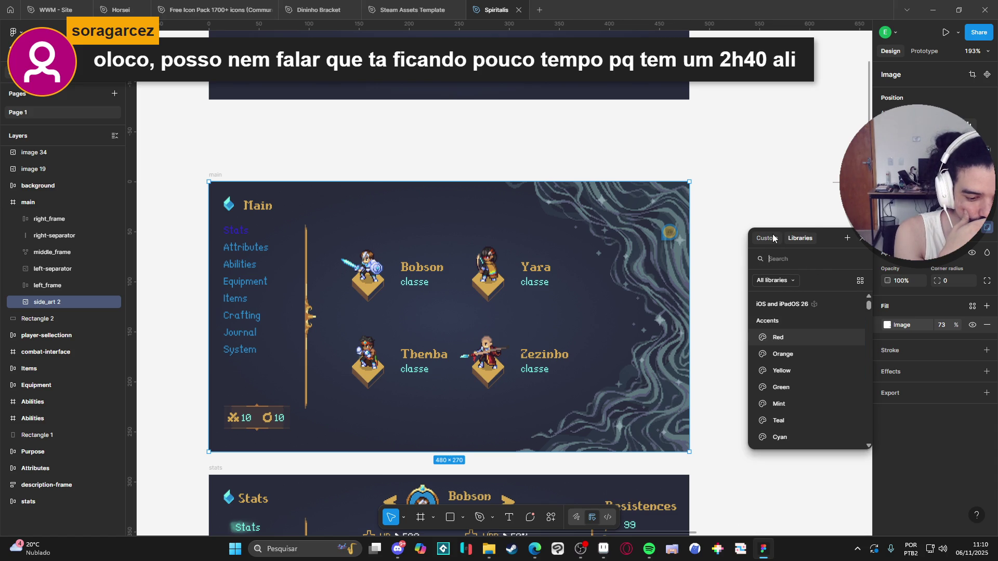
pyautogui.click(767, 238)
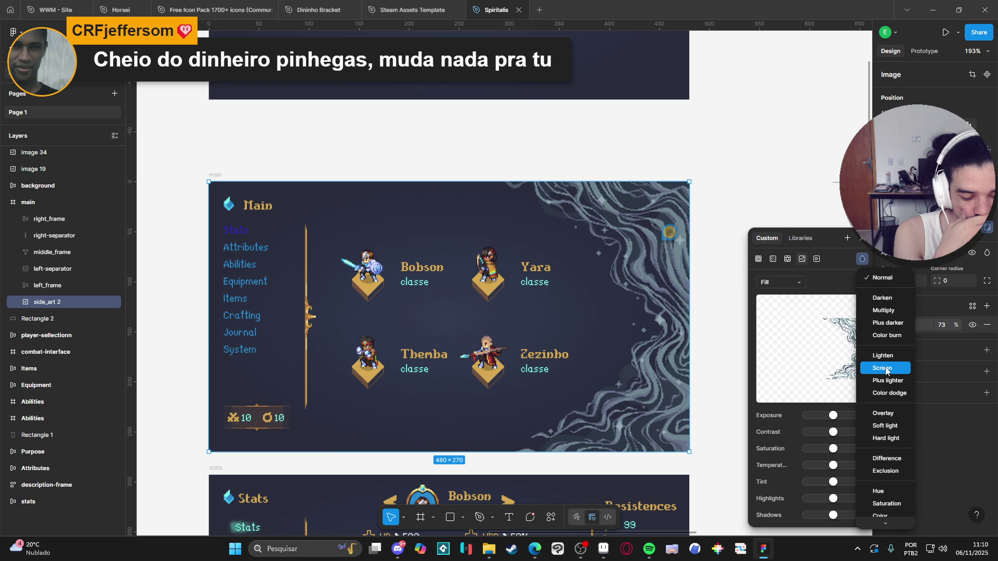
pyautogui.scroll(-1, 887, 372)
pyautogui.scroll(1, 886, 372)
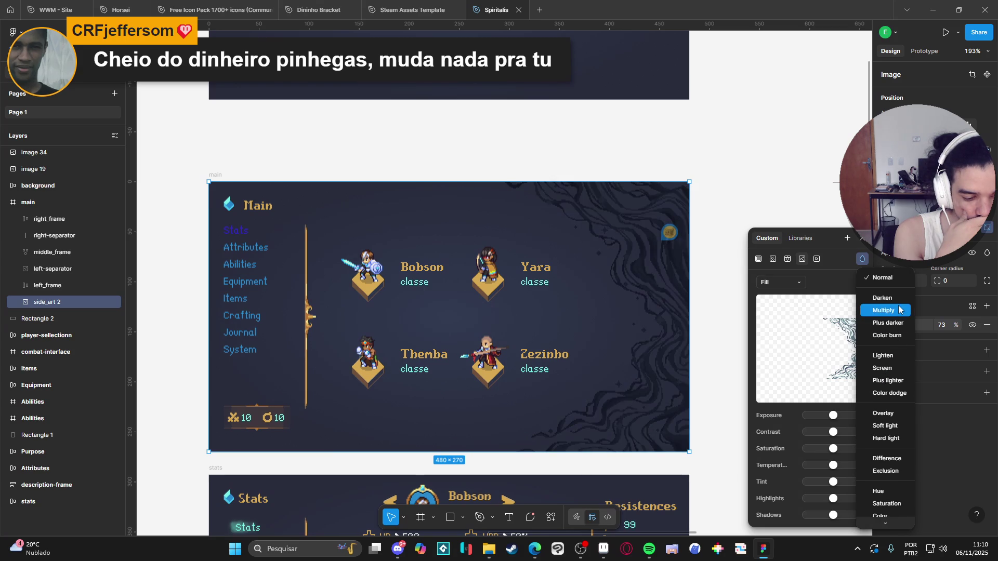
pyautogui.click(938, 448)
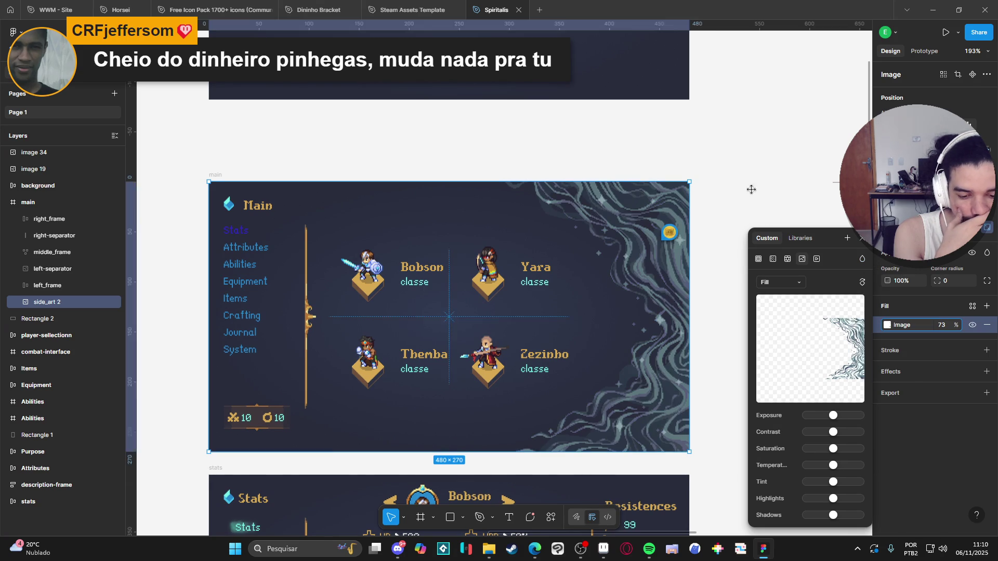
pyautogui.click(731, 250)
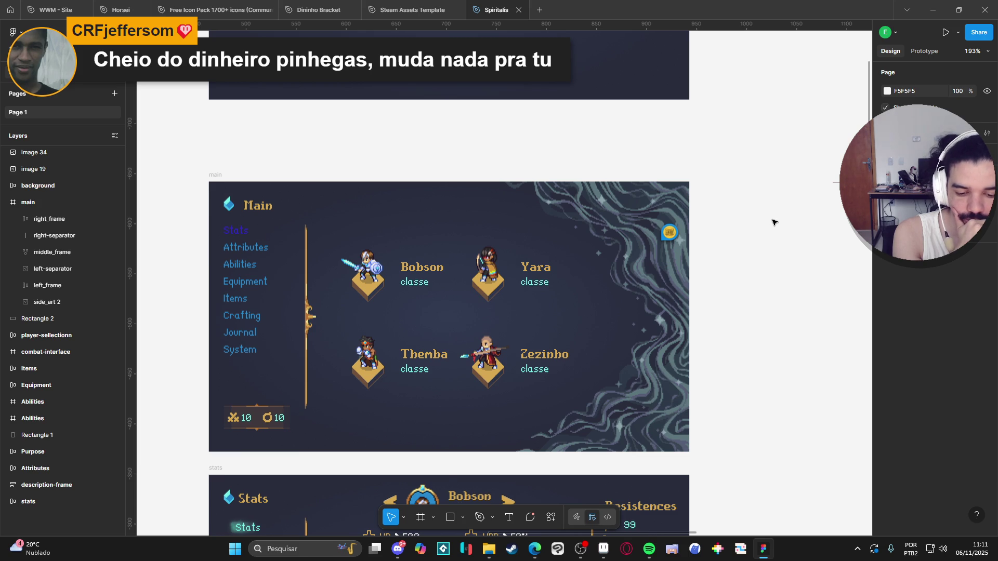
pyautogui.hotkey('alt', 'Tab')
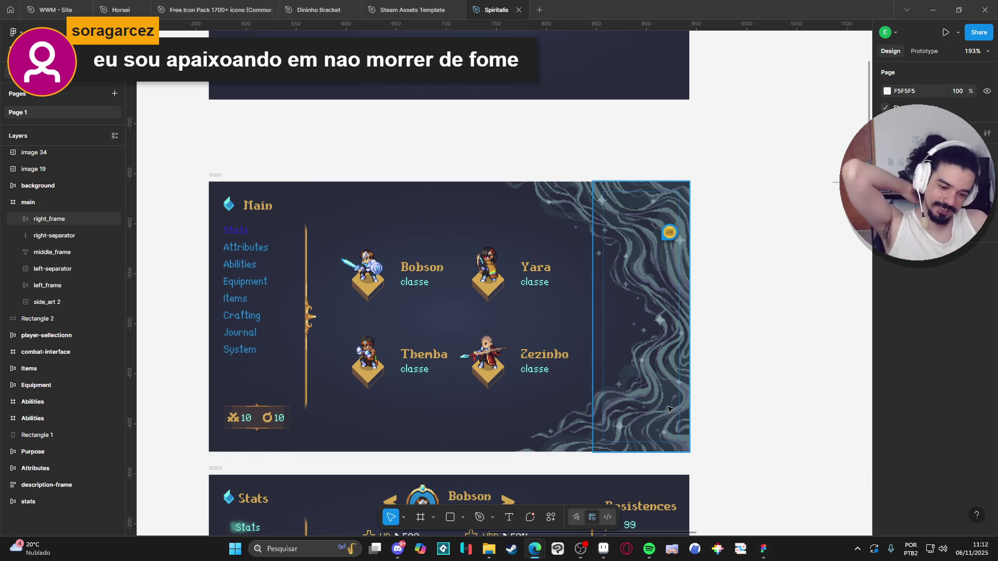
pyautogui.scroll(-3, 749, 395)
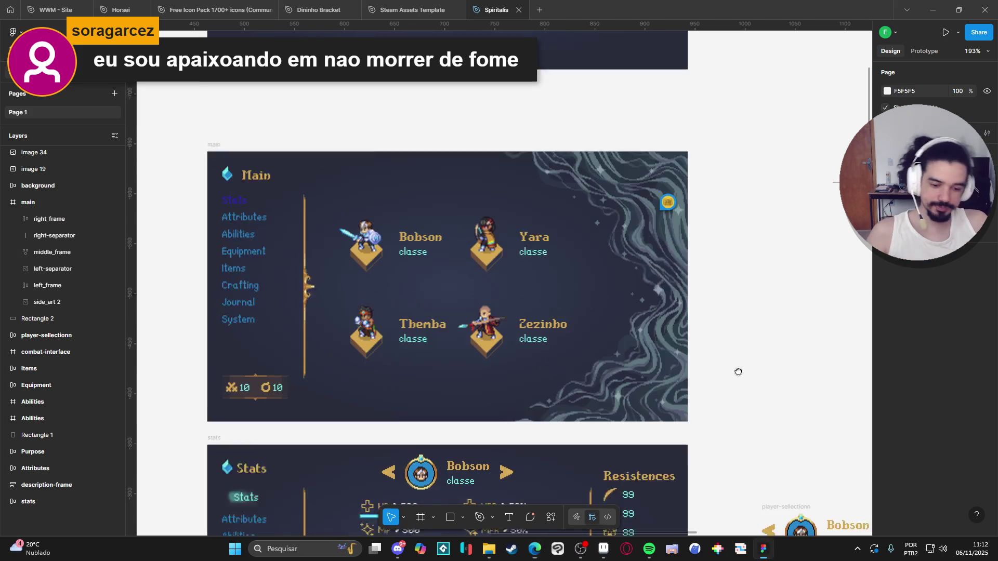
pyautogui.scroll(-2, 749, 312)
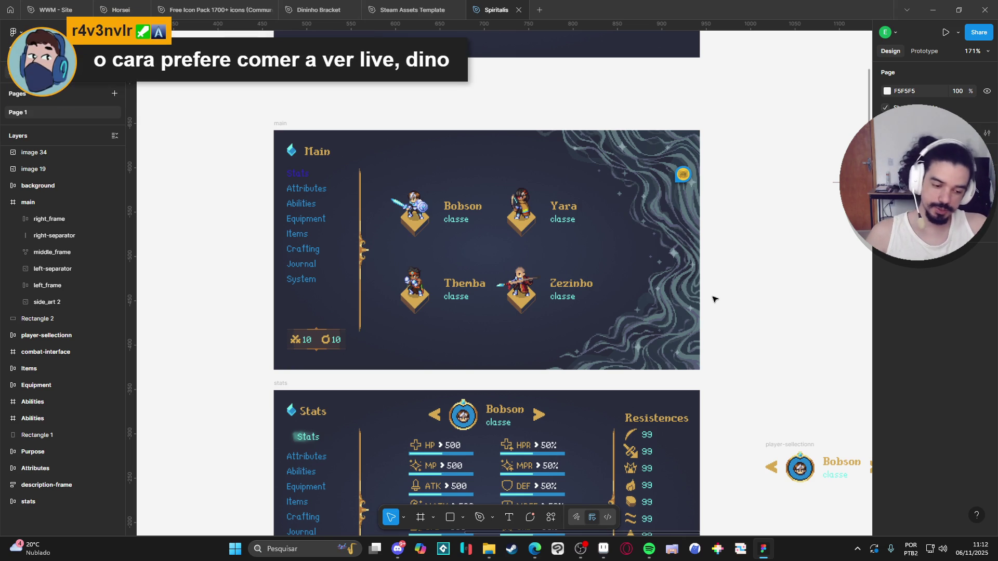
pyautogui.scroll(-5, 742, 250)
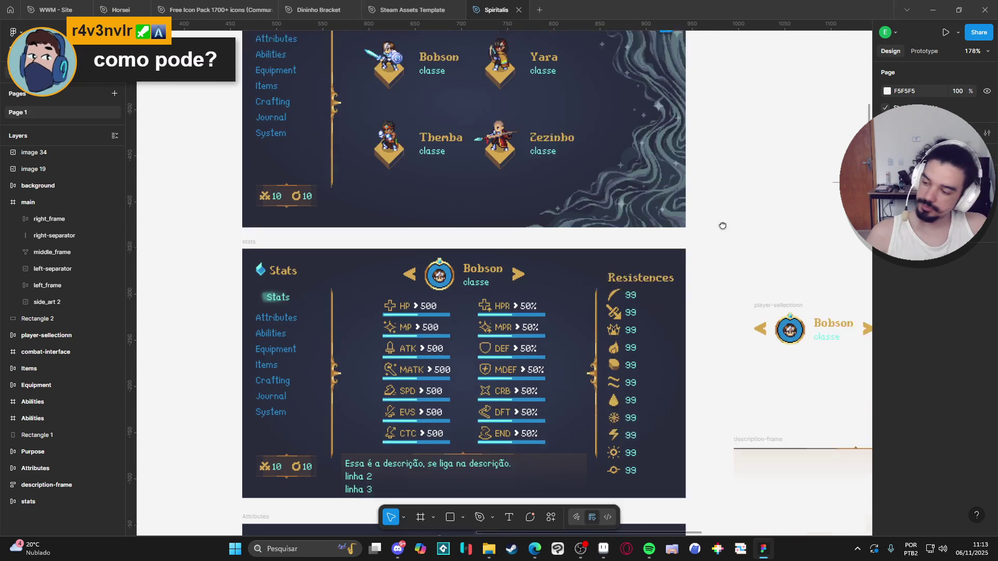
pyautogui.scroll(-3, 722, 226)
pyautogui.scroll(-1, 689, 250)
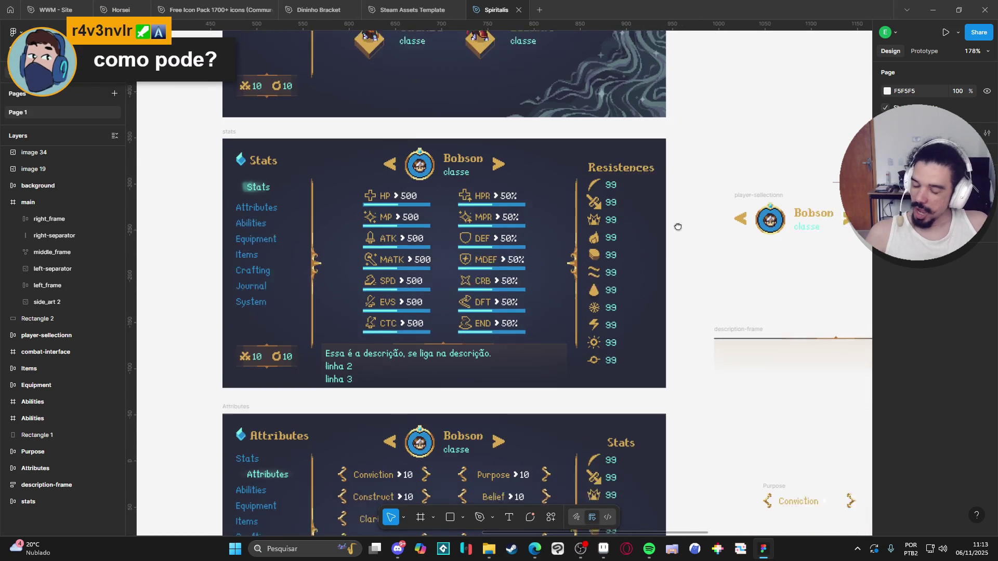
pyautogui.scroll(5, 671, 224)
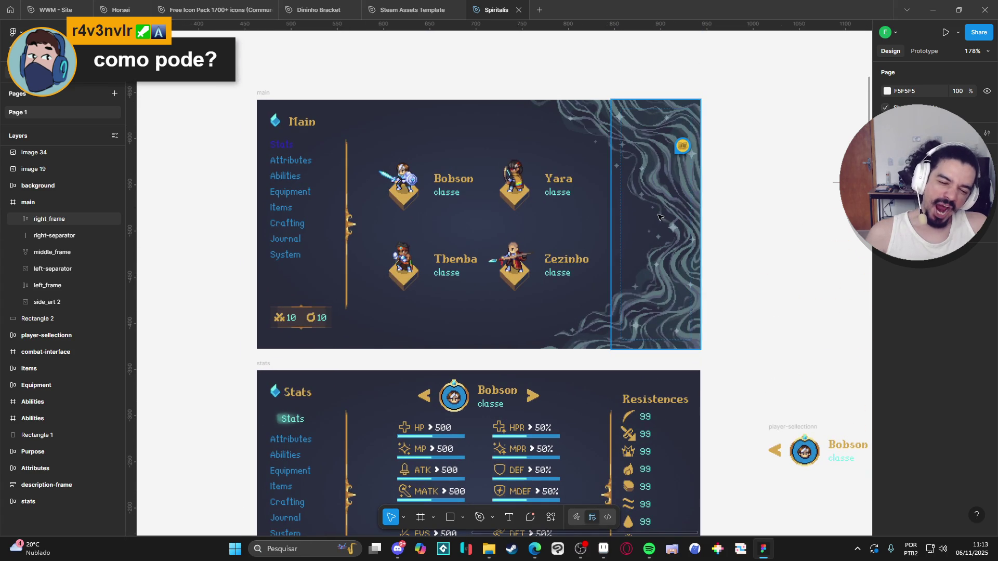
pyautogui.click(52, 308)
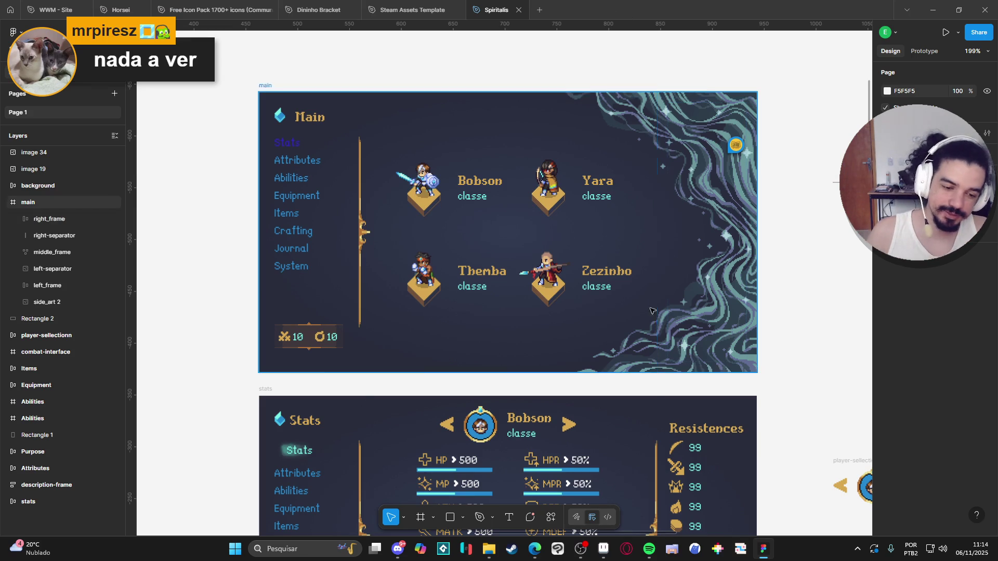
pyautogui.click(603, 549)
# - Pan the side_art.png canvas toward the swirling teal waves on the right
pyautogui.scroll(2, 556, 333)
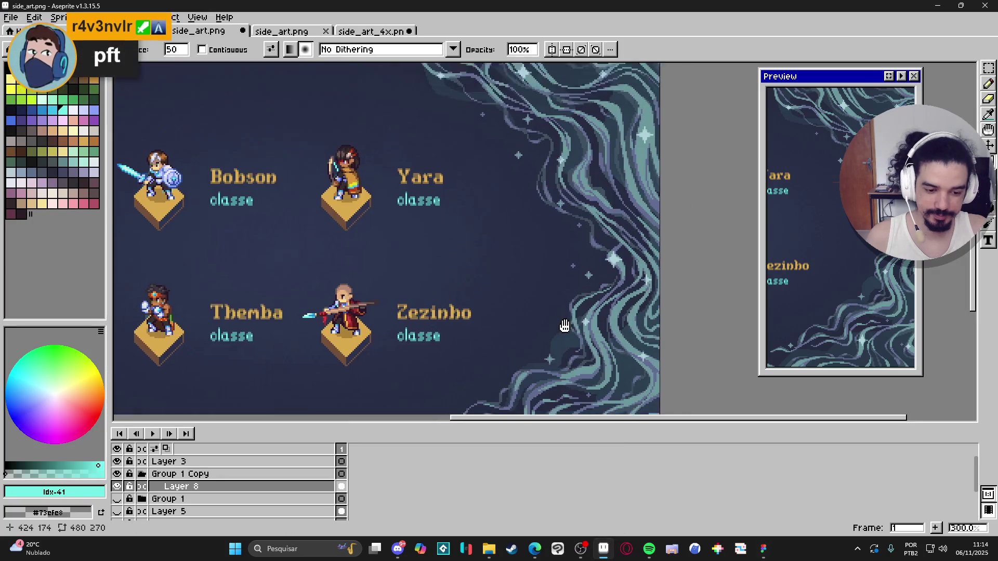
pyautogui.moveTo(551, 363); pyautogui.dragTo(634, 344)
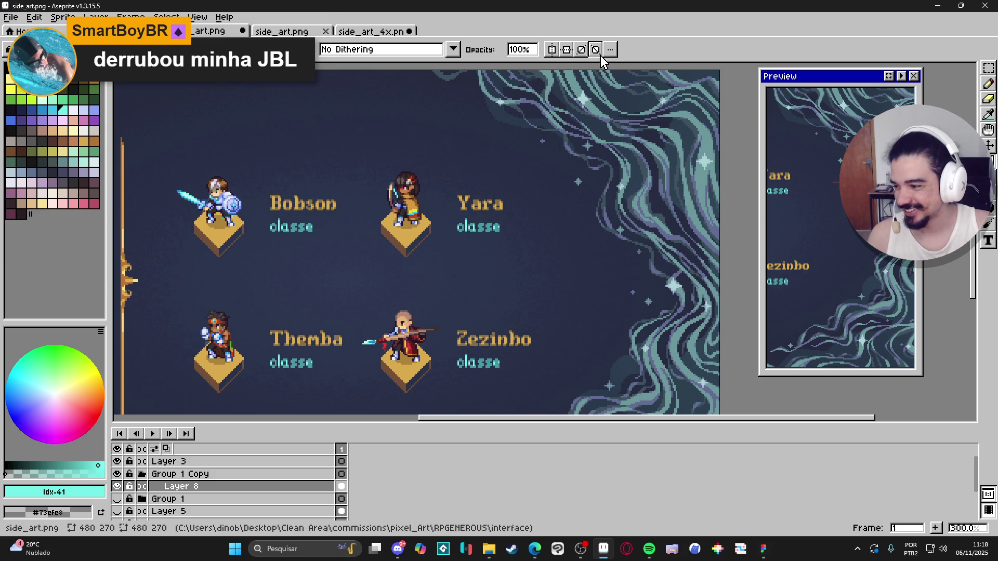
pyautogui.scroll(-1, 667, 89)
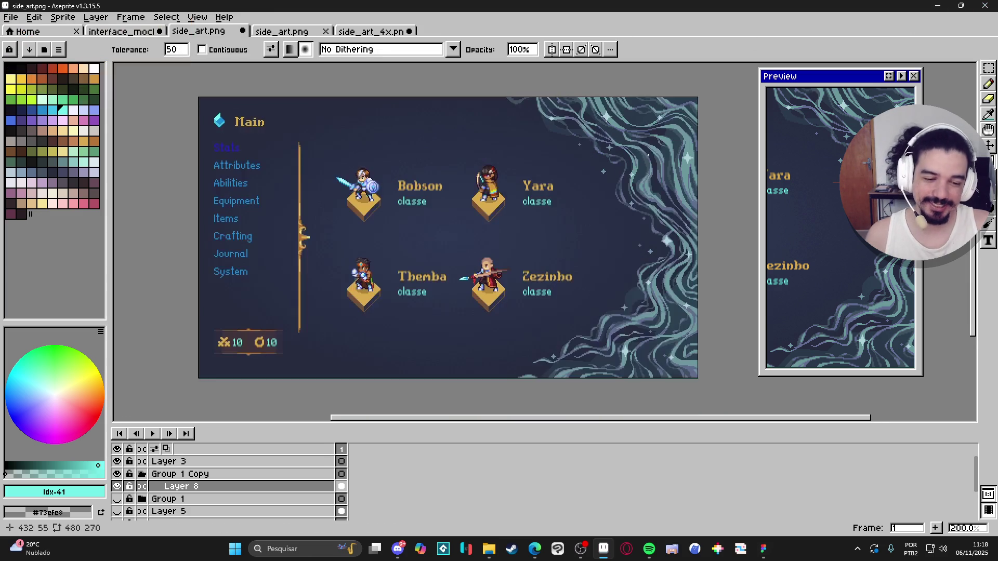
# - Select all of the Layer 8 swirl art and paste it into a new 480x270 sprite
pyautogui.click(118, 486)
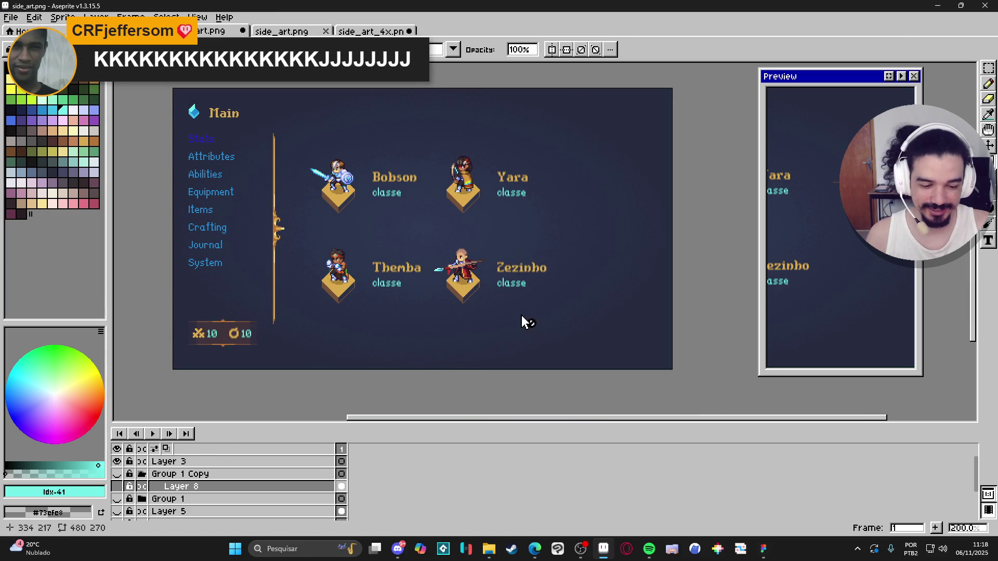
pyautogui.click(117, 486)
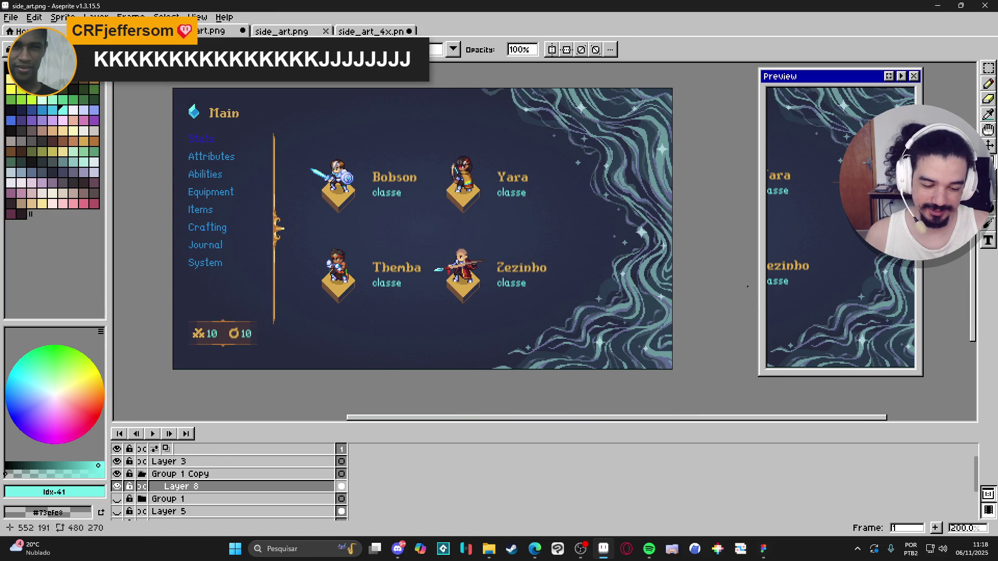
pyautogui.hotkey('ctrl', 'a')
pyautogui.click(10, 17)
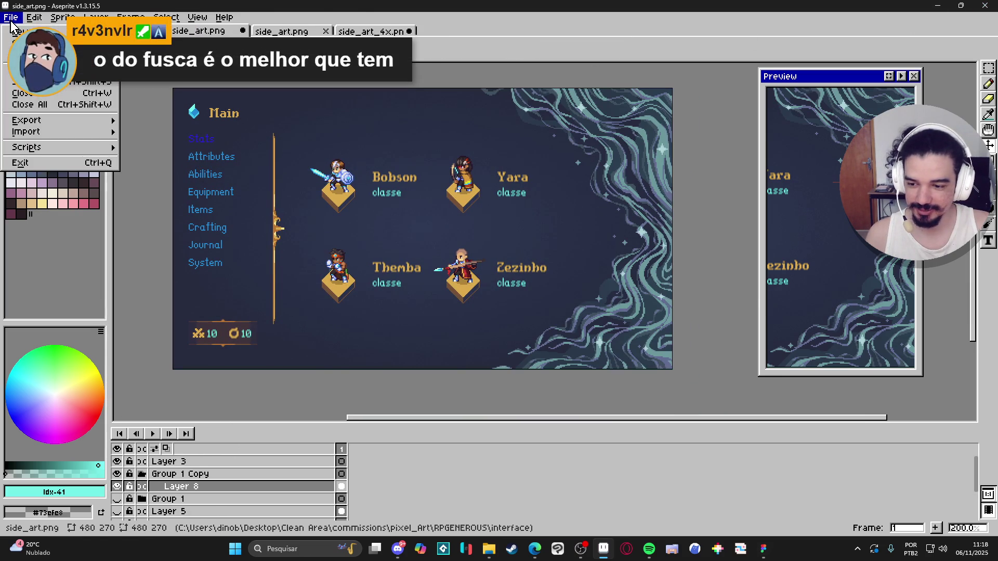
pyautogui.click(23, 27)
pyautogui.click(462, 391)
pyautogui.hotkey('ctrl', 'v')
pyautogui.scroll(1, 590, 245)
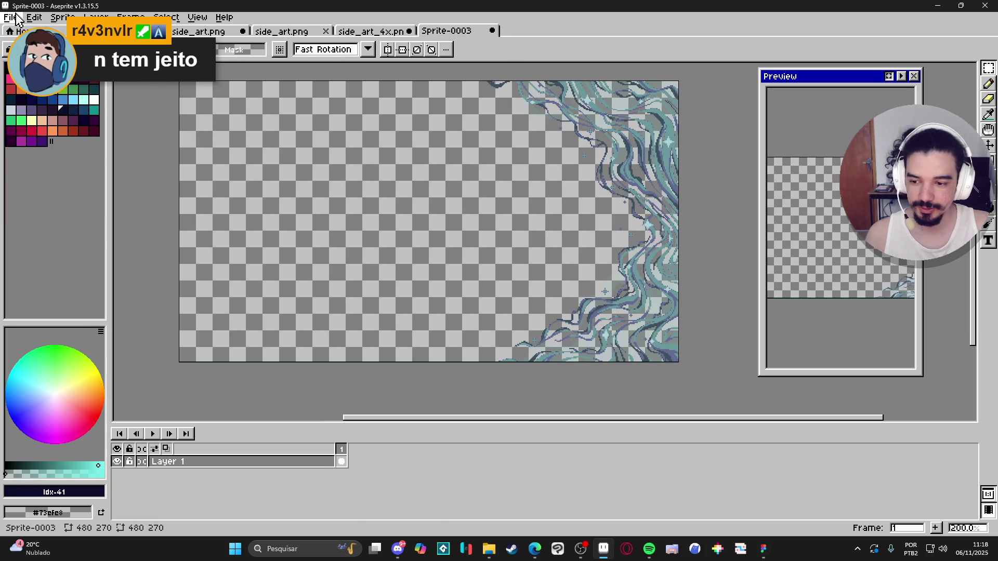
# - Save the new sprite as side_art.png in PNG, overwriting, then open the interface folder
pyautogui.click(11, 17)
pyautogui.click(24, 83)
pyautogui.click(569, 388)
pyautogui.click(557, 331)
pyautogui.scroll(-2, 825, 297)
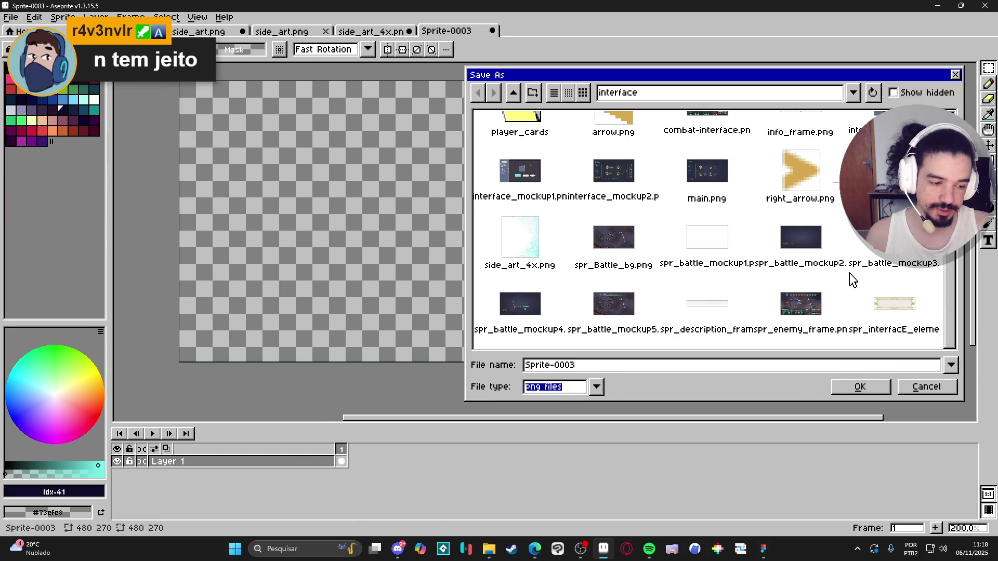
pyautogui.click(894, 177)
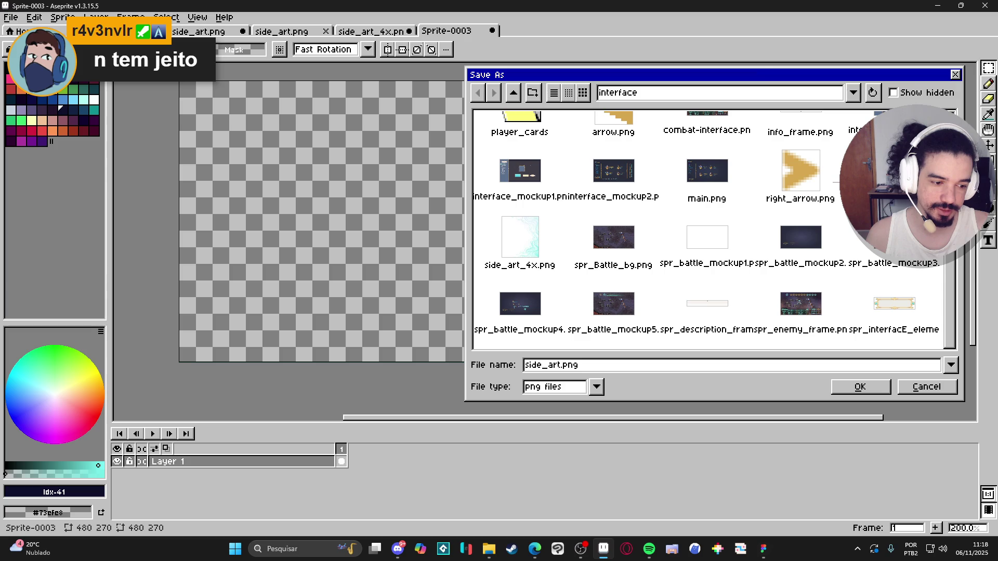
pyautogui.press('Return')
pyautogui.click(434, 298)
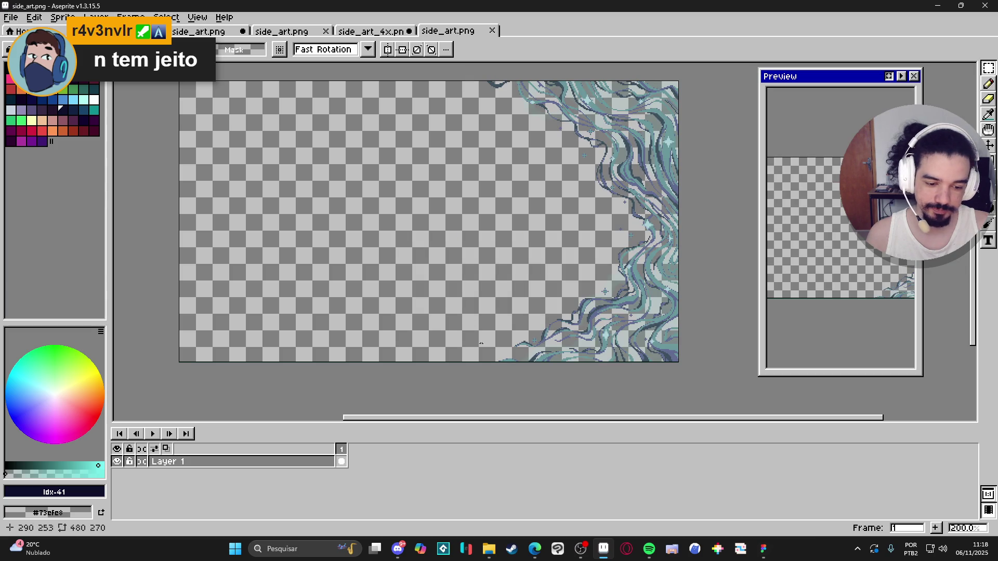
pyautogui.click(398, 549)
pyautogui.click(399, 549)
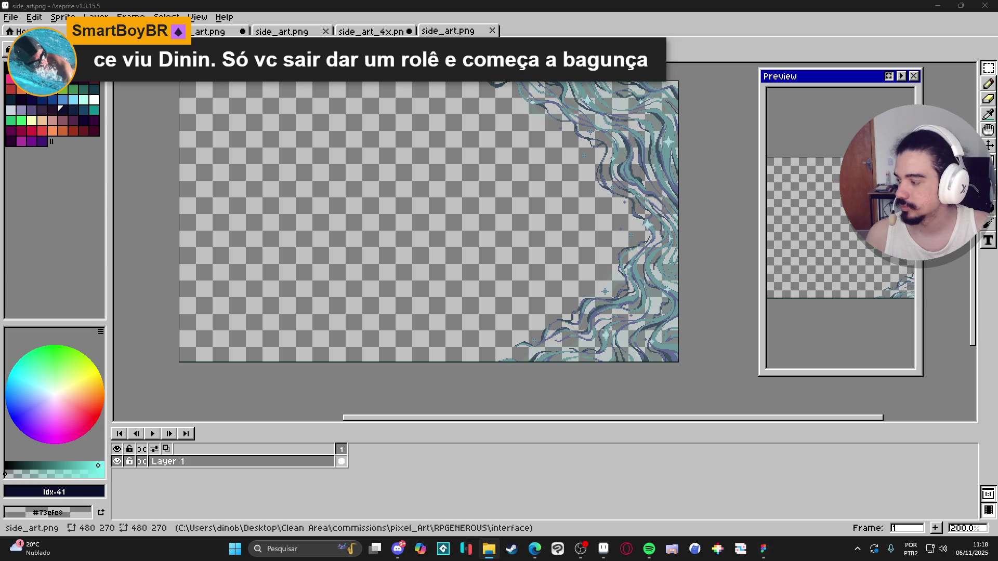
pyautogui.click(489, 549)
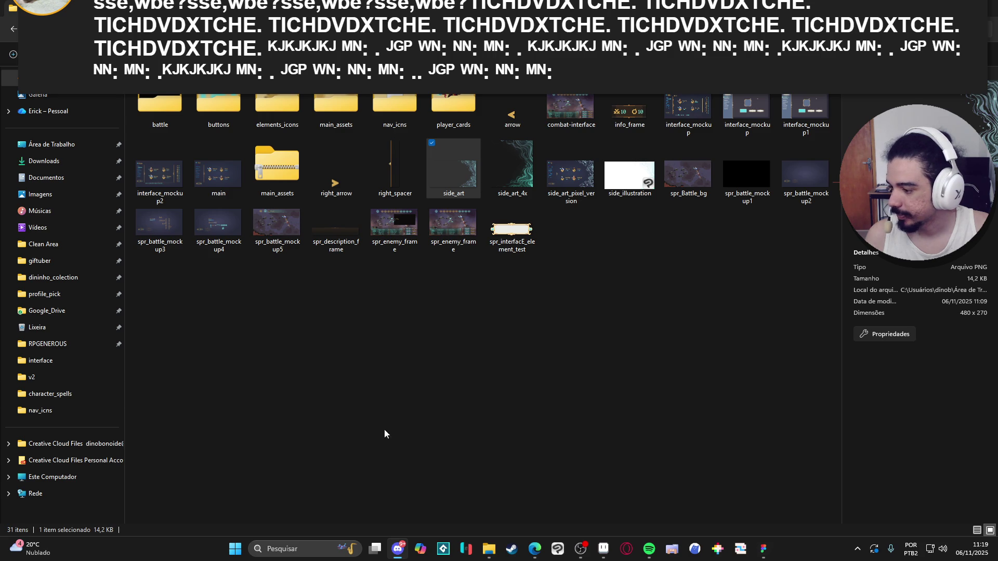
# - Alt+Tab from File Explorer back to the side_art.png sprite in Aseprite
pyautogui.hotkey('alt', 'Tab')
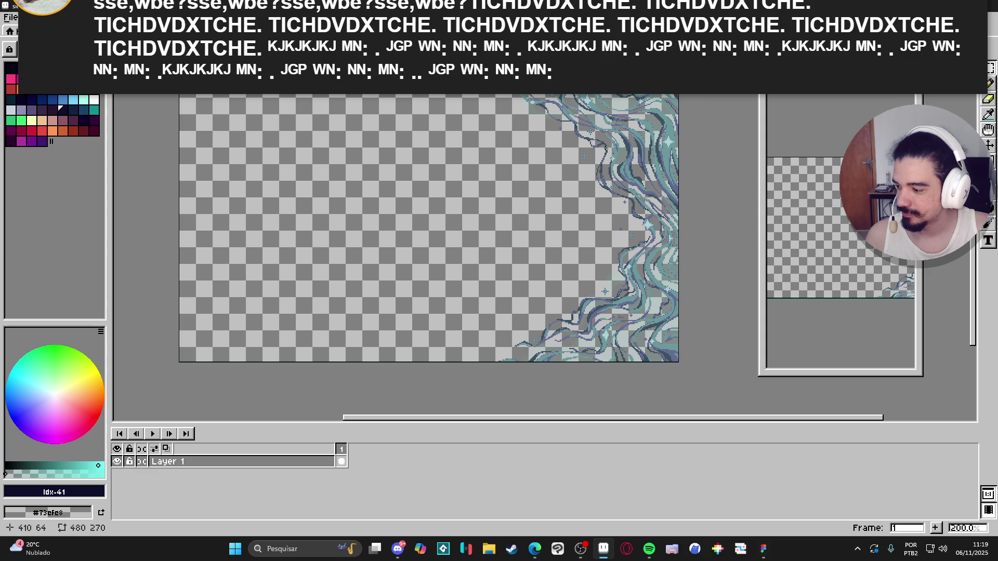
# - Bring the 246×270 side_art_4x.png sprite with the teal waves to the front
pyautogui.press('alt')
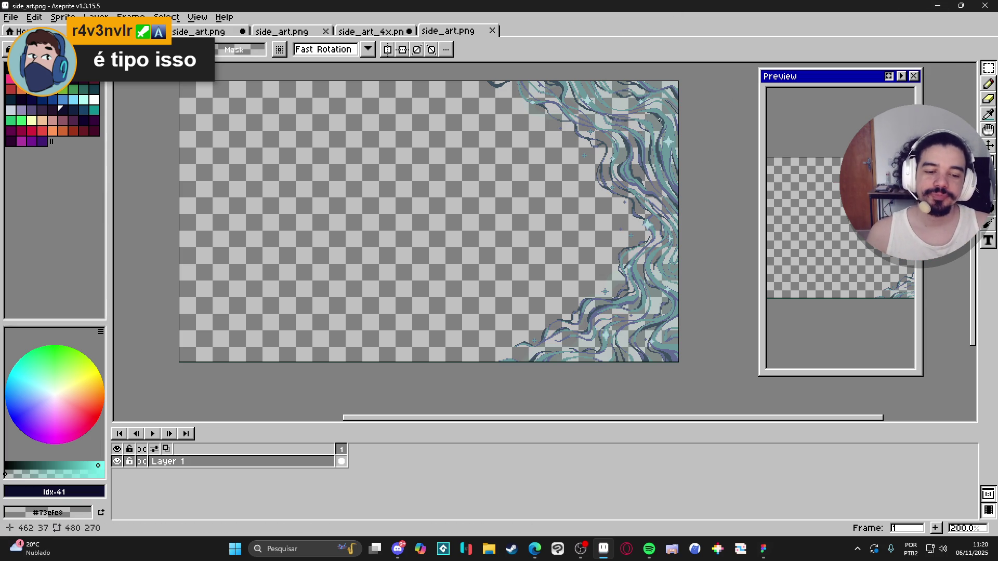
pyautogui.click(369, 31)
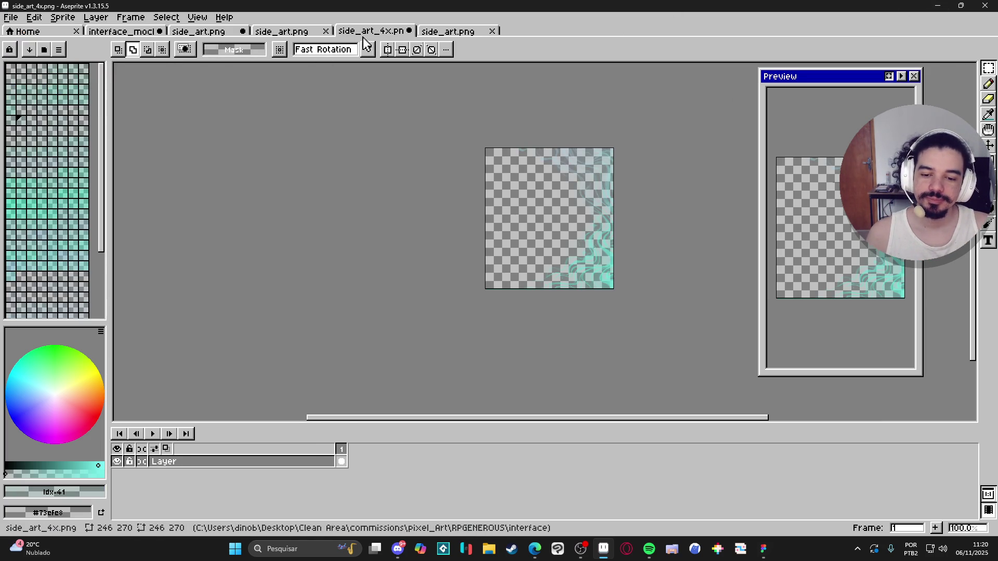
# - Close the side_art_4x.png document and the taller side_art.png document
pyautogui.click(410, 31)
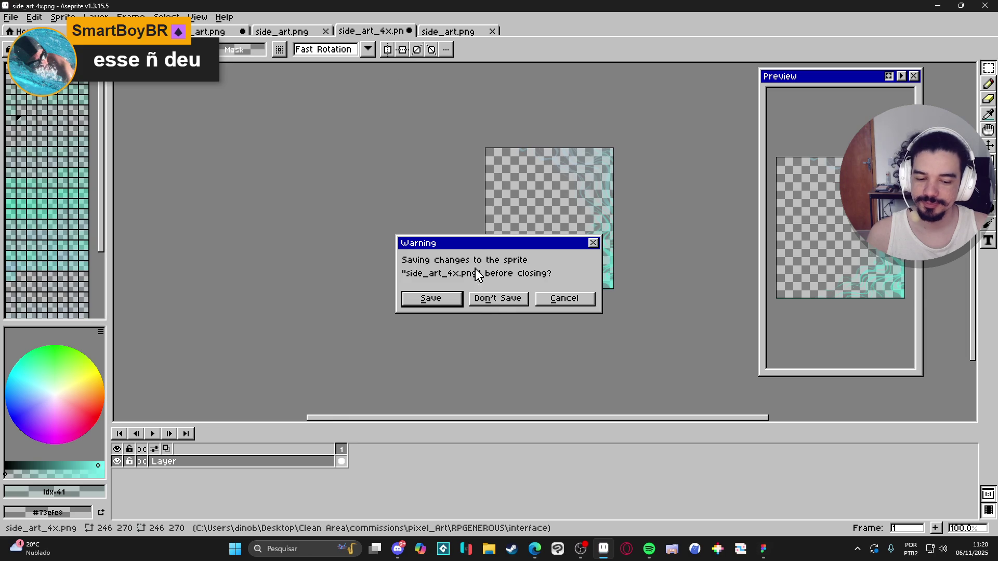
pyautogui.click(497, 299)
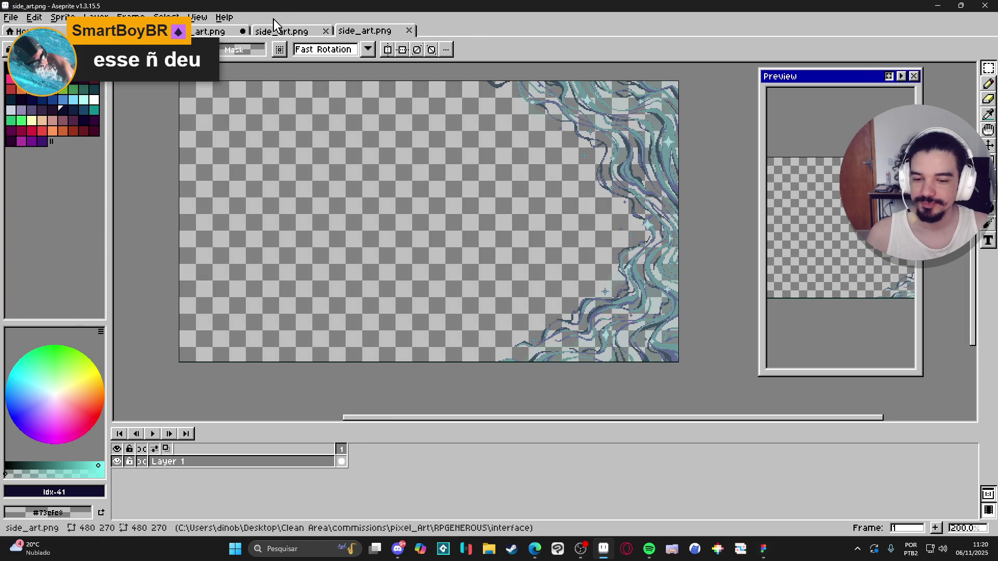
pyautogui.click(284, 32)
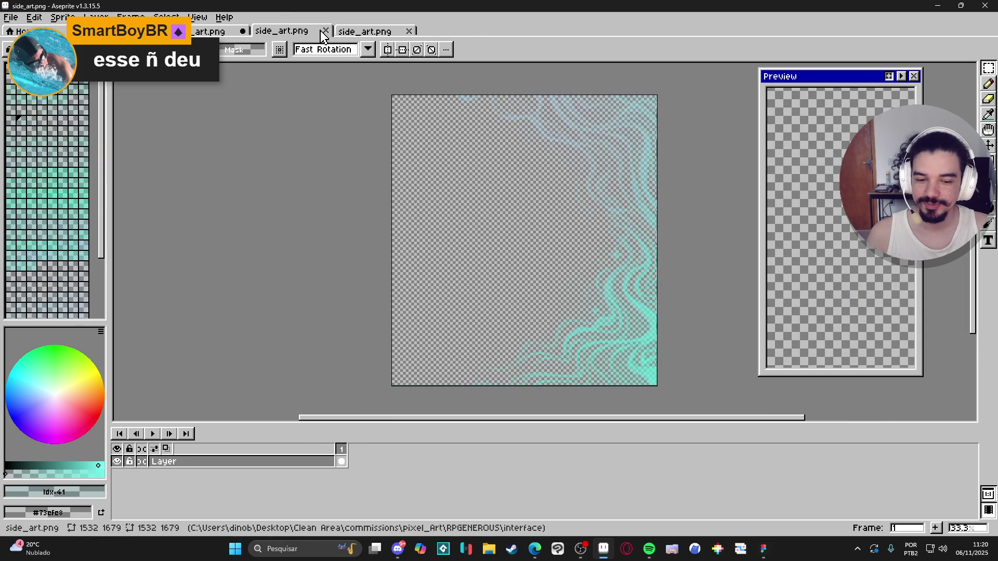
pyautogui.click(326, 31)
# - Compare the side_art and mockup sprites, leave interface_mockup2.png in front, and launch File Explorer
pyautogui.click(228, 31)
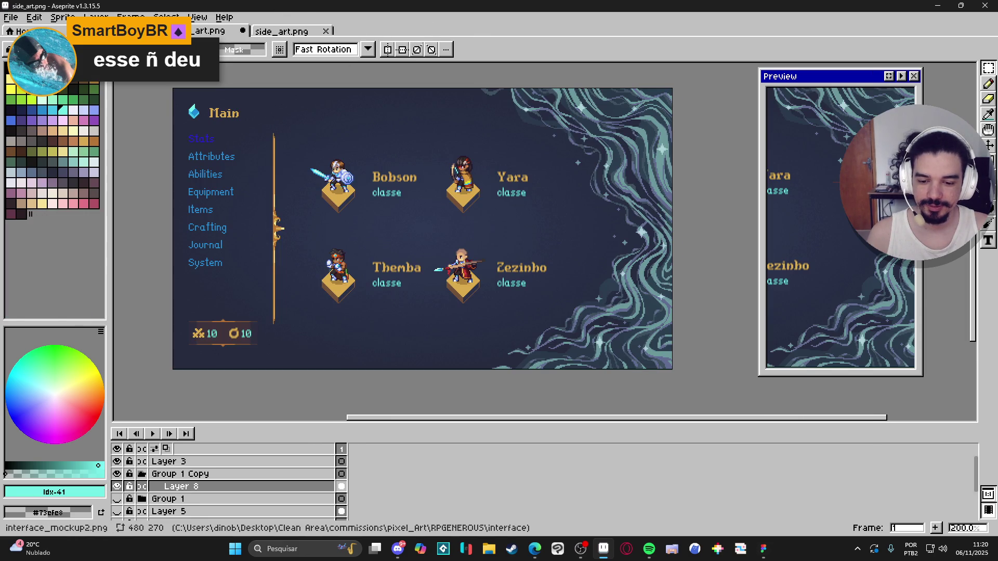
pyautogui.click(211, 31)
pyautogui.click(211, 32)
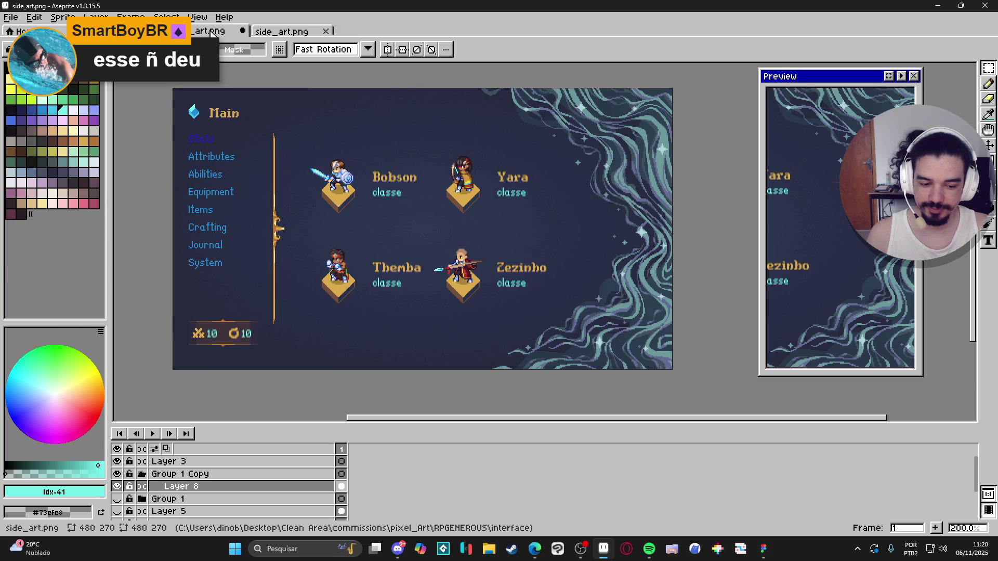
pyautogui.click(156, 32)
pyautogui.click(171, 31)
pyautogui.click(208, 32)
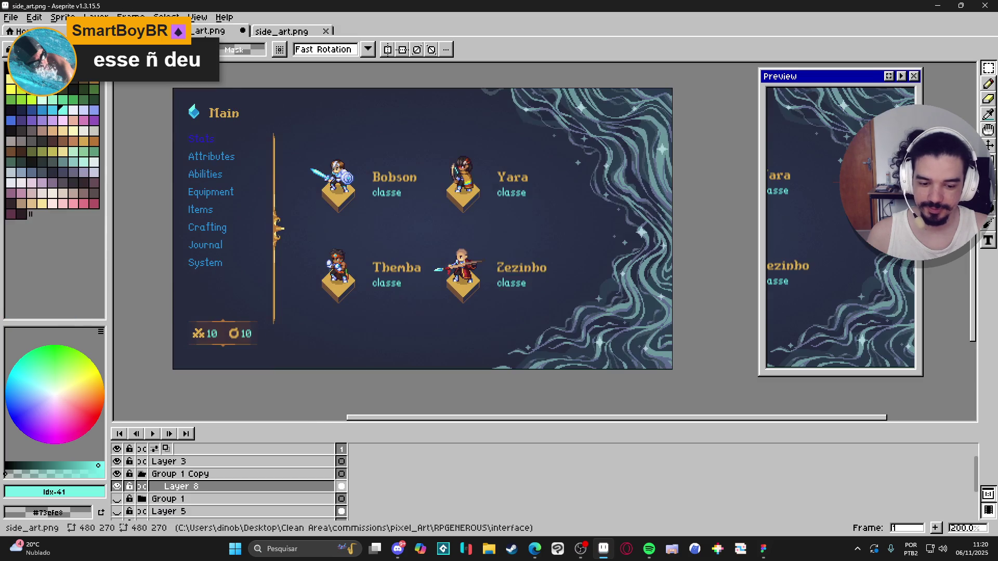
pyautogui.click(306, 32)
pyautogui.click(206, 33)
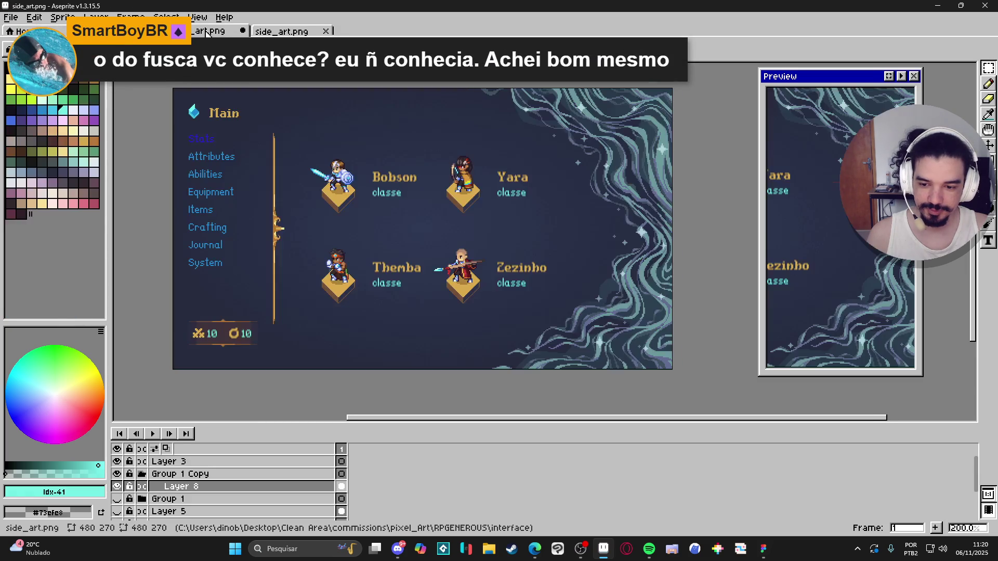
pyautogui.click(172, 31)
pyautogui.click(207, 33)
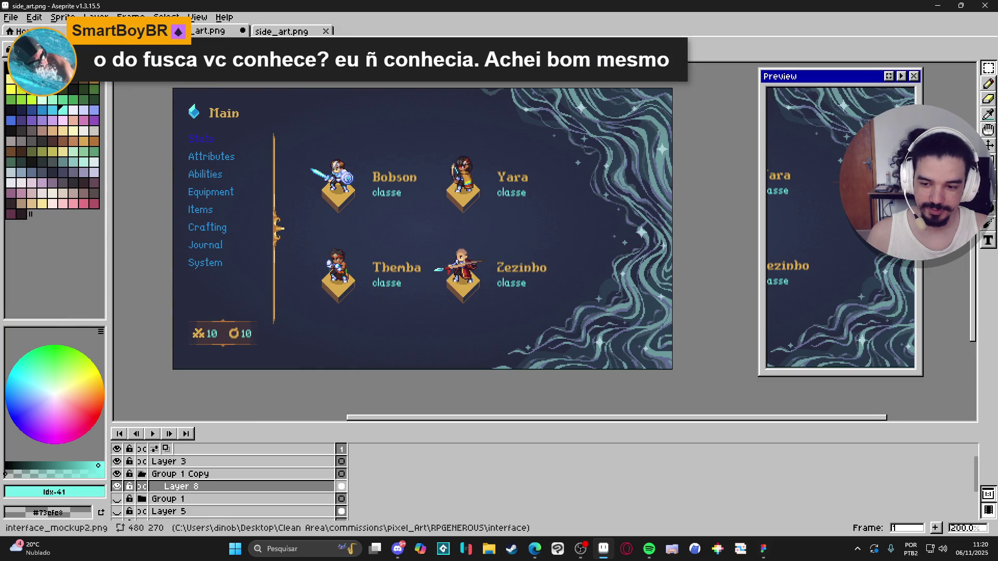
pyautogui.click(172, 31)
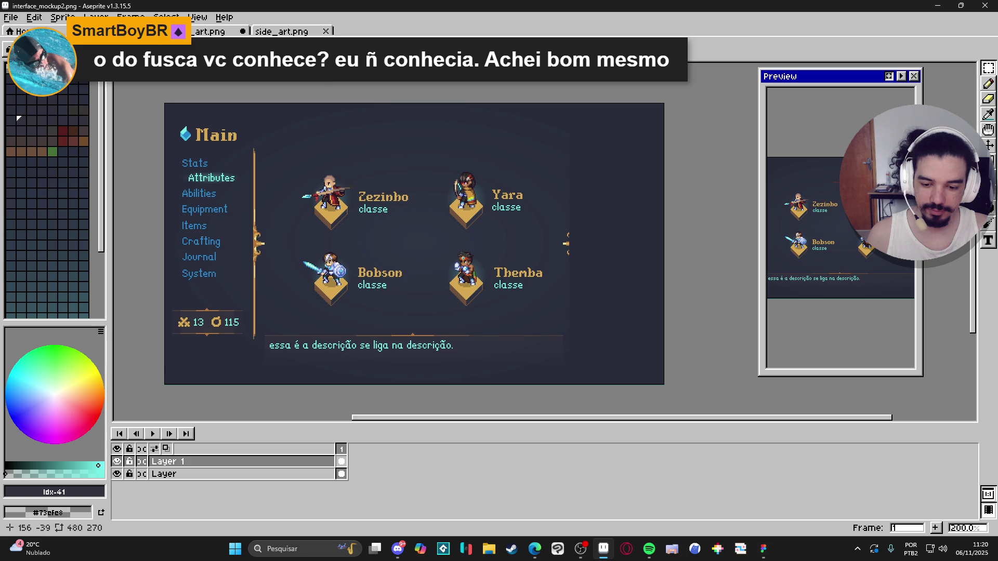
pyautogui.click(207, 31)
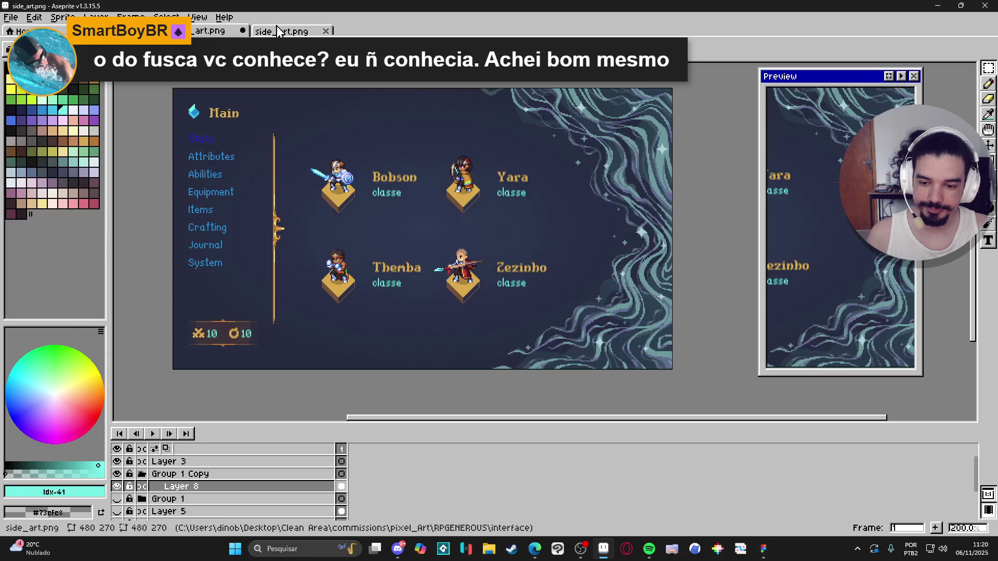
pyautogui.click(281, 31)
pyautogui.click(122, 31)
pyautogui.click(489, 549)
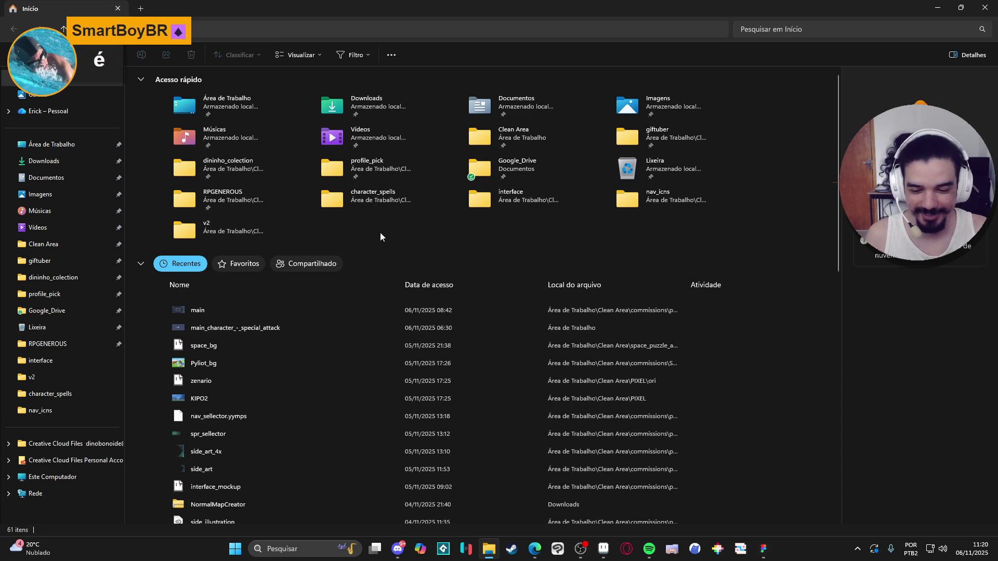
# - Open the RPGENEROUS folder from Quick access on the Explorer Home page
pyautogui.doubleClick(245, 195)
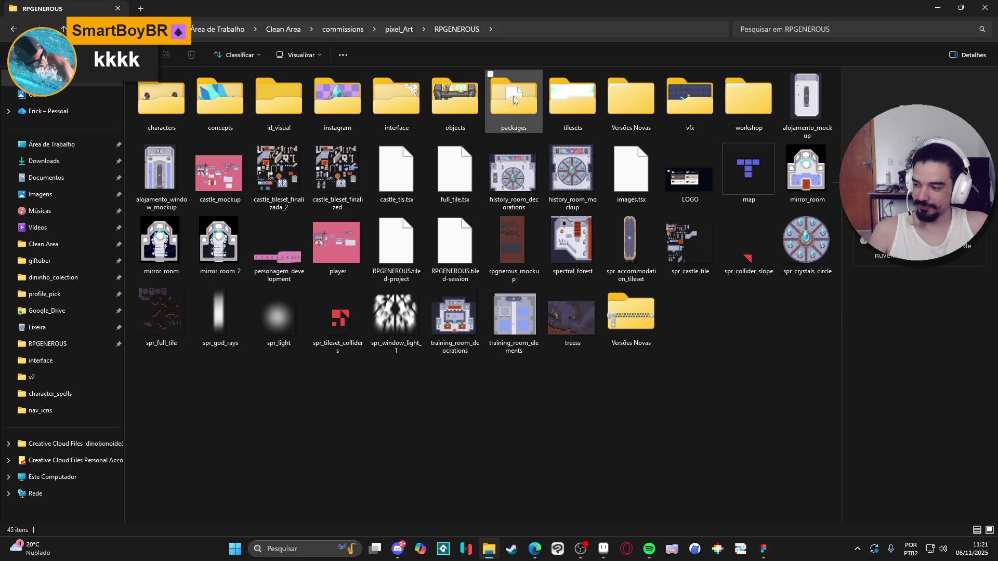
pyautogui.moveTo(492, 120)
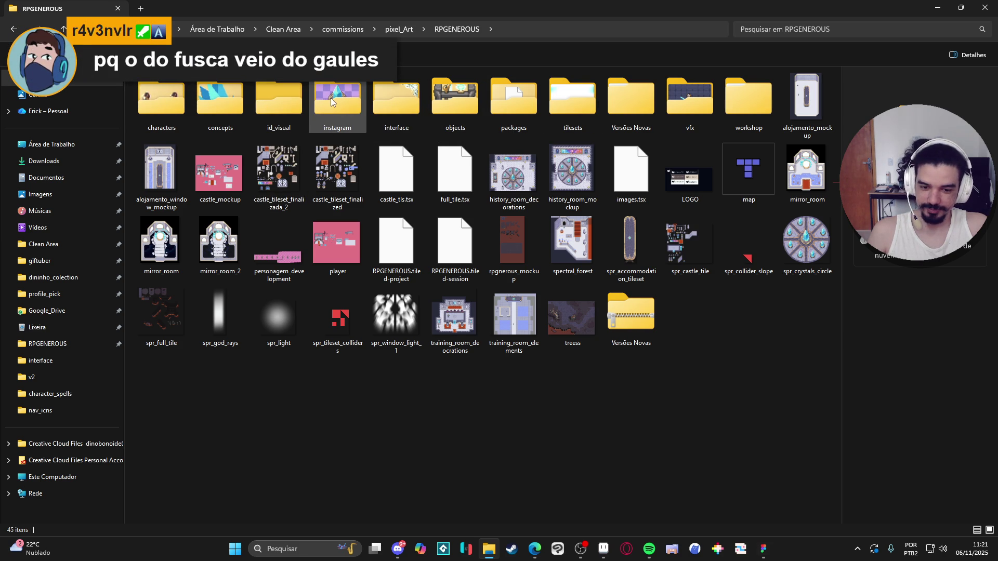
# - Peek into the vfx folder, then move to and open the interface folder
pyautogui.doubleClick(682, 117)
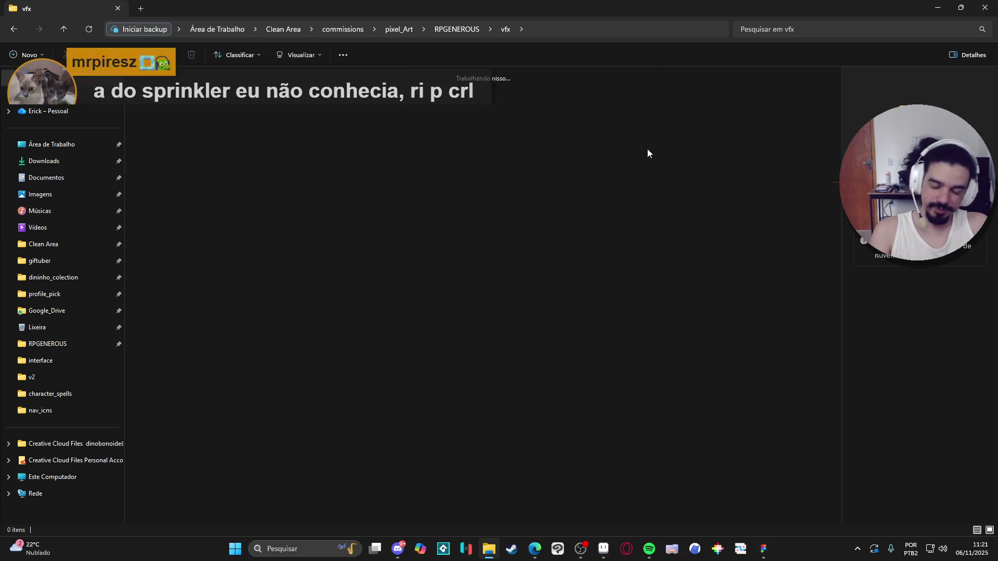
pyautogui.hotkey('alt', 'Left')
pyautogui.press('Left')
pyautogui.press('Left')
pyautogui.press('Left')
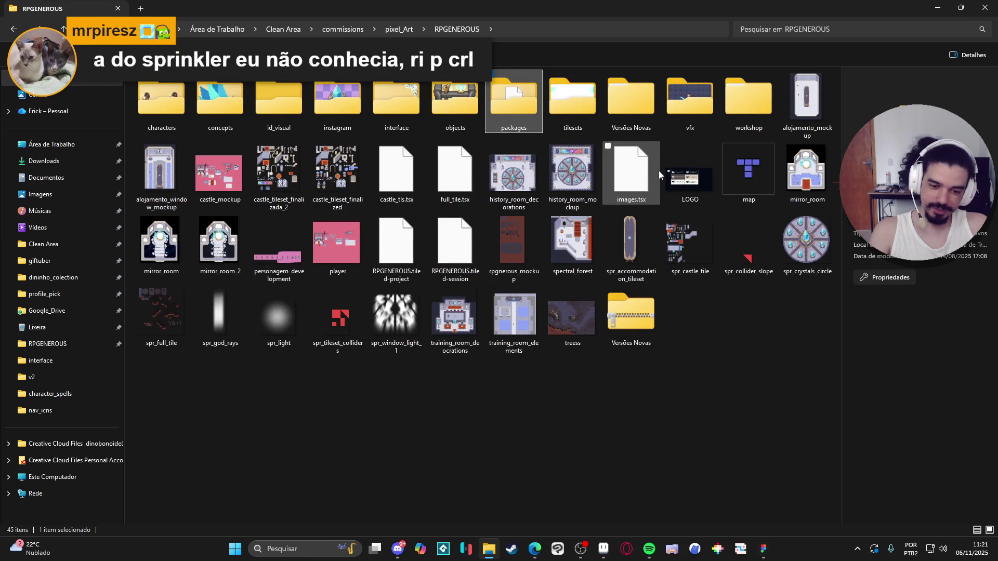
pyautogui.press('Right')
pyautogui.press('Right')
pyautogui.press('Right')
pyautogui.press('Left')
pyautogui.press('Left')
pyautogui.press('Left')
pyautogui.press('Right')
pyautogui.press('Right')
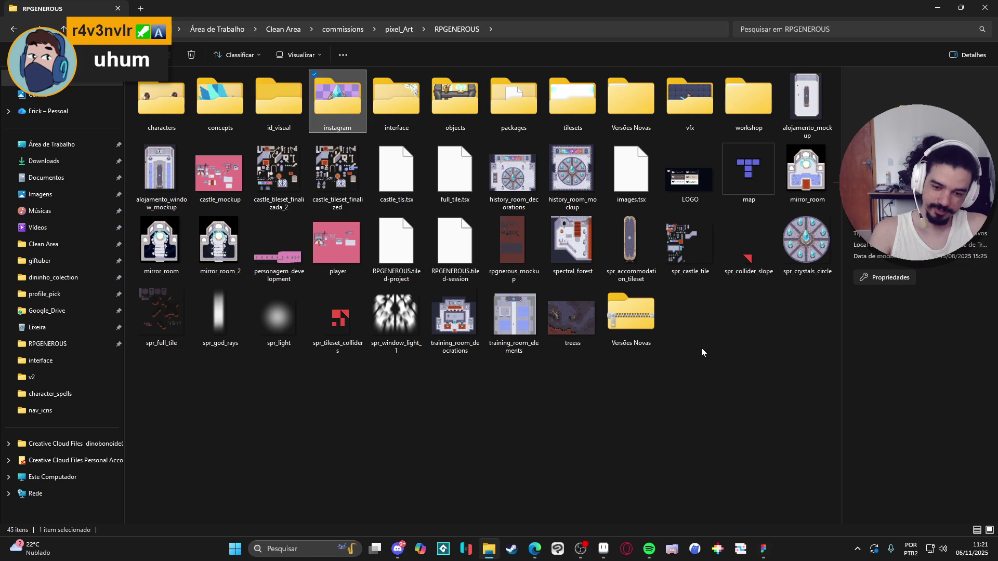
pyautogui.press('Right')
pyautogui.press('Return')
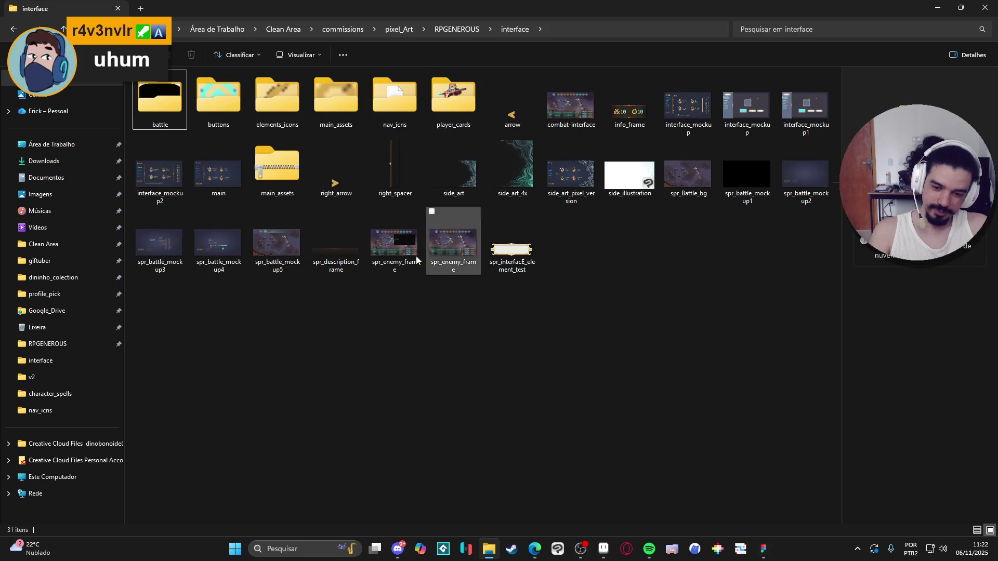
# - Look through the buttons, elements_icons, main_assets, nav_icns and player_cards subfolders
pyautogui.doubleClick(238, 120)
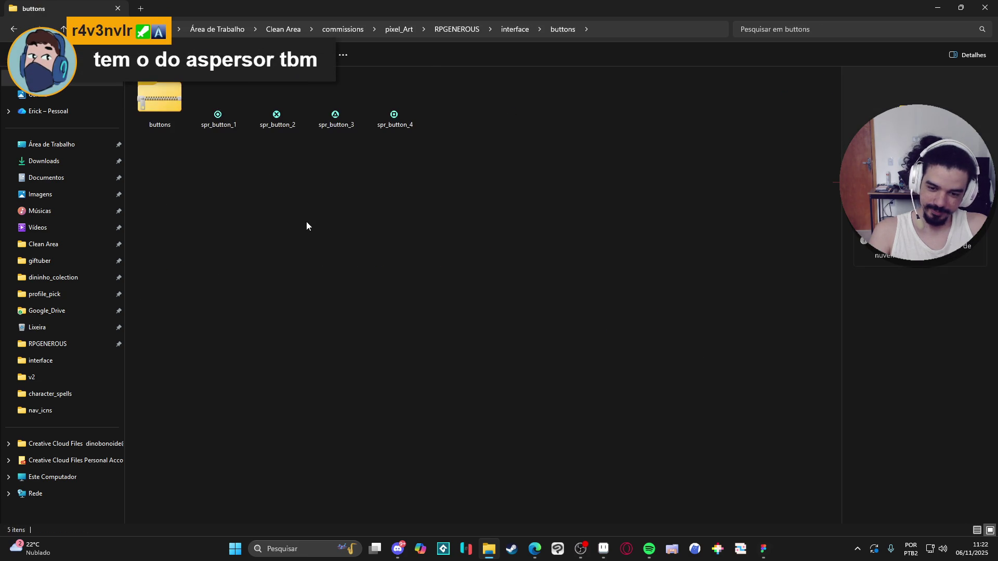
pyautogui.hotkey('alt', 'Left')
pyautogui.press('Right')
pyautogui.press('Return')
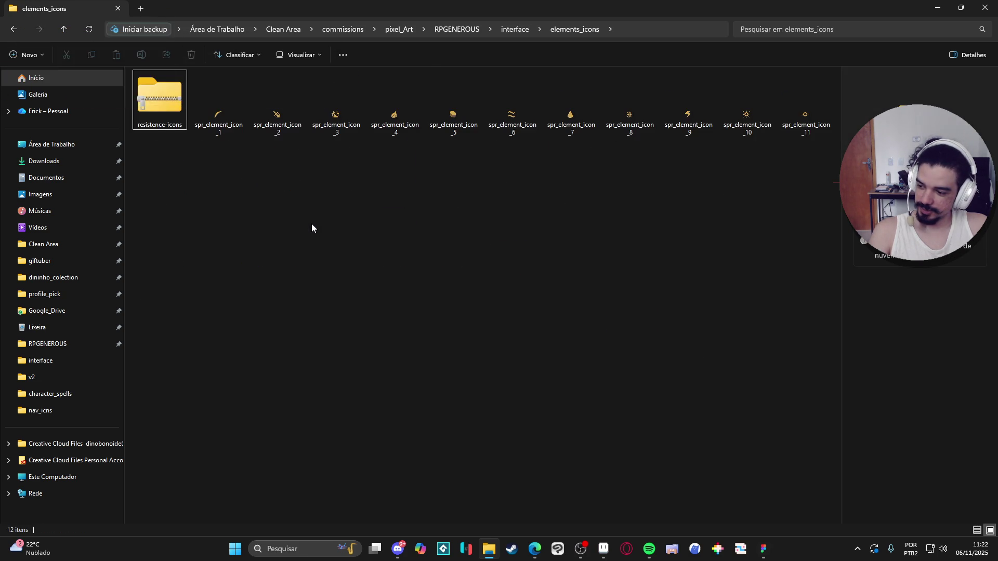
pyautogui.hotkey('alt', 'Left')
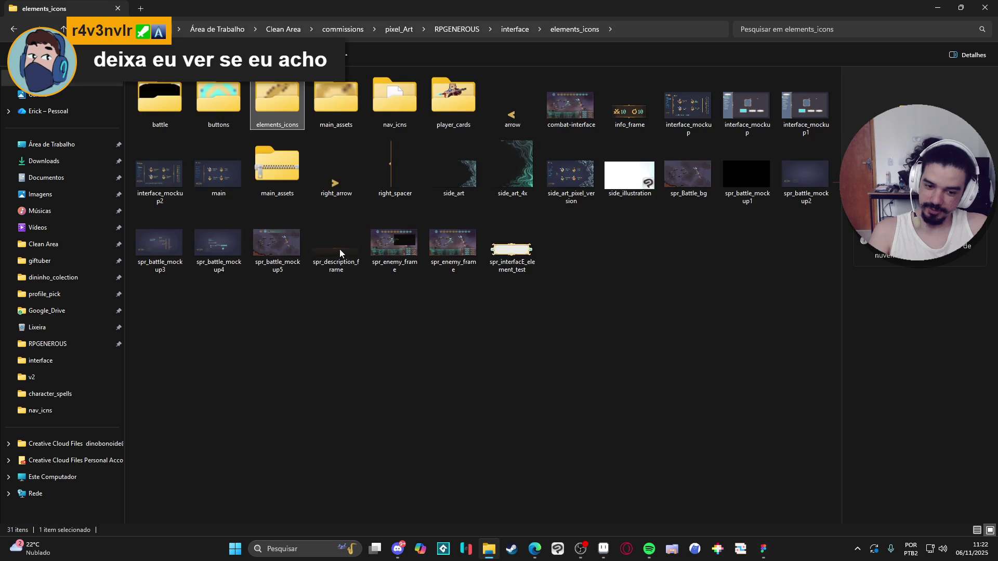
pyautogui.press('Right')
pyautogui.press('Return')
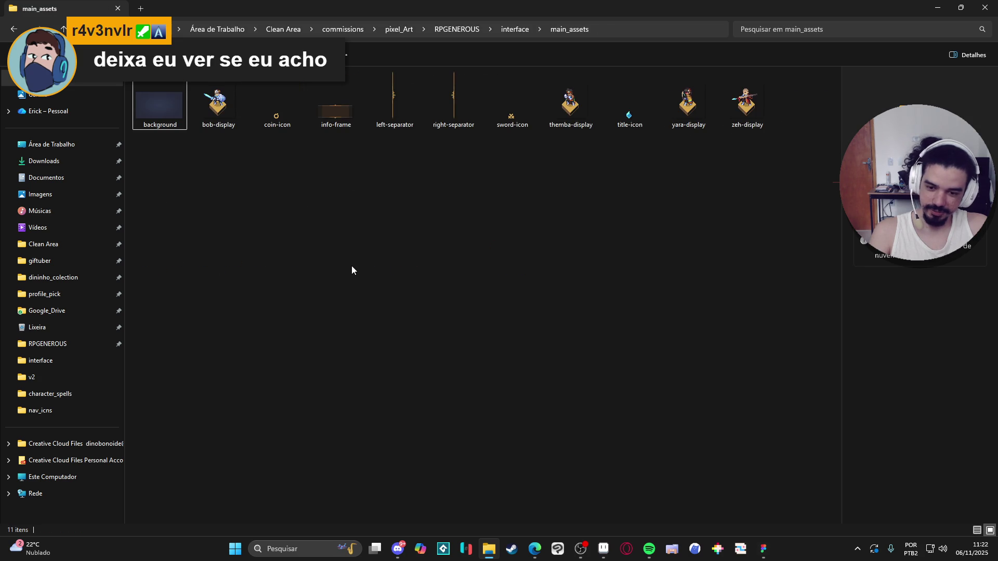
pyautogui.hotkey('alt', 'Left')
pyautogui.press('Right')
pyautogui.press('Return')
pyautogui.hotkey('alt', 'Left')
pyautogui.press('Right')
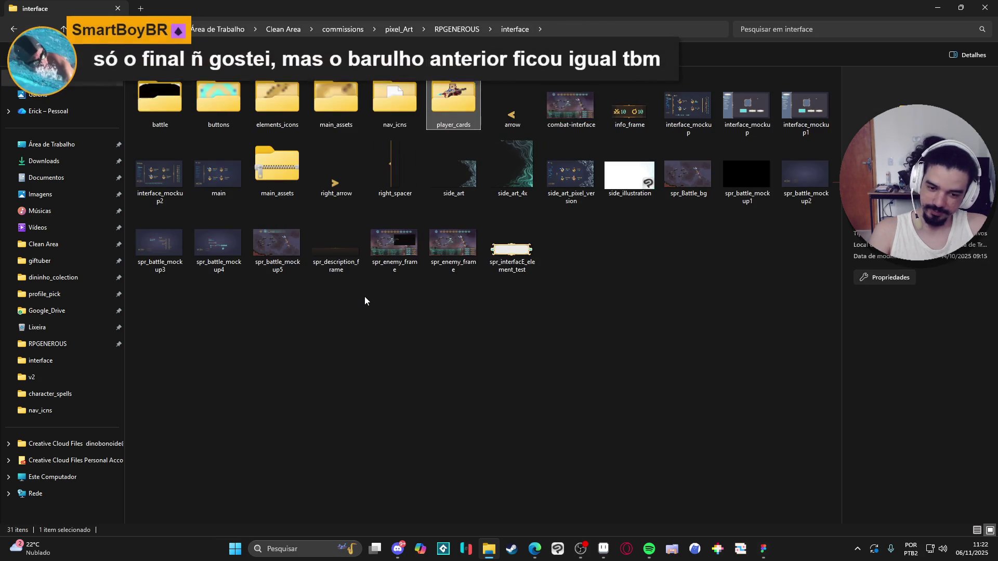
pyautogui.press('Return')
pyautogui.hotkey('alt', 'Left')
# - Check the battle folder, then open interface_mockup.aseprite in Aseprite
pyautogui.press('Left')
pyautogui.press('Left')
pyautogui.press('Left')
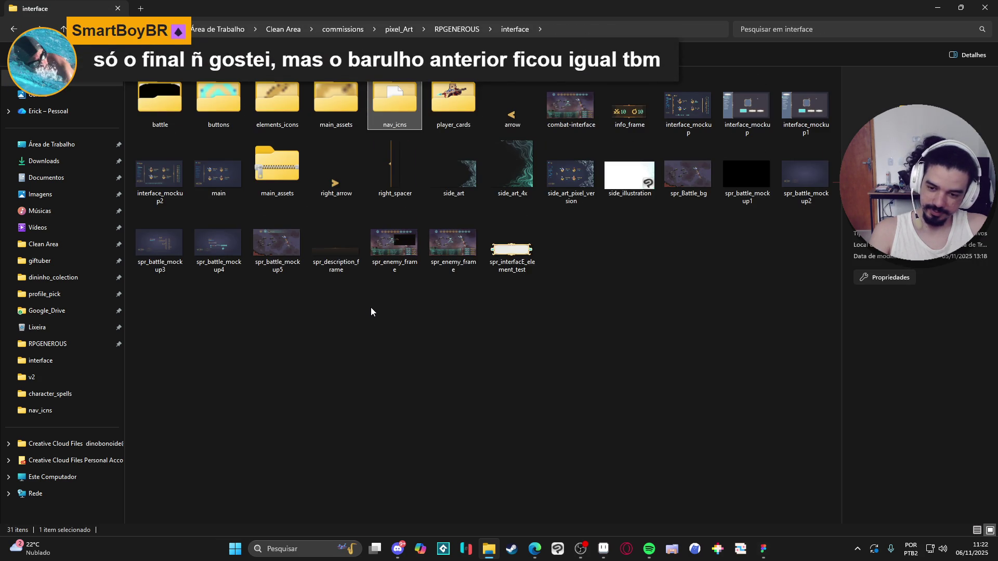
pyautogui.press('Left')
pyautogui.press('Return')
pyautogui.hotkey('alt', 'Left')
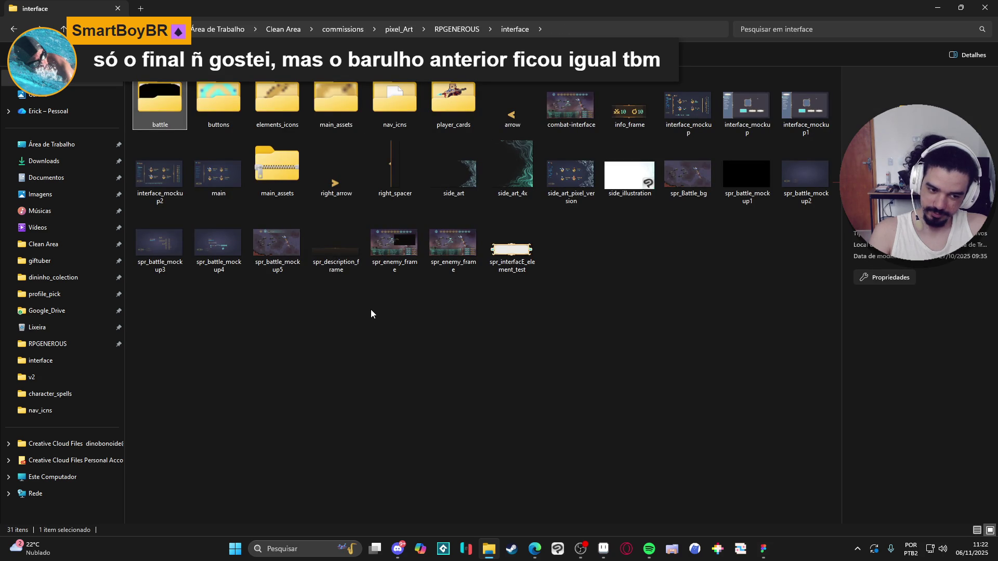
pyautogui.doubleClick(679, 108)
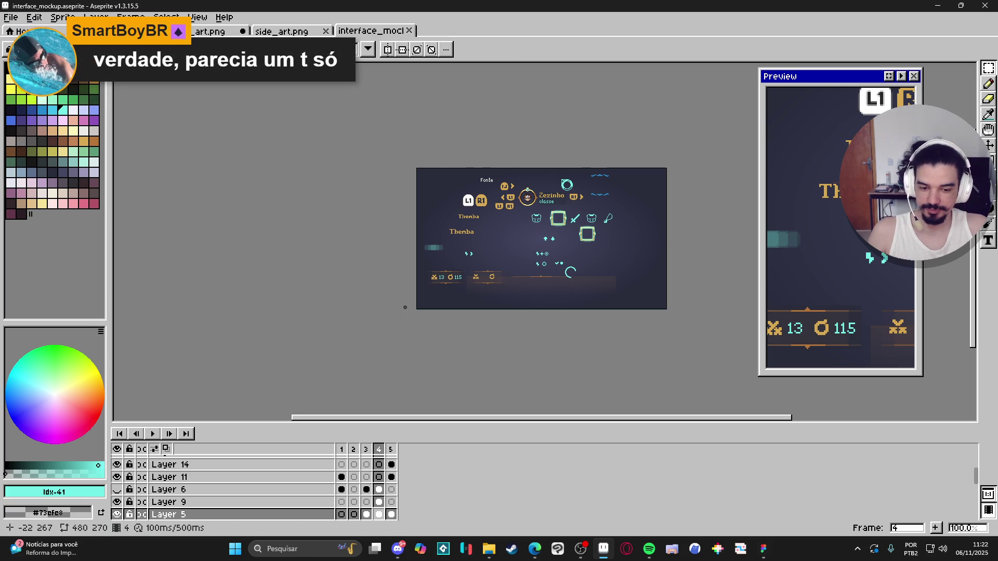
# - Center the mockup and step through frames 1–5, settling on frame 3 with the portrait rings
pyautogui.scroll(2, 410, 264)
pyautogui.scroll(-1, 488, 288)
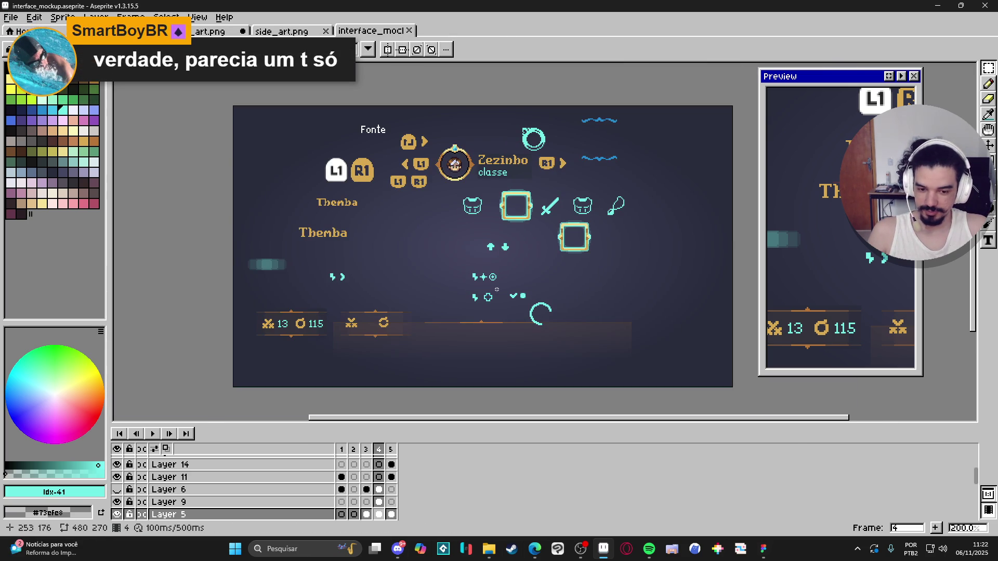
pyautogui.moveTo(488, 289); pyautogui.dragTo(427, 302)
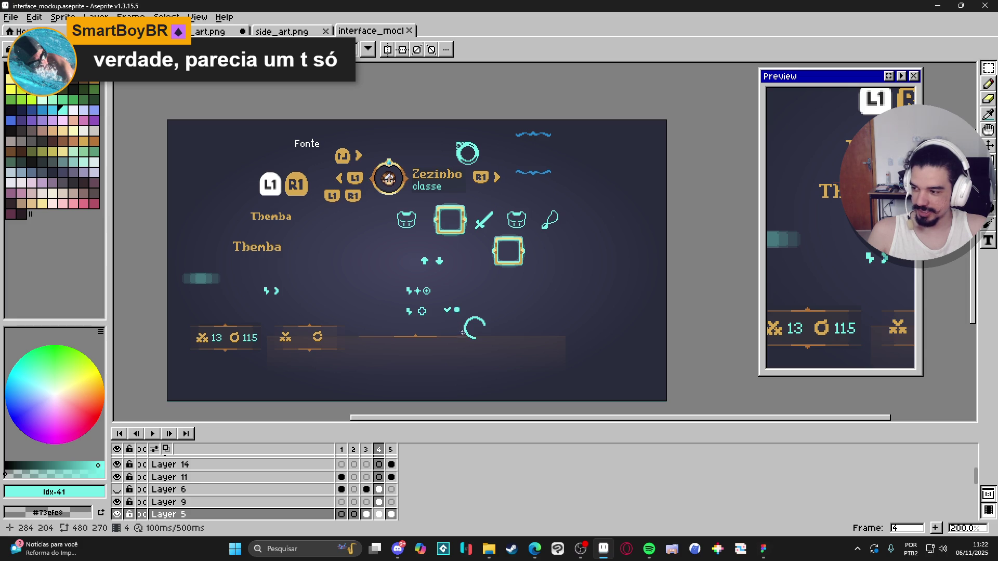
pyautogui.click(342, 456)
pyautogui.click(354, 451)
pyautogui.click(367, 450)
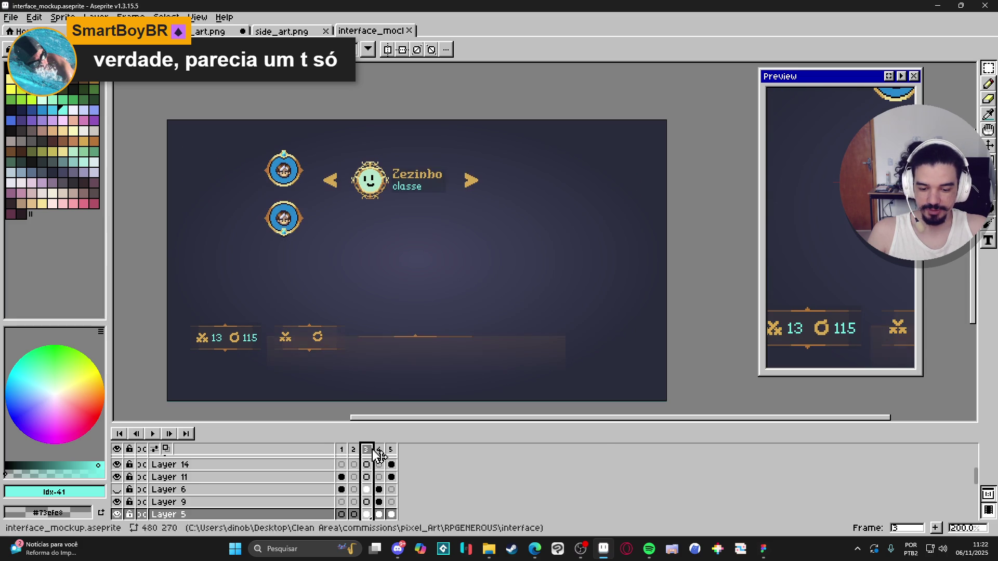
pyautogui.click(380, 453)
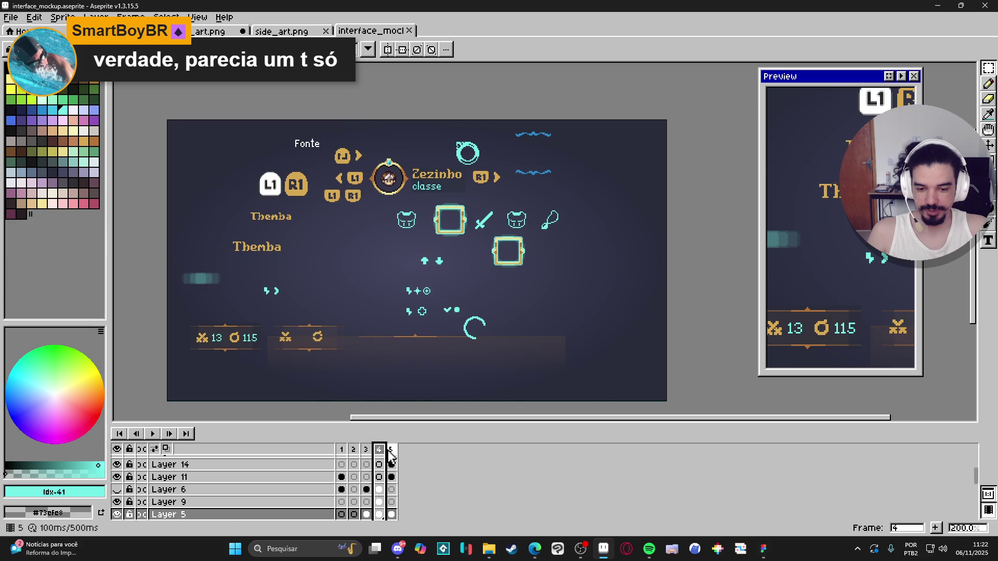
pyautogui.click(391, 451)
pyautogui.click(367, 453)
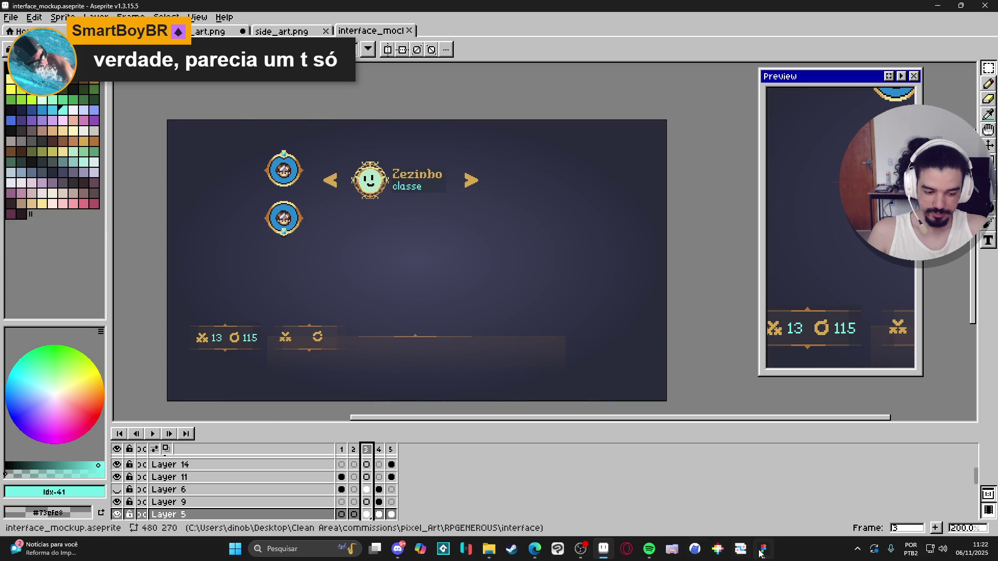
# - Glance at Figma, then return to Aseprite
pyautogui.click(763, 549)
pyautogui.click(760, 552)
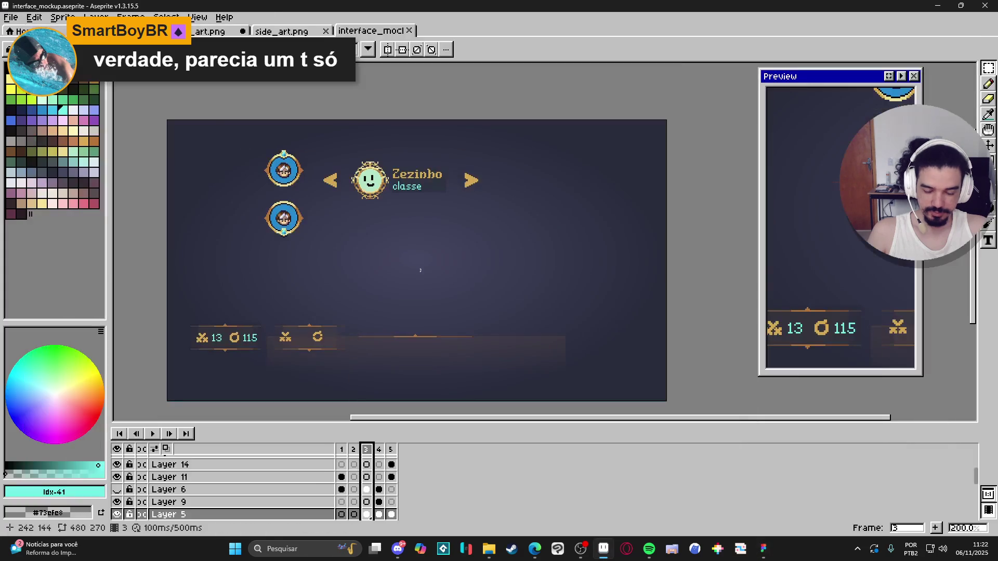
pyautogui.scroll(5, 293, 211)
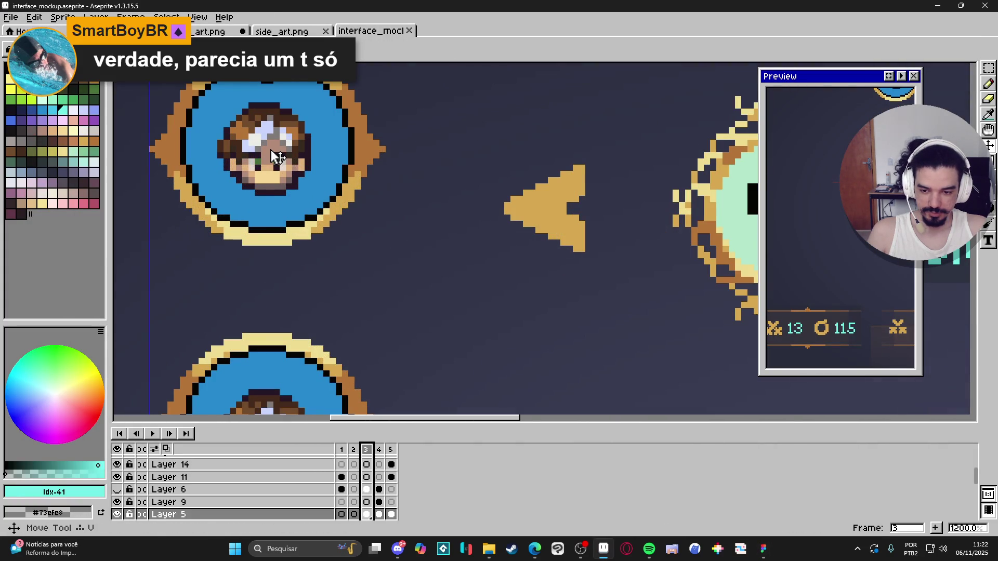
# - Delete the face pixels inside the top portrait ring and clear the selection
pyautogui.scroll(-2, 278, 160)
pyautogui.press('w')
pyautogui.click(338, 218)
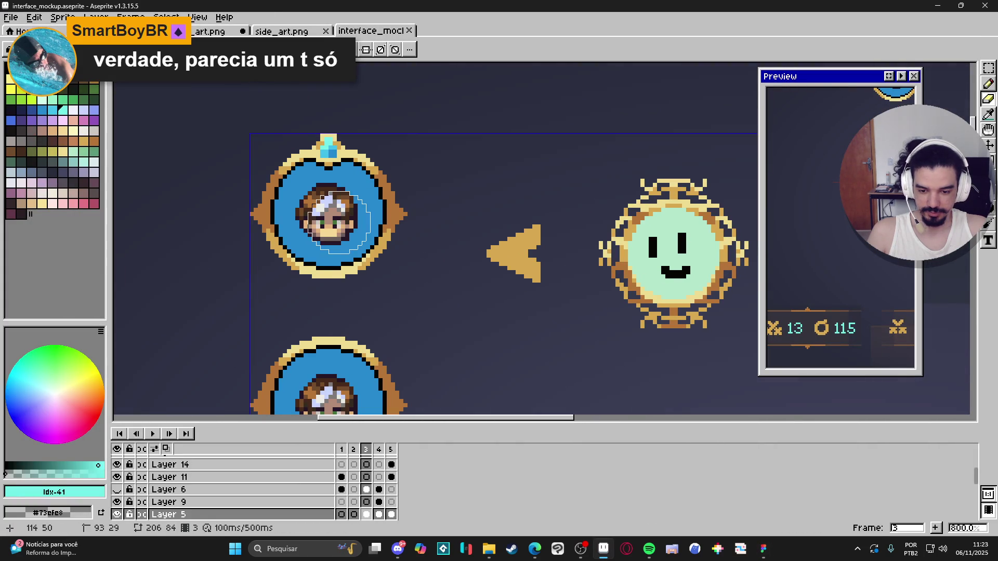
pyautogui.press('Delete')
pyautogui.hotkey('ctrl', 'd')
# - Magic Wand-select the blue fill inside the top ring and delete it
pyautogui.press('b')
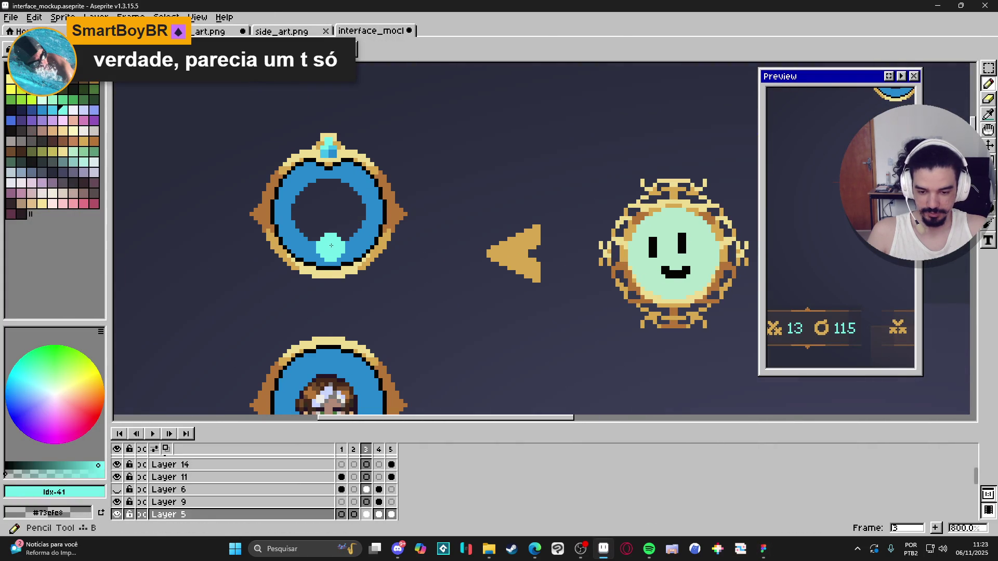
pyautogui.press('w')
pyautogui.click(329, 258)
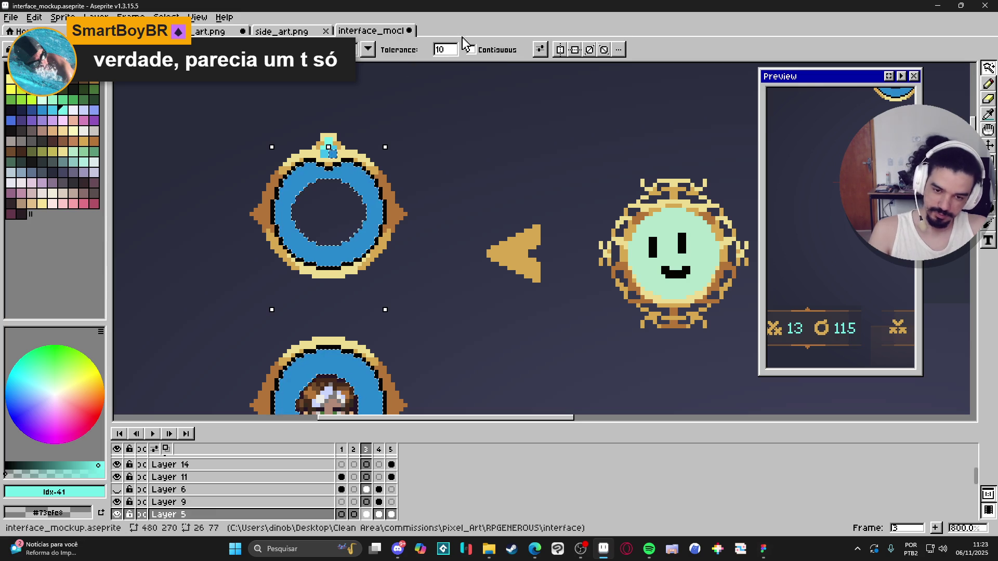
pyautogui.click(374, 238)
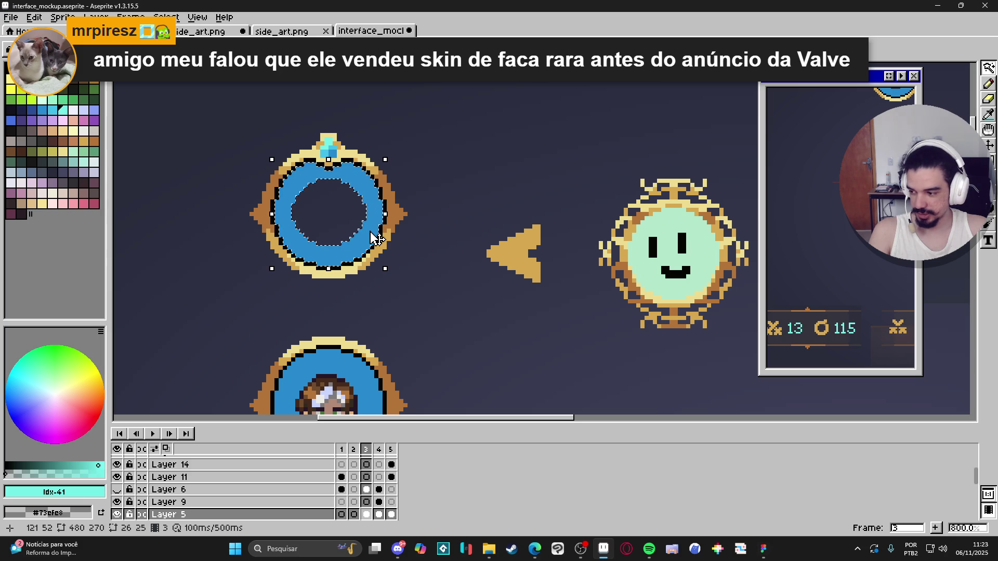
pyautogui.press('Delete')
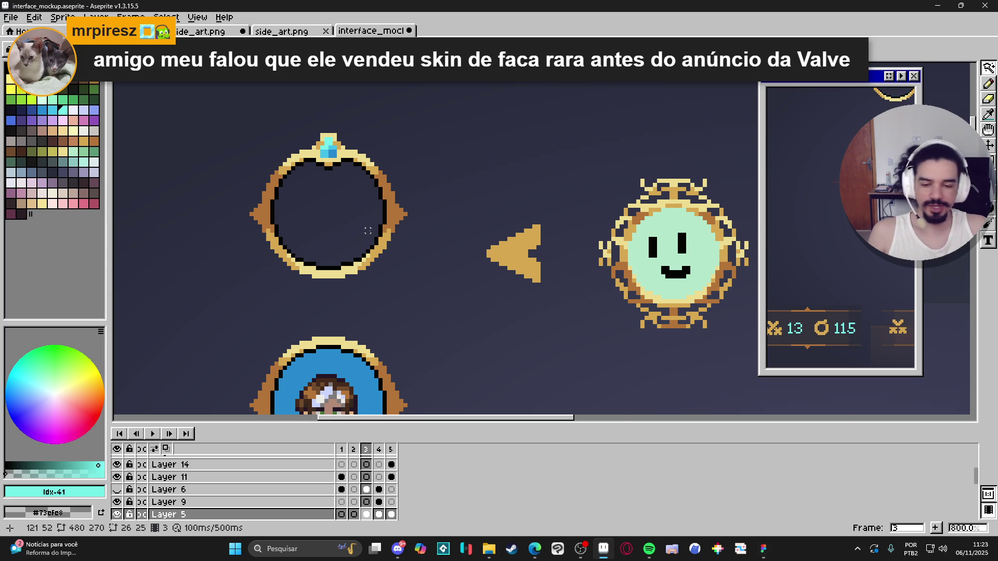
pyautogui.scroll(-1, 368, 231)
# - Box-select half of the ring frame with the Rectangular Marquee, ending on the left half
pyautogui.press('m')
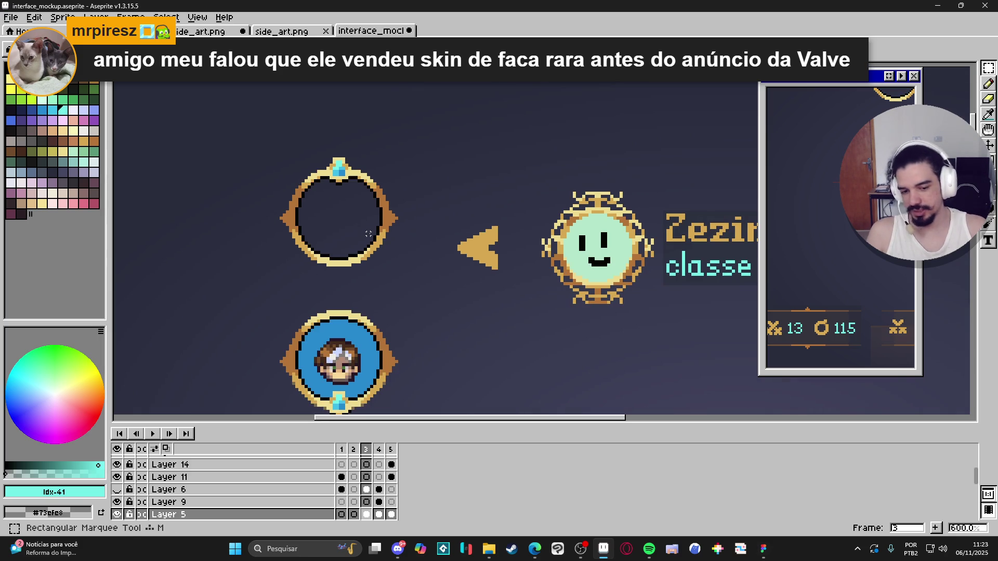
pyautogui.scroll(1, 298, 150)
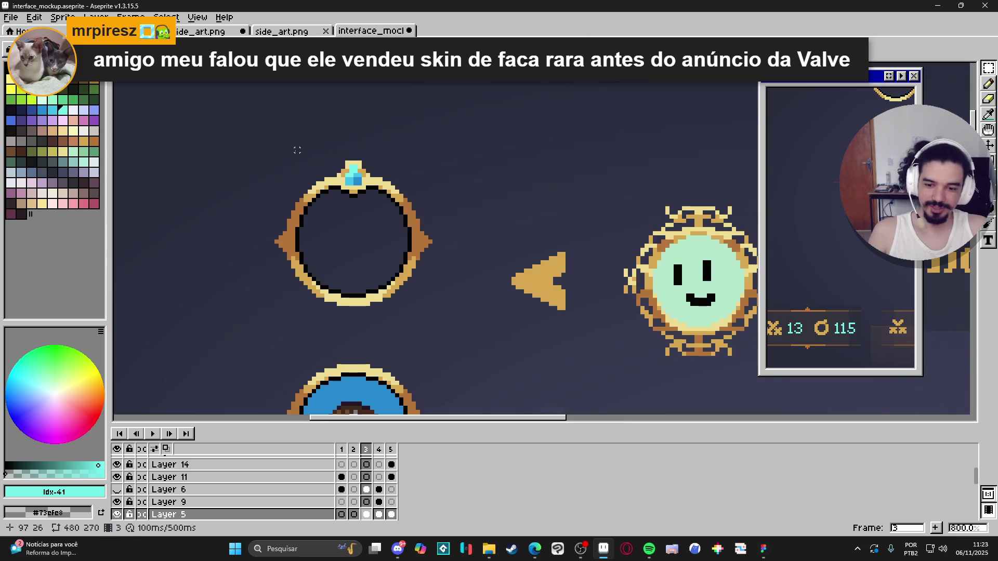
pyautogui.moveTo(342, 162)
pyautogui.mouseDown()
pyautogui.moveTo(413, 296)
pyautogui.moveTo(430, 303)
pyautogui.mouseUp()
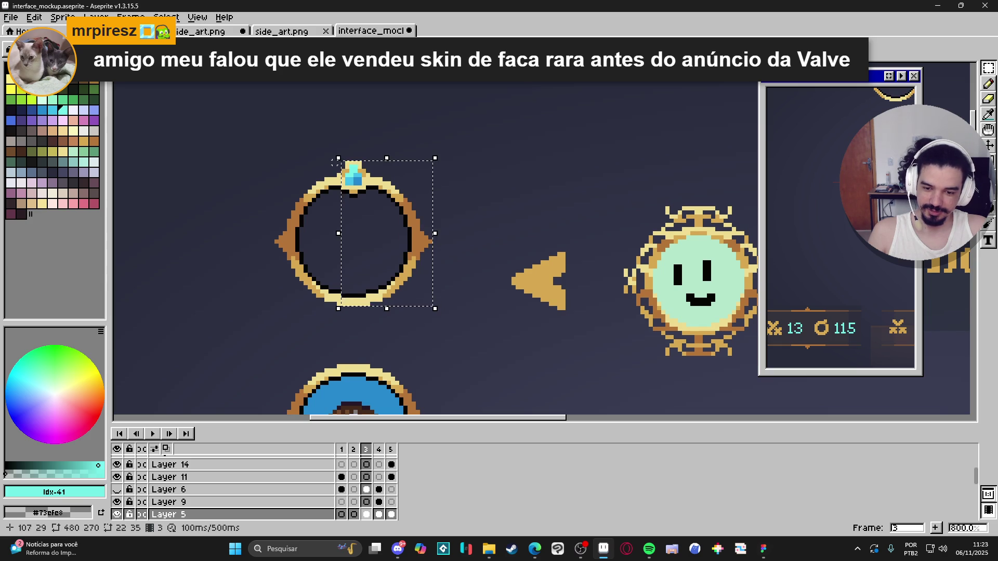
pyautogui.scroll(3, 343, 310)
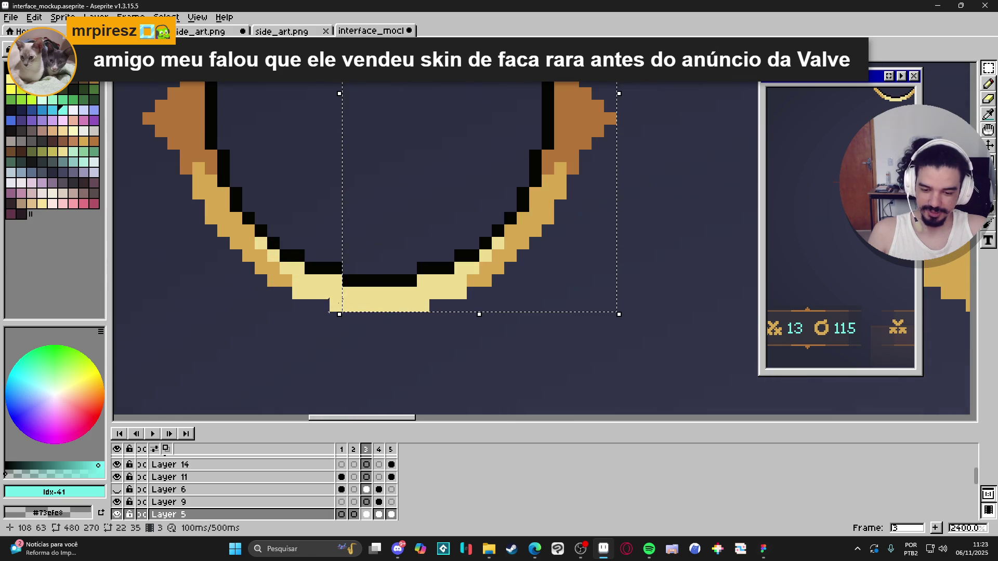
pyautogui.scroll(-3, 334, 315)
pyautogui.moveTo(333, 312)
pyautogui.mouseDown()
pyautogui.moveTo(295, 167)
pyautogui.moveTo(268, 166)
pyautogui.mouseUp()
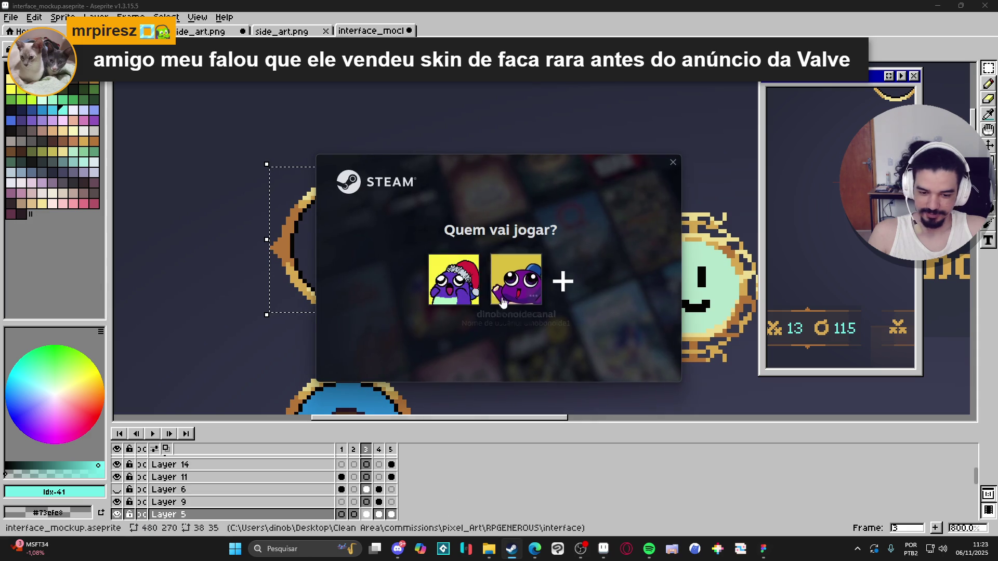
# - Log into the Steam profile and dismiss the promotional popup
pyautogui.click(461, 279)
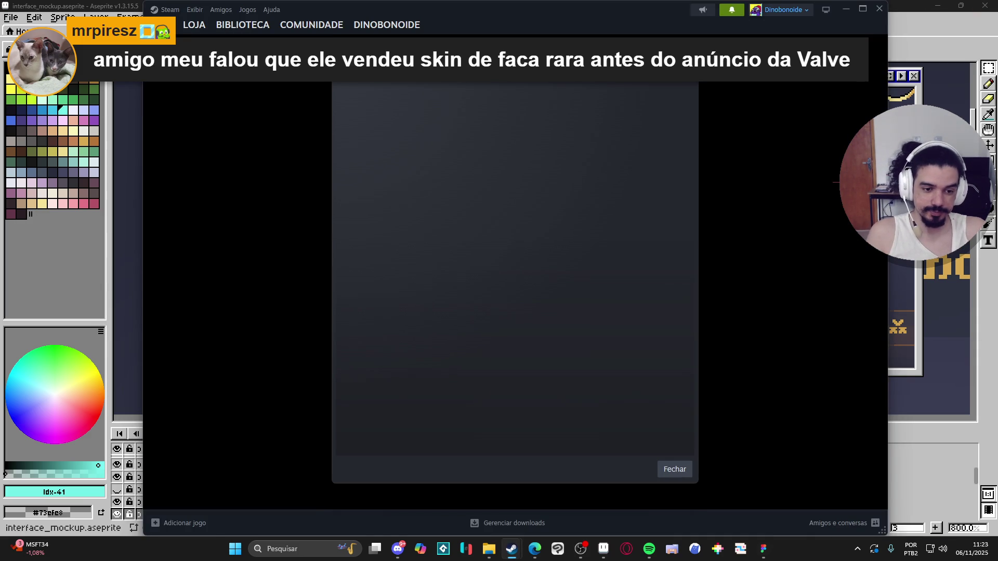
pyautogui.click(490, 43)
pyautogui.moveTo(388, 31)
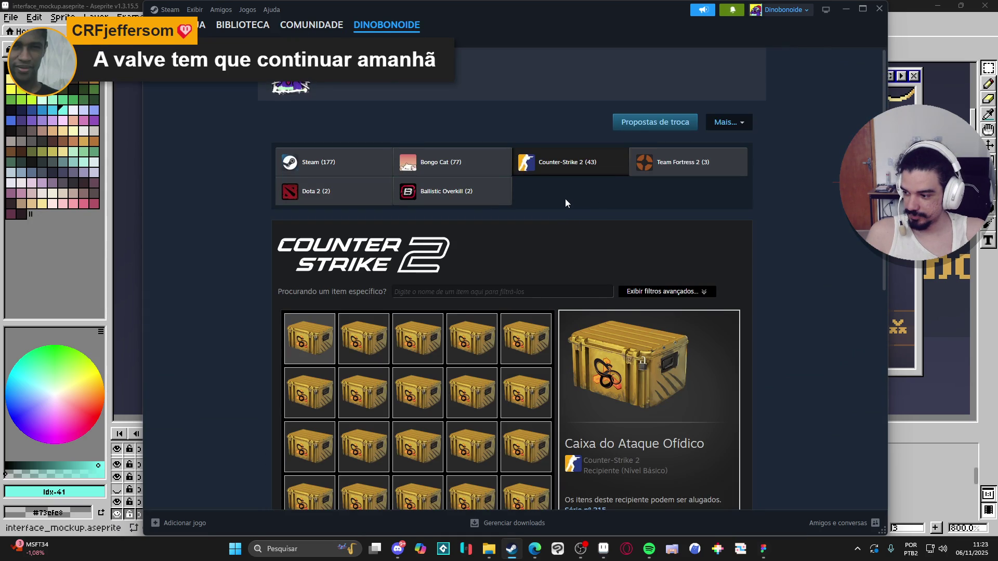
# - Browse the Counter-Strike 2 inventory and start selling a Caixa do Ataque Ofídico case
pyautogui.scroll(-3, 560, 217)
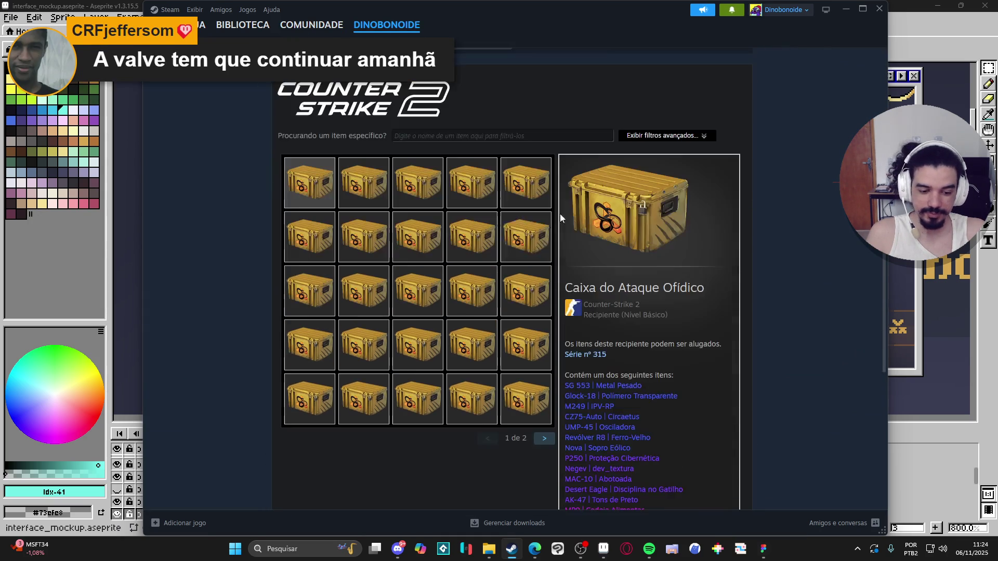
pyautogui.scroll(-4, 471, 269)
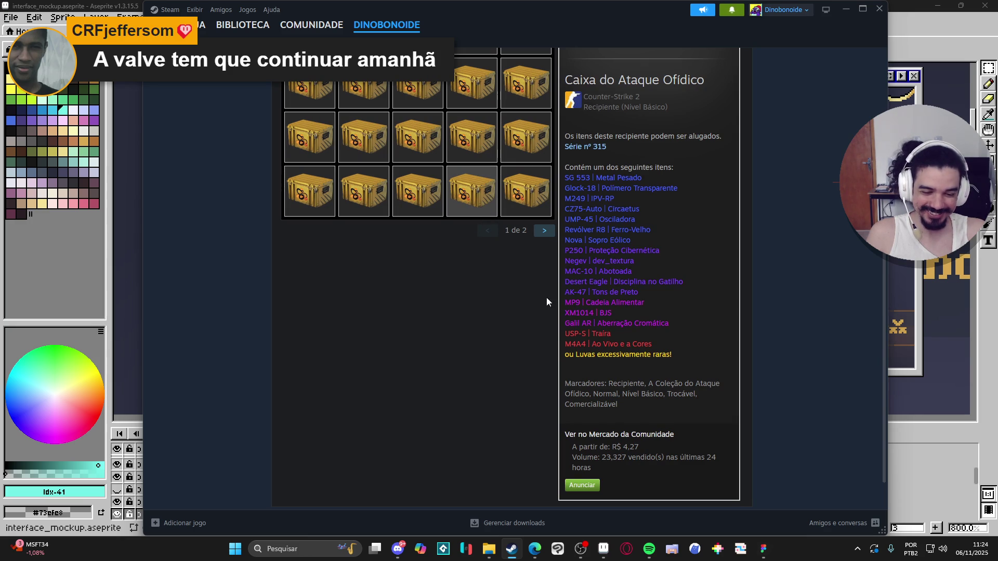
pyautogui.scroll(7, 467, 311)
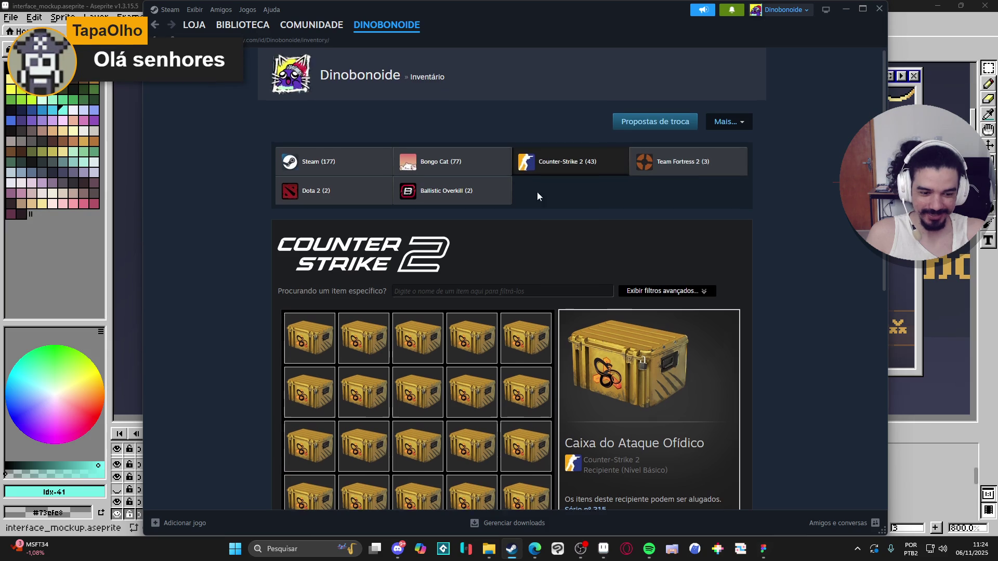
pyautogui.scroll(-7, 537, 191)
pyautogui.click(571, 484)
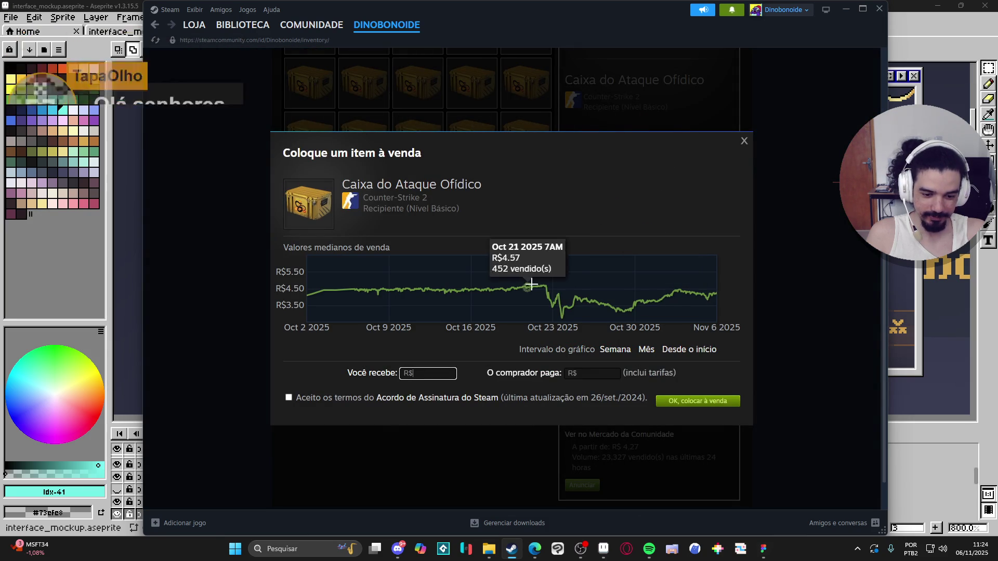
# - Close the sell dialog without listing the case
pyautogui.click(743, 143)
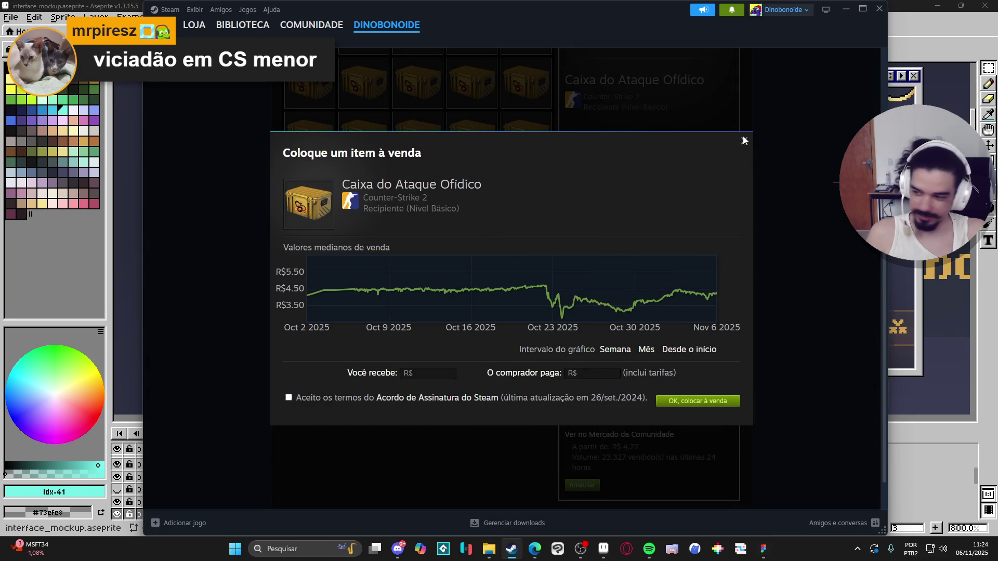
pyautogui.click(743, 143)
pyautogui.scroll(7, 577, 177)
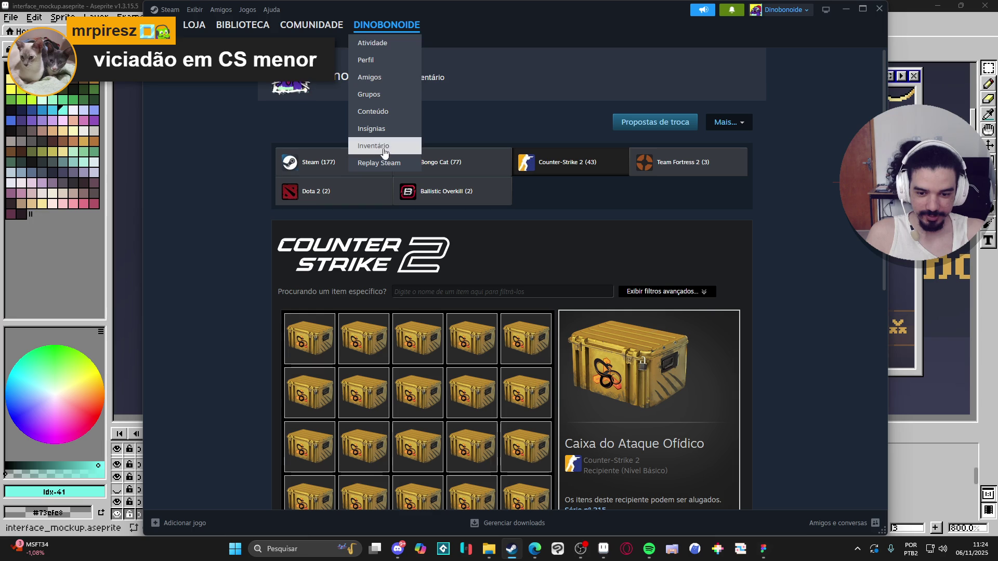
# - Return to the inventory page, then go to the Community Market
pyautogui.click(409, 146)
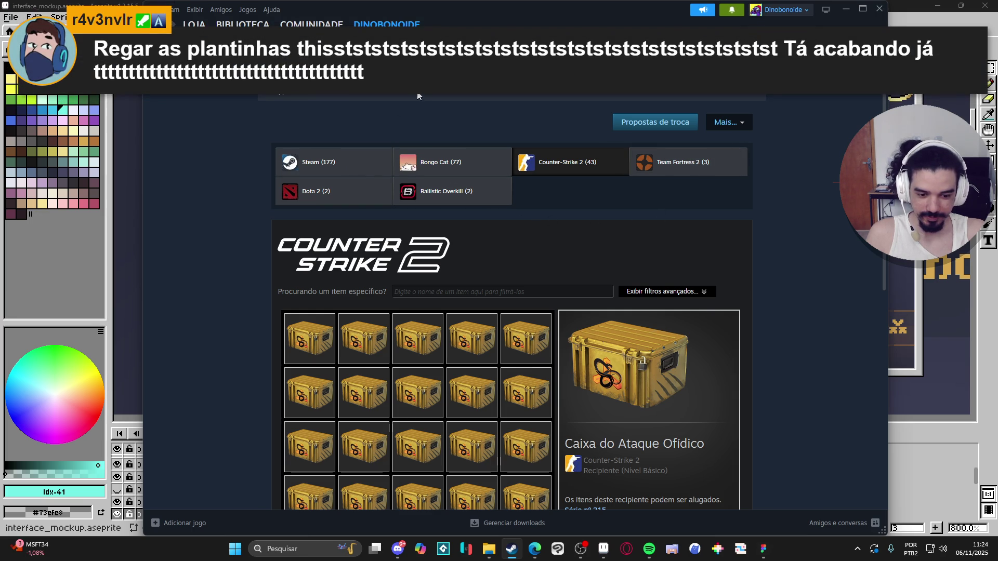
pyautogui.scroll(-4, 510, 145)
pyautogui.scroll(4, 510, 146)
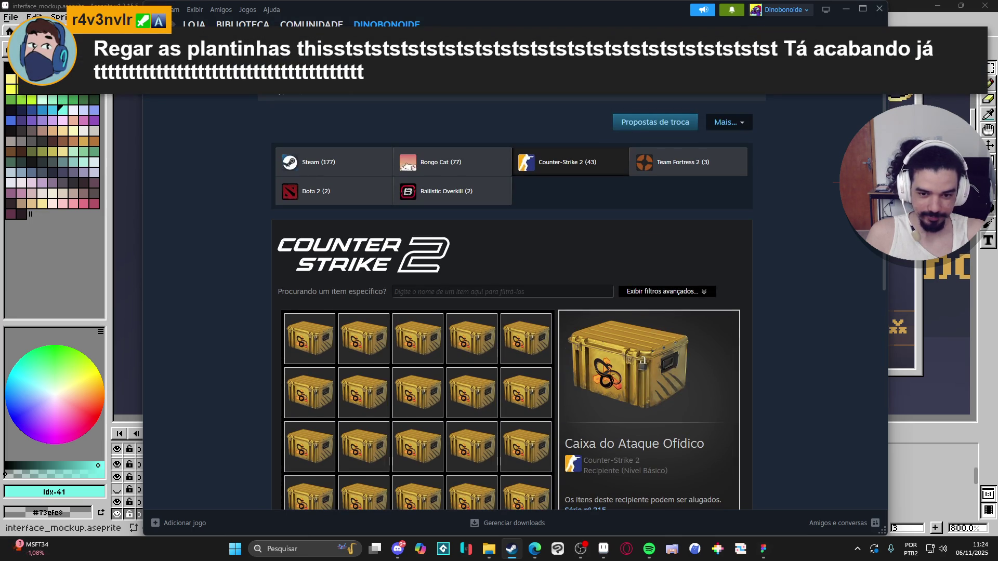
pyautogui.moveTo(312, 25)
pyautogui.click(312, 101)
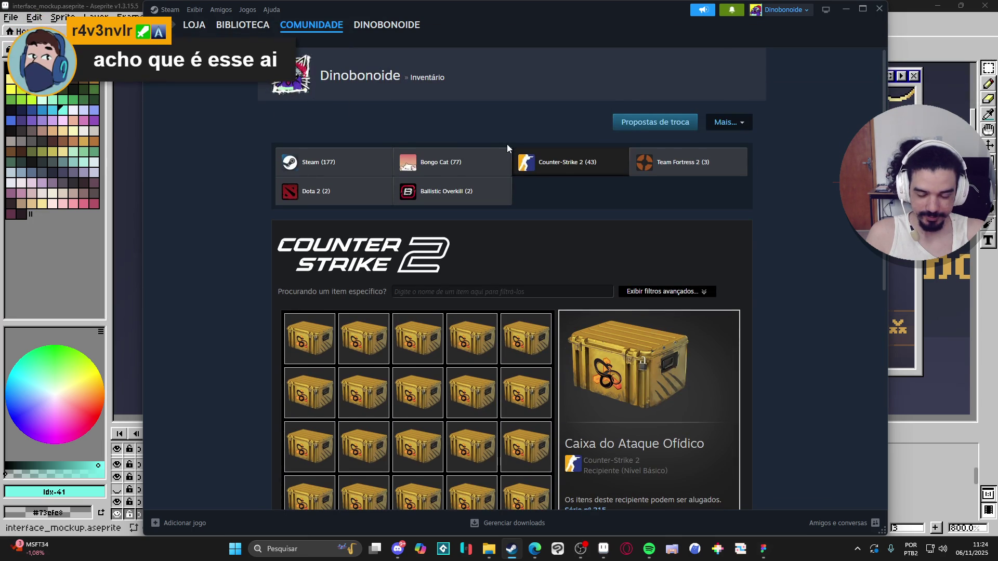
# - View 'Meu histórico no Mercado', check the R$ 1,69 sale price, then return to Inventory
pyautogui.click(444, 139)
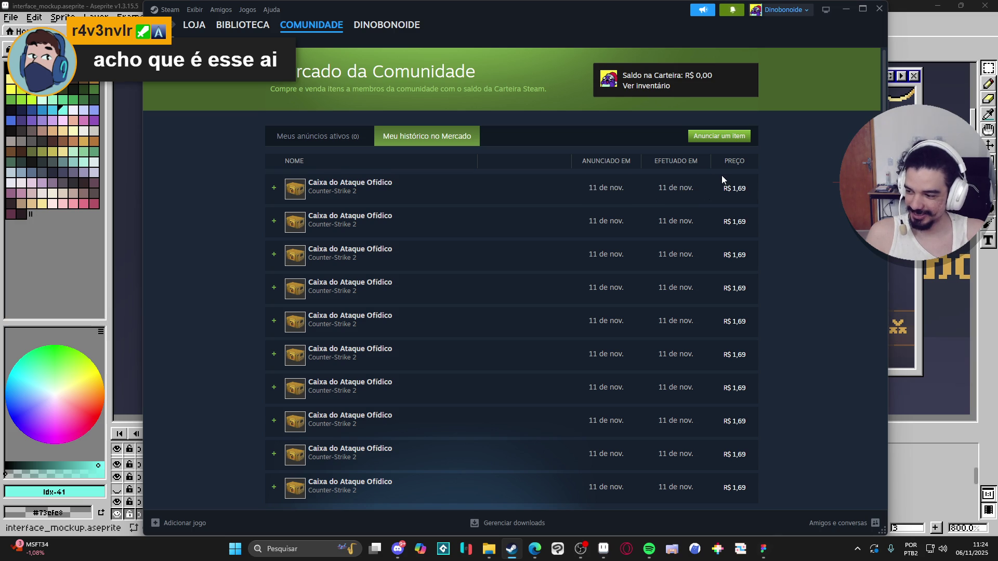
pyautogui.moveTo(721, 188); pyautogui.dragTo(745, 188)
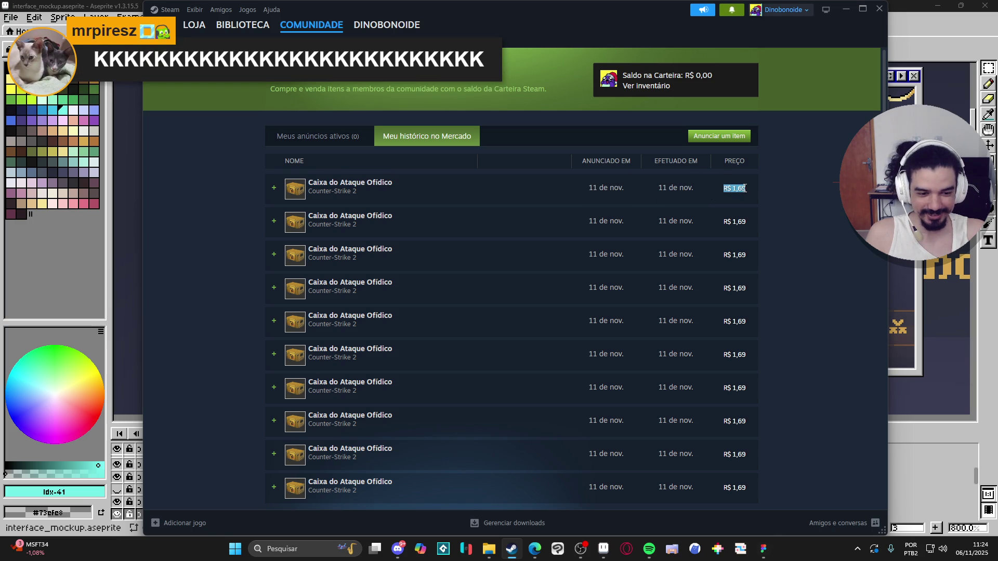
pyautogui.click(720, 188)
pyautogui.moveTo(721, 188); pyautogui.dragTo(746, 188)
pyautogui.click(685, 191)
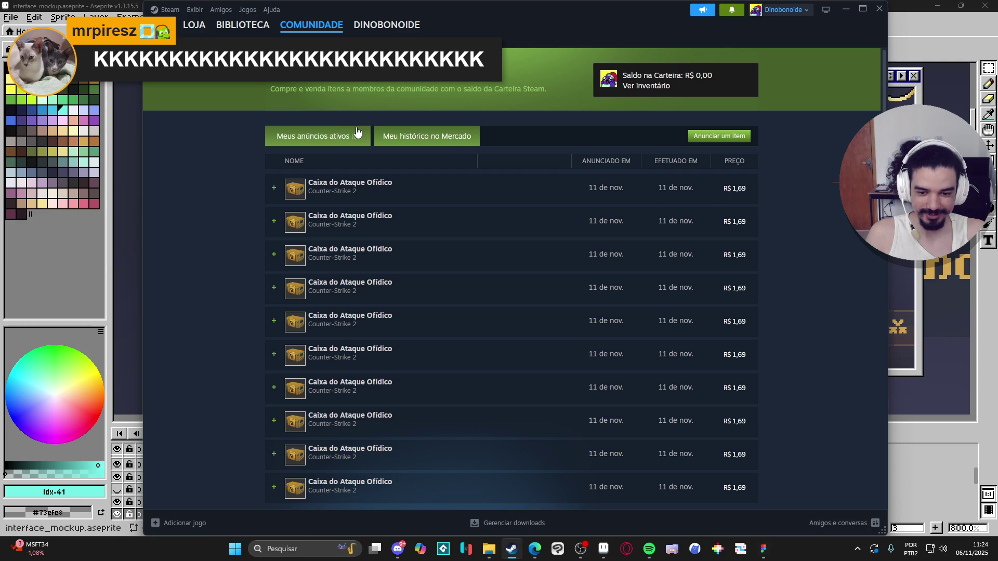
pyautogui.click(386, 25)
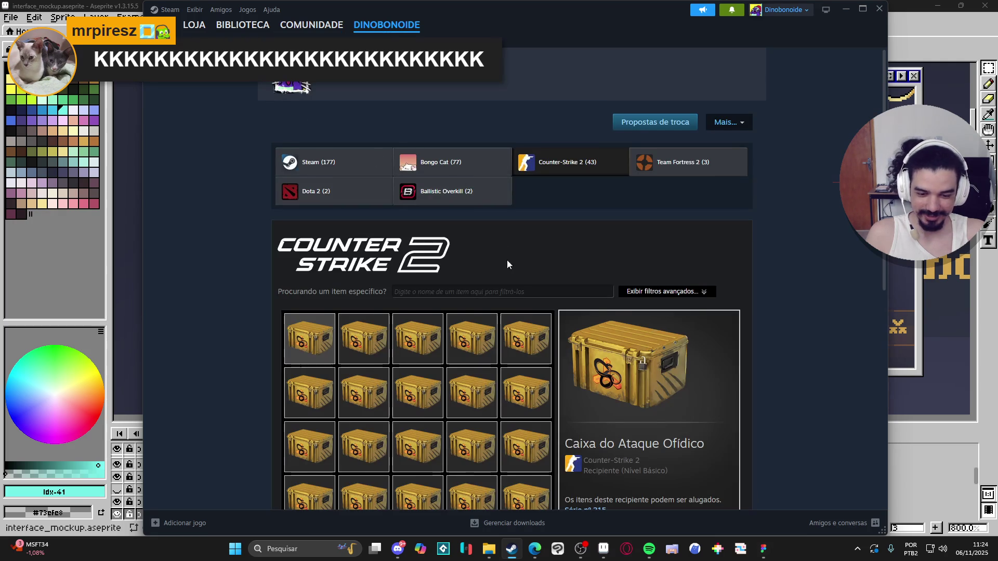
# - Scroll through the Counter-Strike 2 inventory and go to its second page
pyautogui.scroll(-5, 357, 272)
pyautogui.scroll(-2, 355, 247)
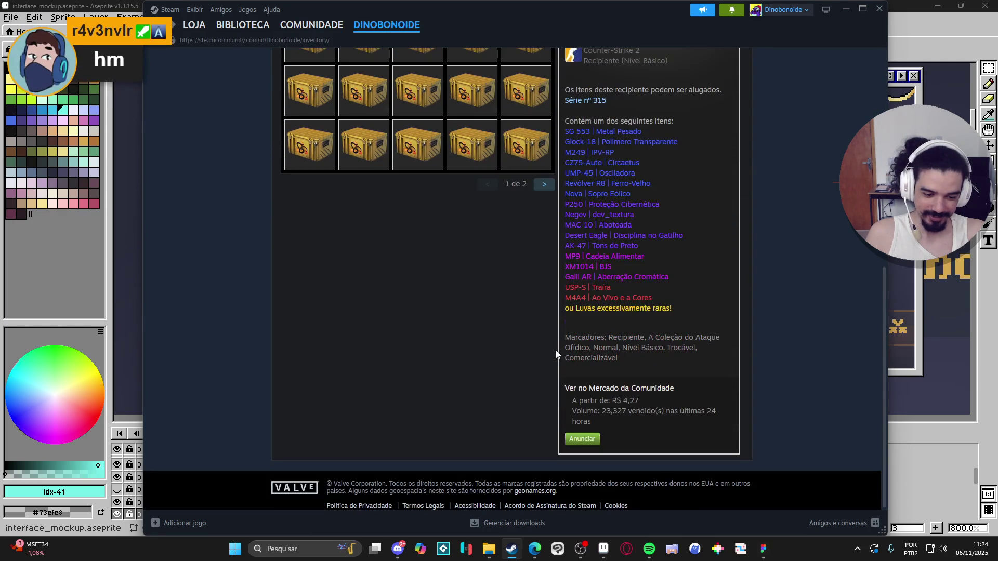
pyautogui.scroll(7, 450, 365)
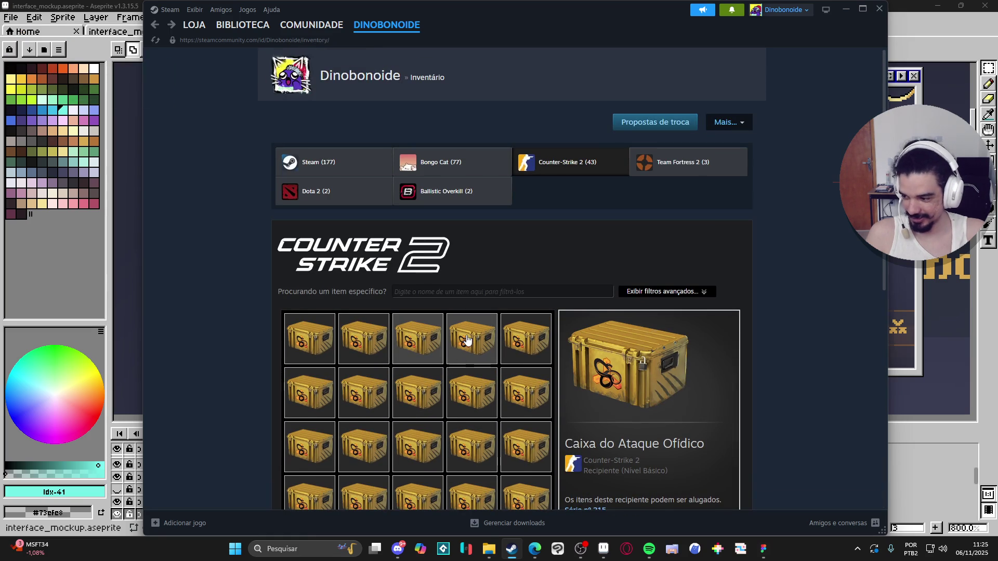
pyautogui.scroll(-2, 468, 340)
pyautogui.scroll(-2, 468, 340)
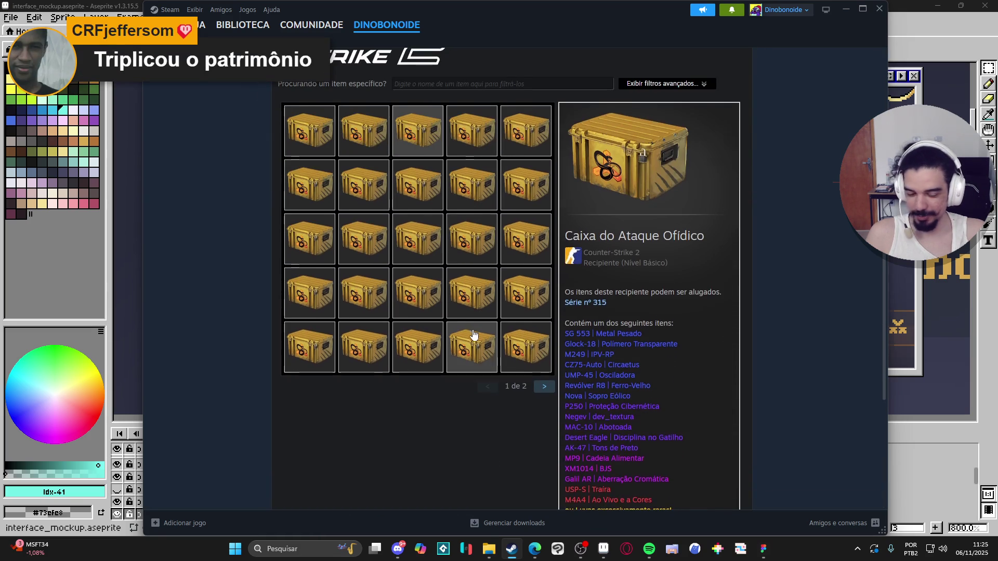
pyautogui.scroll(-3, 470, 338)
pyautogui.scroll(3, 474, 334)
pyautogui.scroll(-3, 515, 384)
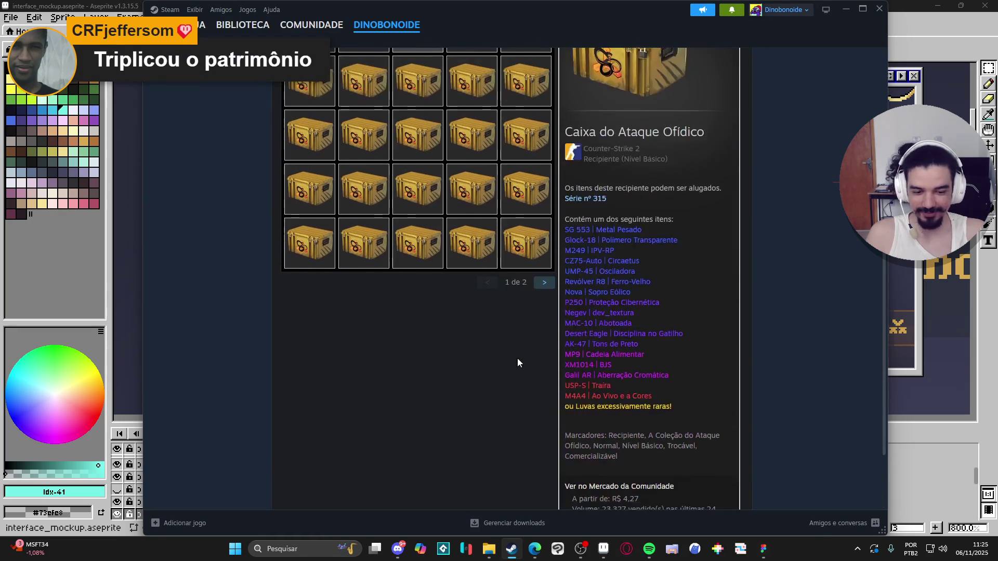
pyautogui.scroll(3, 517, 358)
pyautogui.scroll(-1, 523, 364)
pyautogui.click(545, 387)
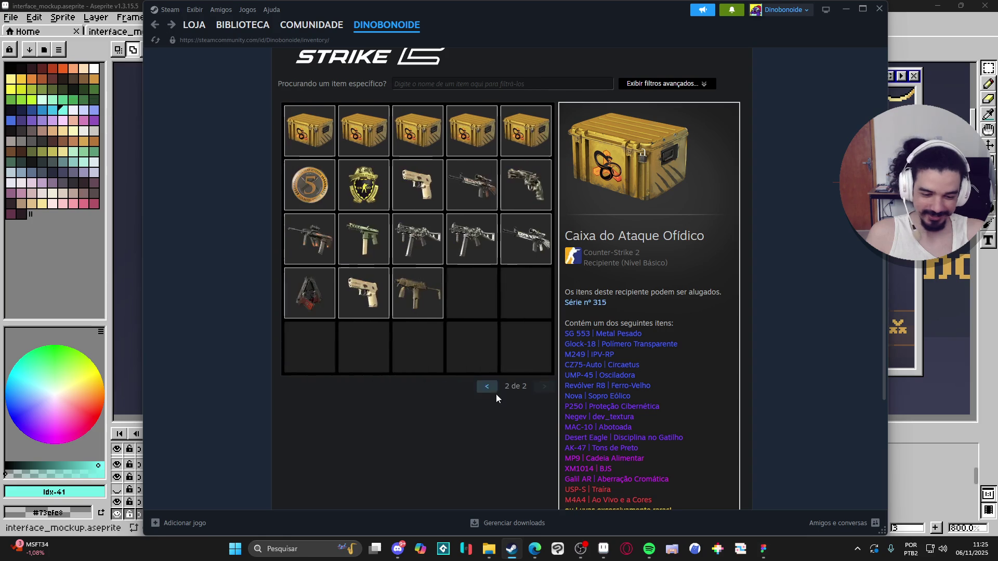
# - View details of the MP9, Berettas Duplas, G3SG1, UMP-45, Tec-9 and AUG skins
pyautogui.click(419, 296)
pyautogui.scroll(-4, 423, 308)
pyautogui.scroll(3, 418, 310)
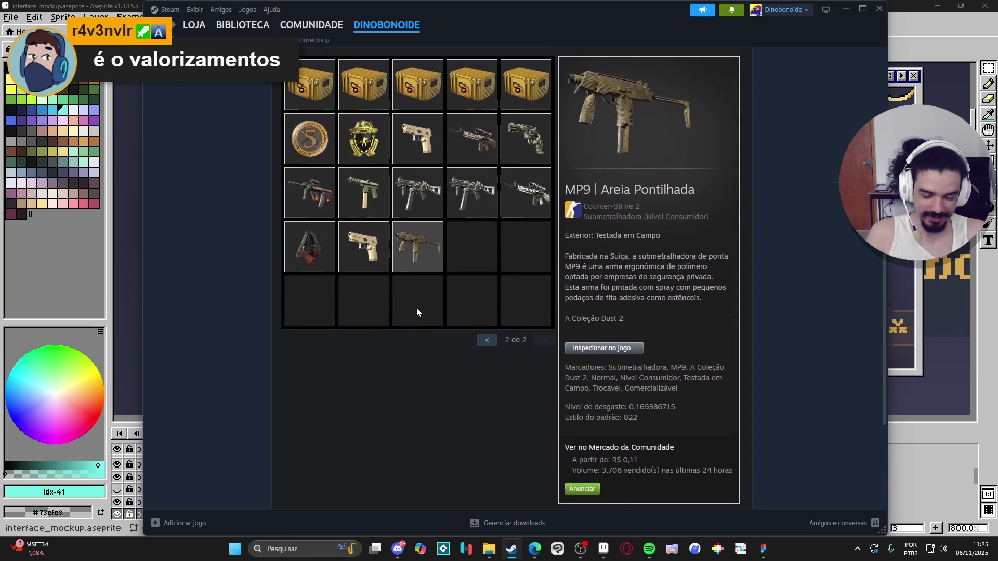
pyautogui.click(383, 267)
pyautogui.click(314, 252)
pyautogui.scroll(1, 350, 280)
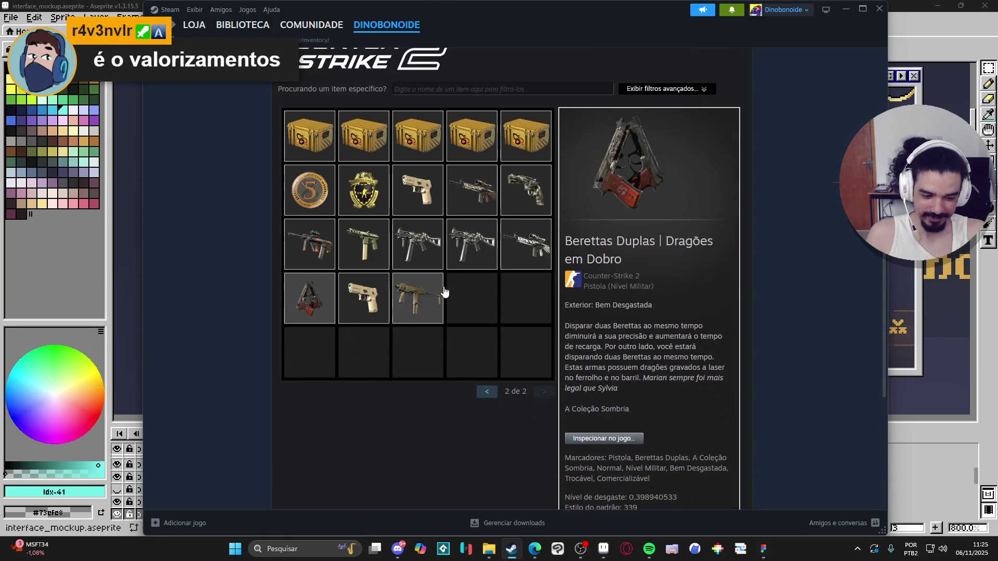
pyautogui.click(526, 249)
pyautogui.scroll(-3, 514, 249)
pyautogui.scroll(2, 473, 208)
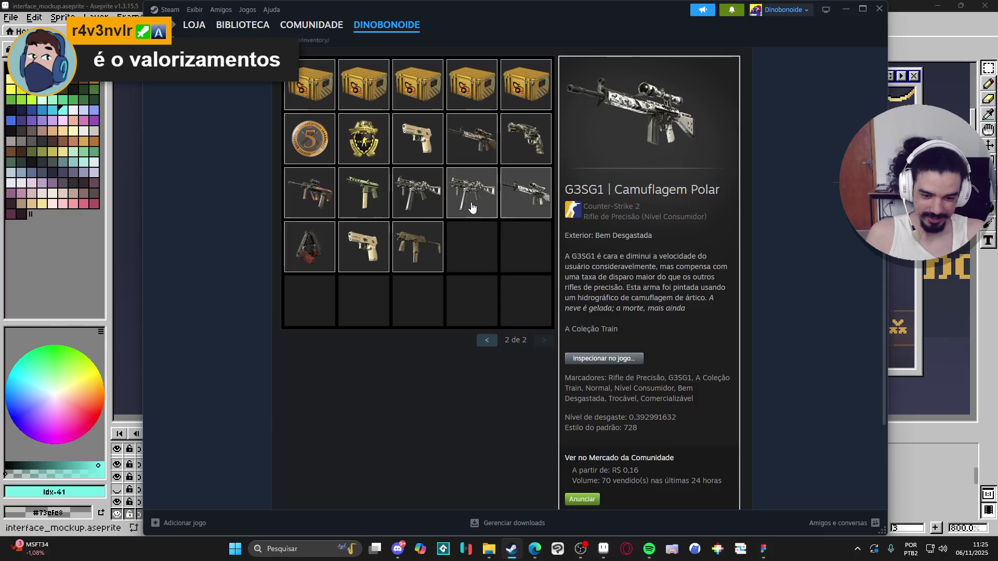
pyautogui.click(472, 208)
pyautogui.scroll(-1, 472, 223)
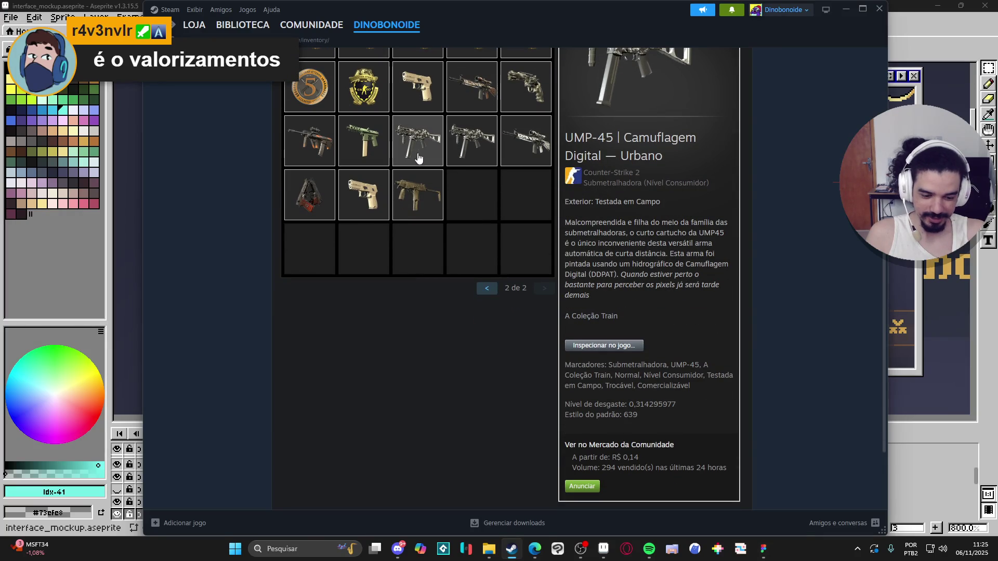
pyautogui.click(377, 148)
pyautogui.click(310, 143)
# - View details of the Revólver R8, G3SG1, P250, Counter-Strike badge and 5-year coin
pyautogui.scroll(1, 512, 125)
pyautogui.click(512, 125)
pyautogui.scroll(-1, 504, 128)
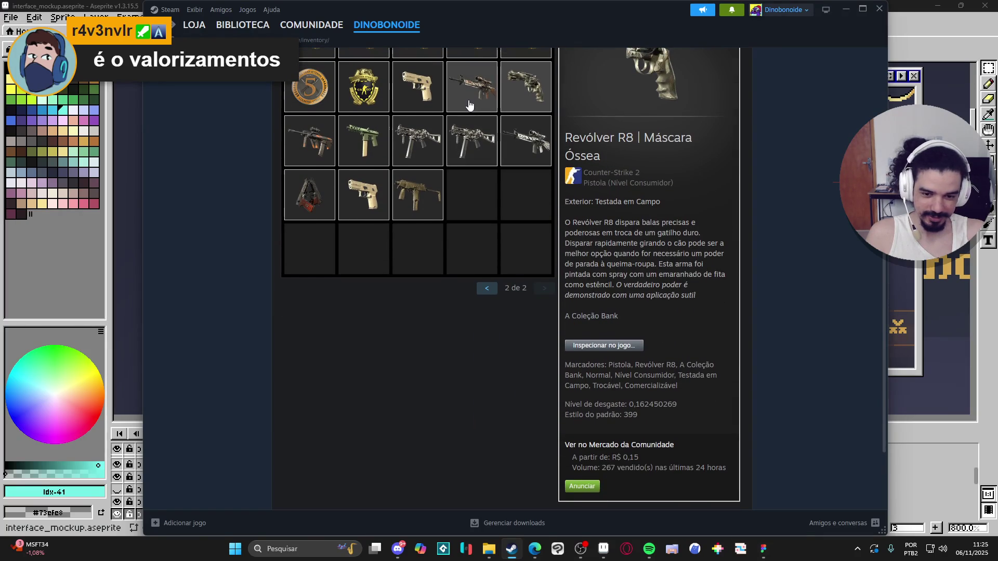
pyautogui.click(471, 96)
pyautogui.click(416, 91)
pyautogui.click(381, 93)
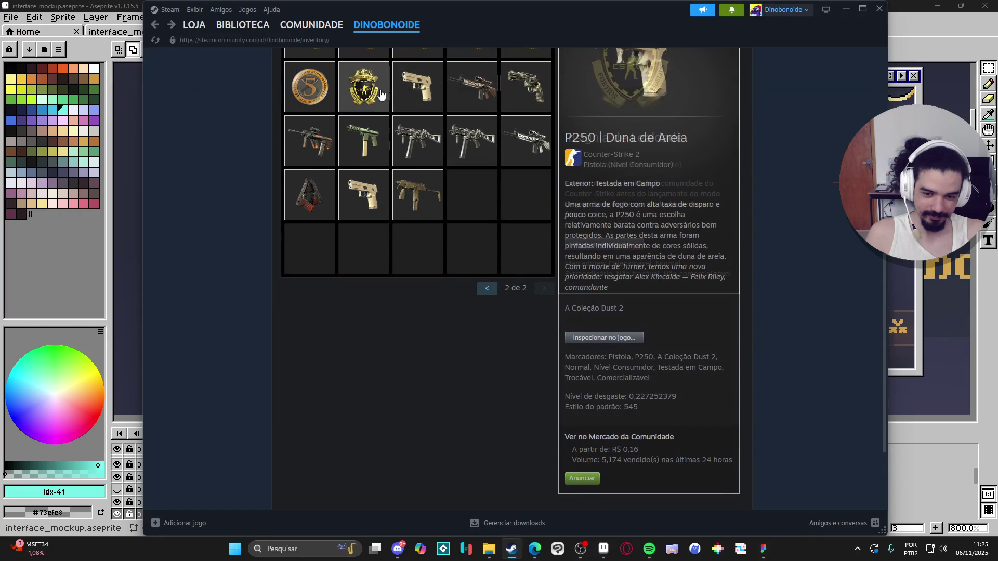
pyautogui.scroll(2, 400, 138)
pyautogui.click(328, 192)
# - Minimize Steam to bring the Aseprite mockup back into view
pyautogui.scroll(-2, 349, 199)
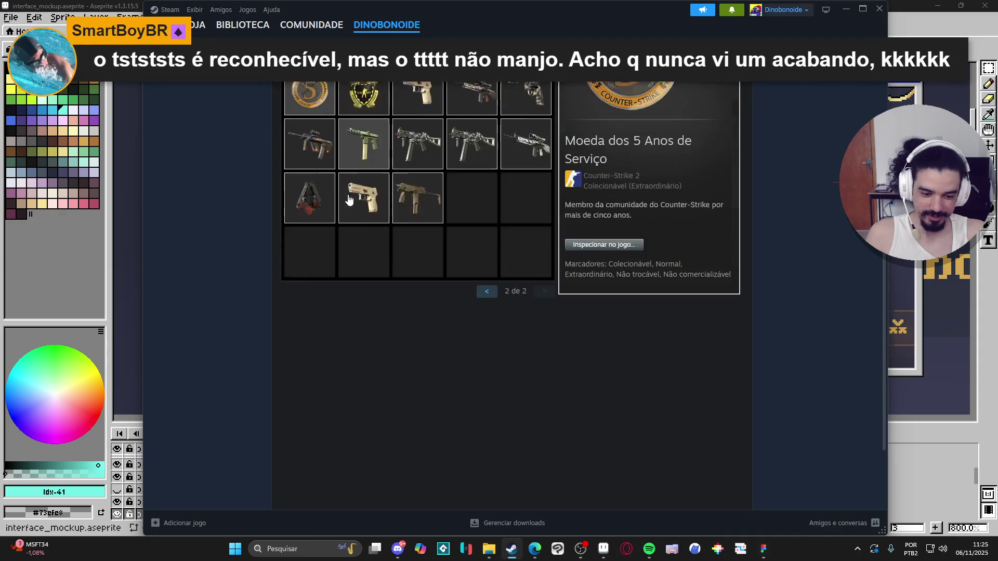
pyautogui.scroll(4, 349, 200)
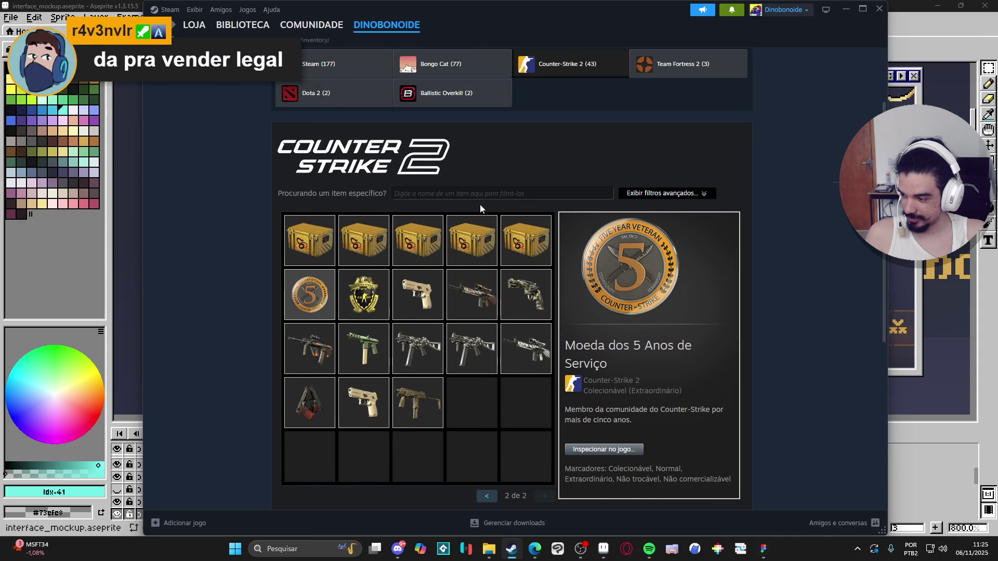
pyautogui.scroll(2, 483, 207)
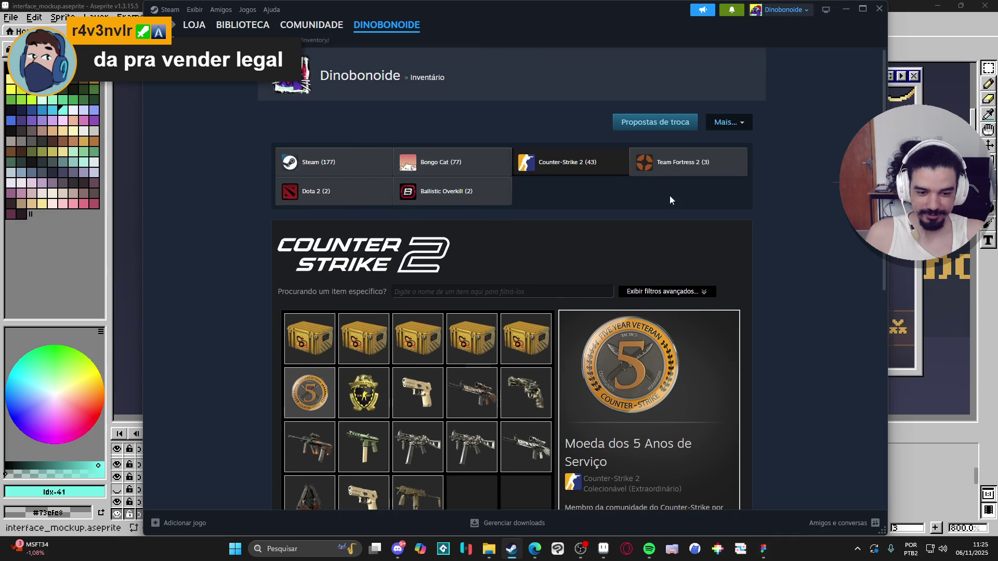
pyautogui.scroll(-1, 702, 156)
pyautogui.scroll(1, 728, 124)
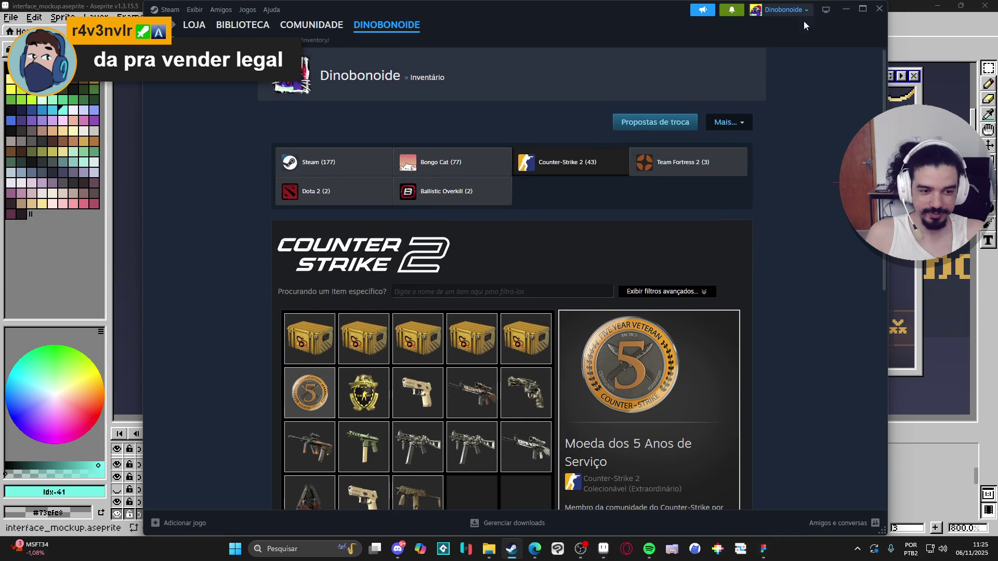
pyautogui.click(846, 8)
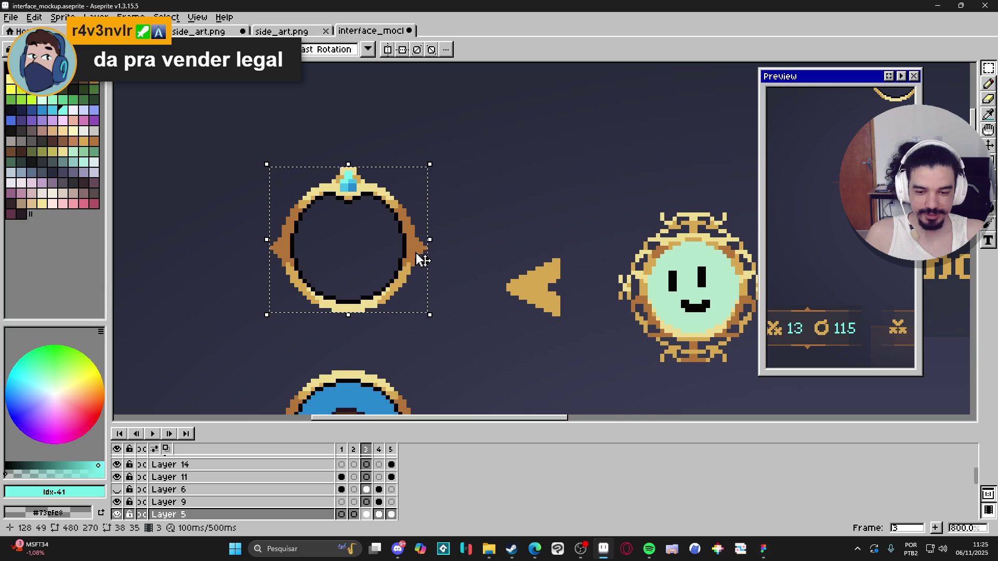
# - Clear the old selection, switch to Rectangular Marquee and turn on the pixel grid
pyautogui.scroll(-2, 422, 259)
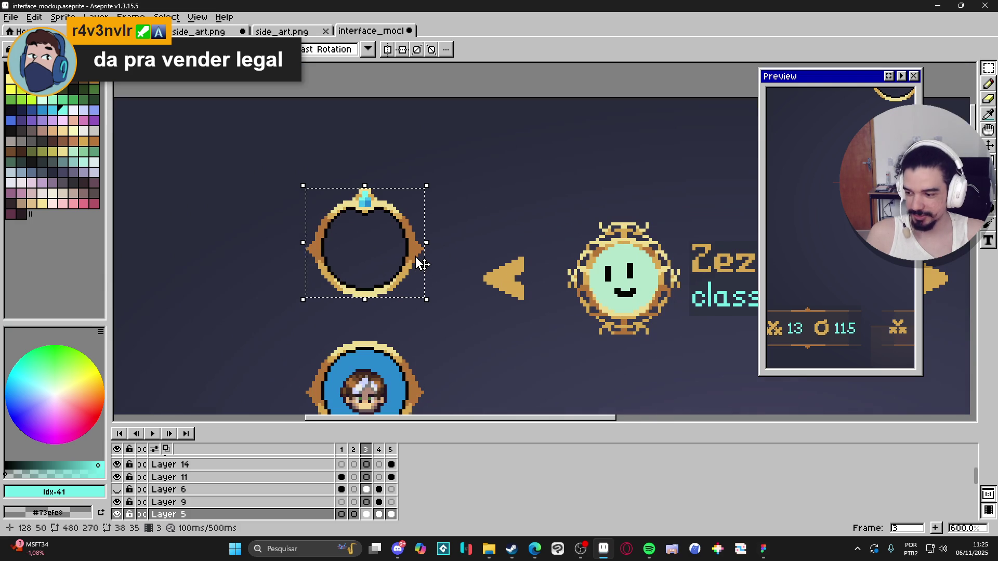
pyautogui.scroll(-1, 430, 265)
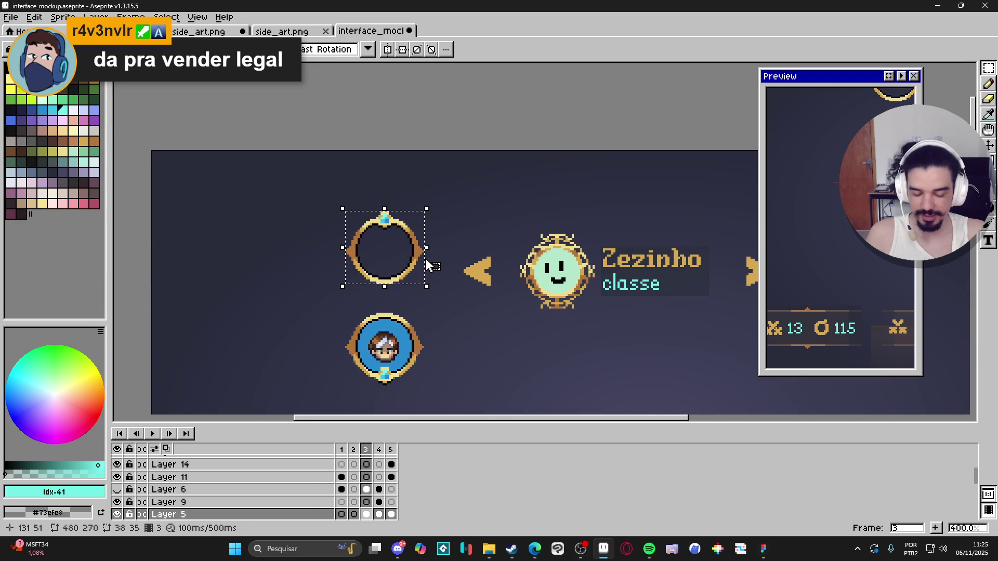
pyautogui.scroll(2, 427, 264)
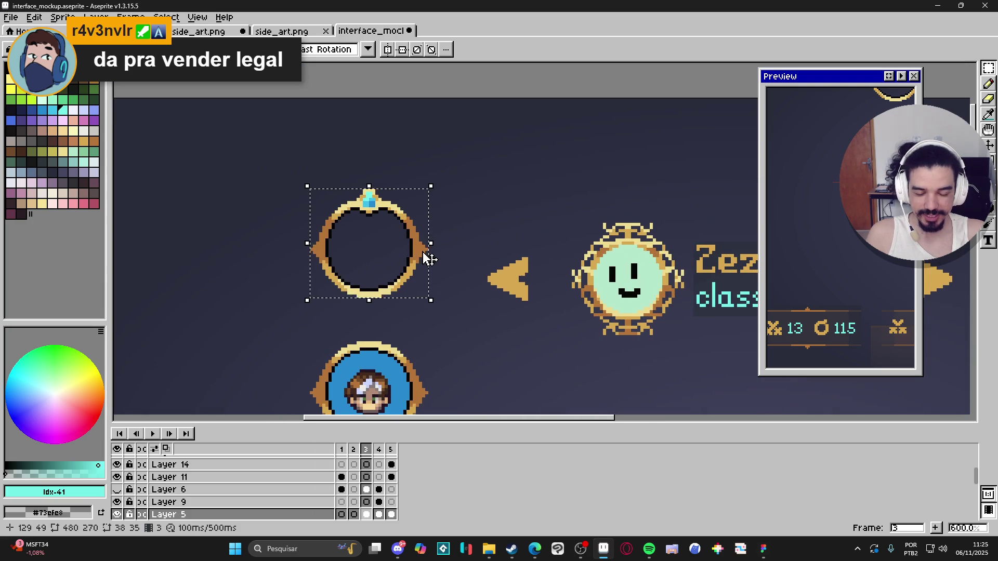
pyautogui.scroll(-2, 427, 260)
pyautogui.scroll(1, 430, 259)
pyautogui.scroll(-1, 431, 259)
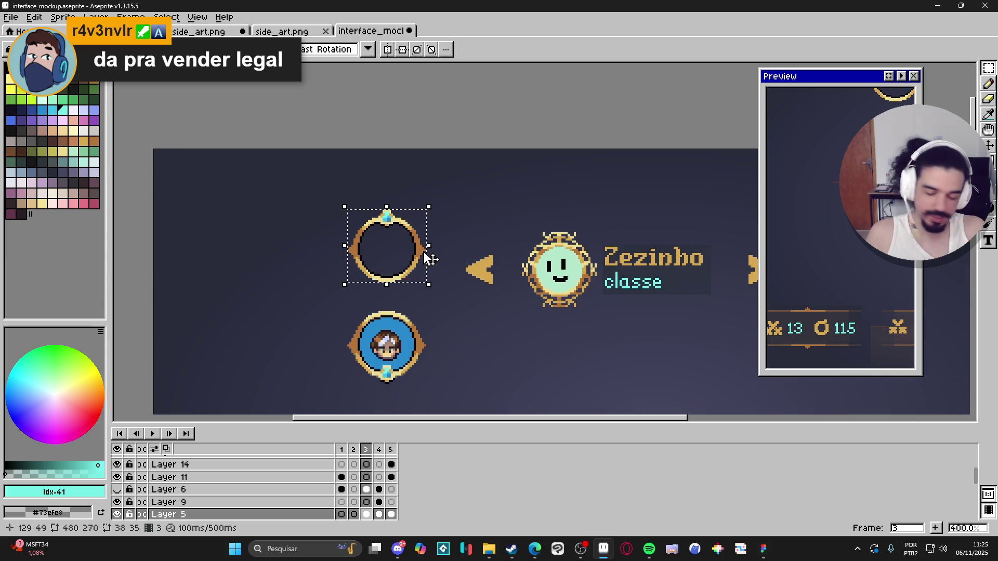
pyautogui.scroll(2, 421, 259)
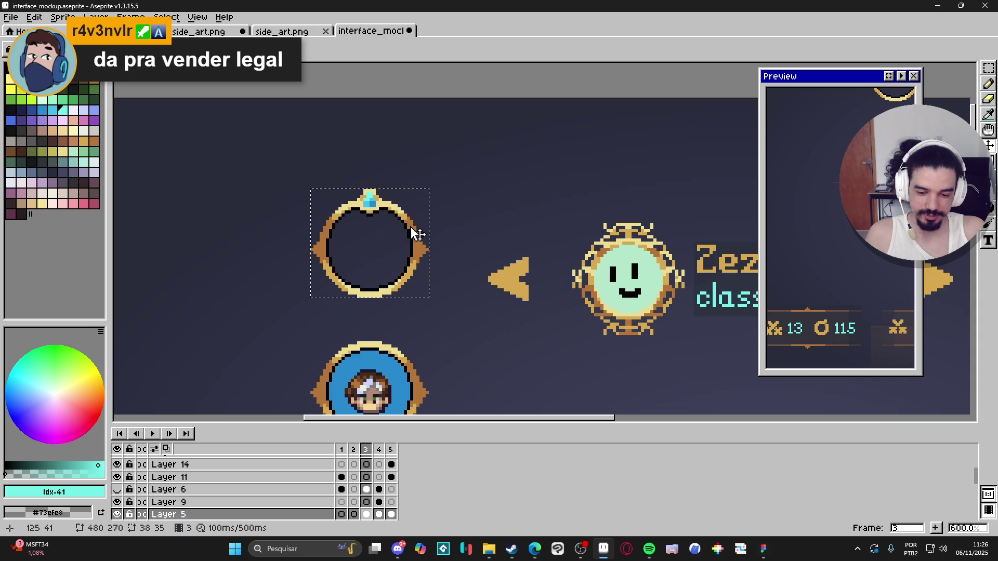
pyautogui.hotkey('ctrl', 'd')
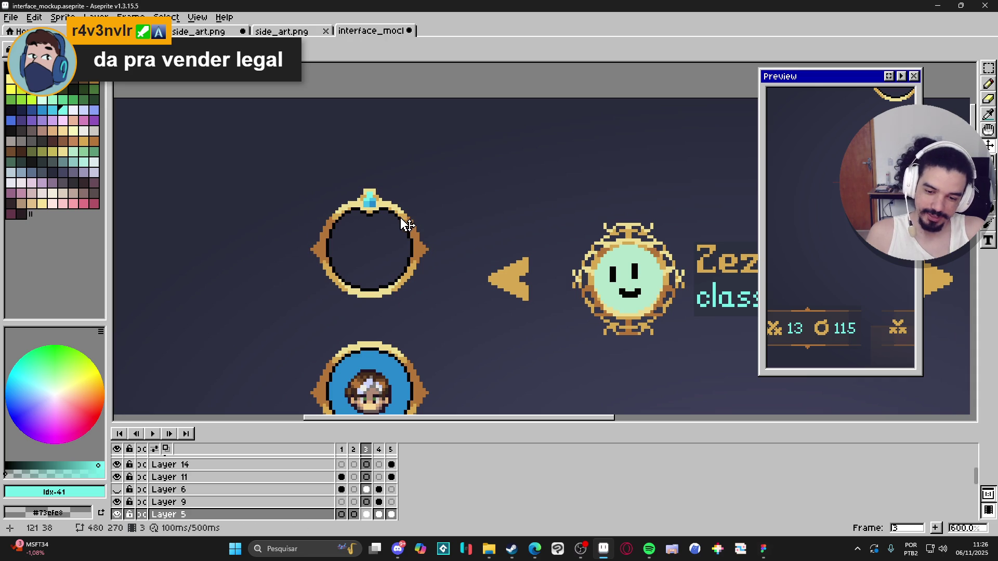
pyautogui.press('m')
pyautogui.hotkey('ctrl', "'")
# - Draw a rectangular selection enclosing the whole top gold ring frame
pyautogui.scroll(1, 375, 179)
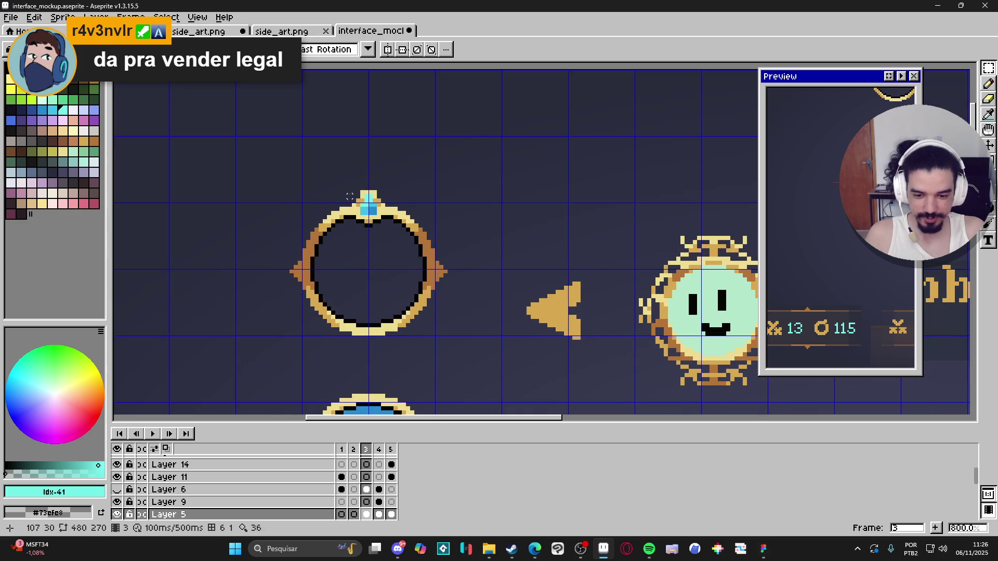
pyautogui.moveTo(349, 190); pyautogui.dragTo(447, 337)
pyautogui.scroll(2, 342, 207)
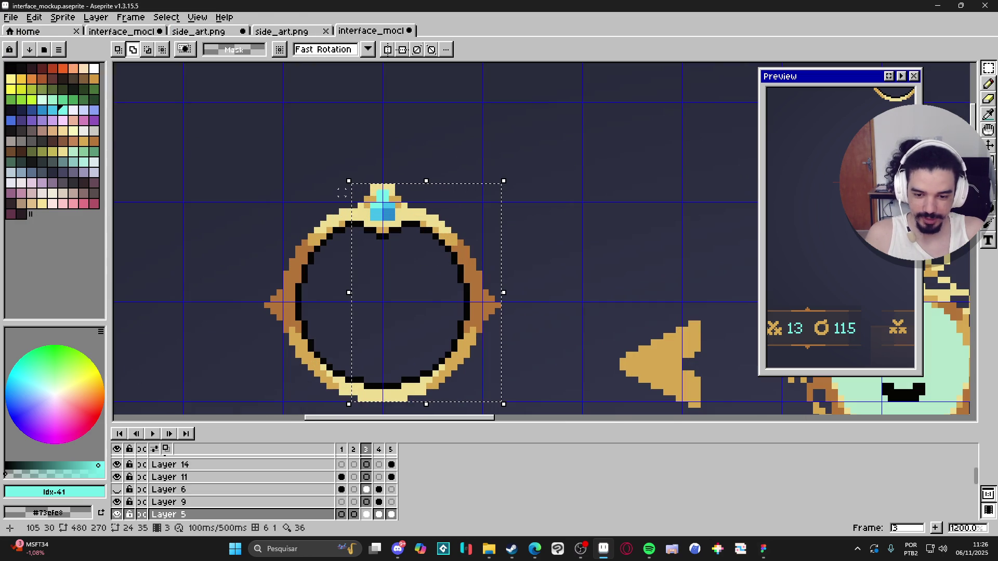
pyautogui.moveTo(345, 397)
pyautogui.mouseDown()
pyautogui.moveTo(306, 191)
pyautogui.moveTo(264, 183)
pyautogui.mouseUp()
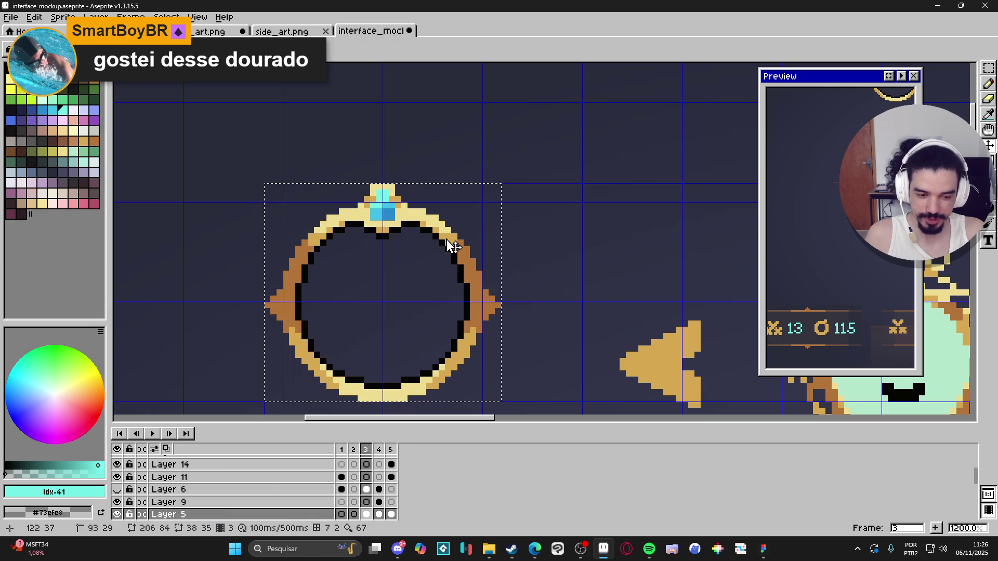
# - Dismiss the Canvas Size dialog unchanged and copy the selected ring frame
pyautogui.hotkey('ctrl', 'alt', 'c')
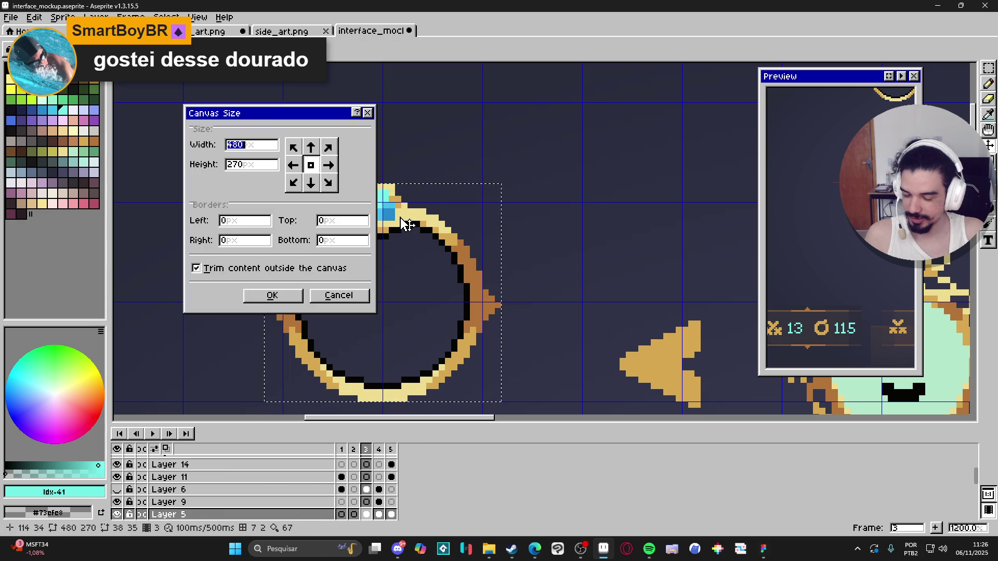
pyautogui.click(338, 296)
pyautogui.hotkey('ctrl', 'd')
pyautogui.scroll(-2, 405, 281)
pyautogui.scroll(-3, 404, 281)
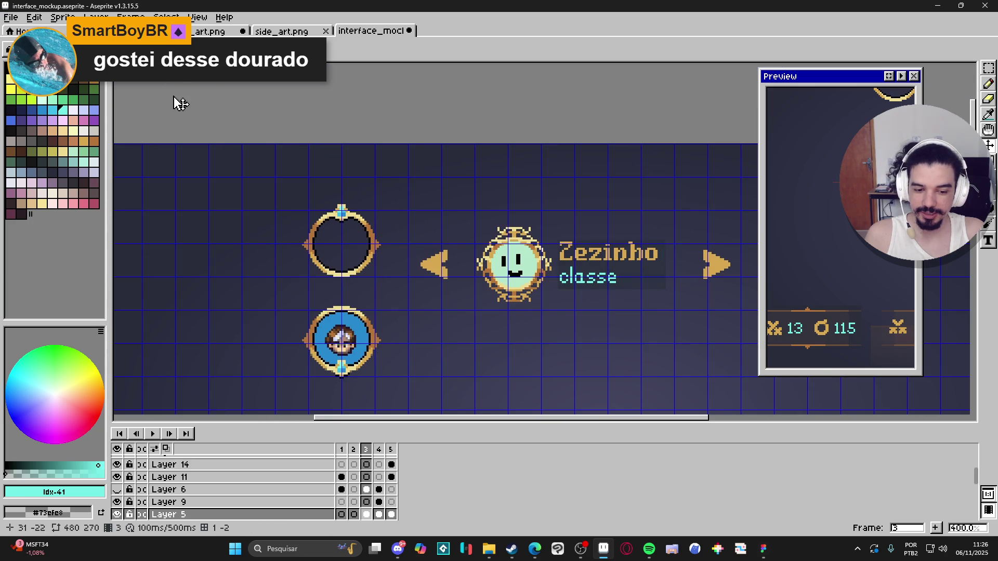
pyautogui.click(10, 17)
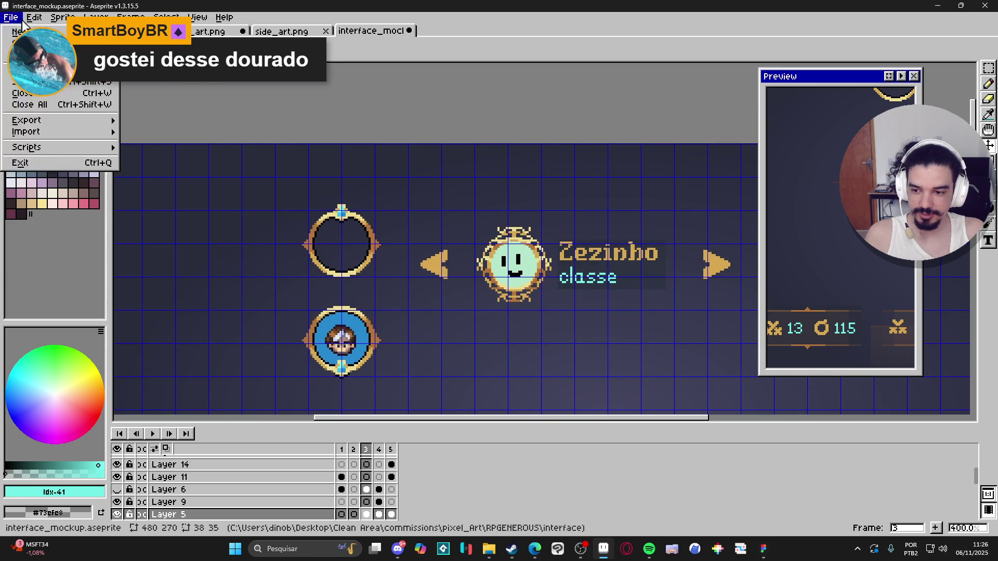
# - Create a new 38×35 sprite and paste the gold ring frame into it
pyautogui.click(21, 32)
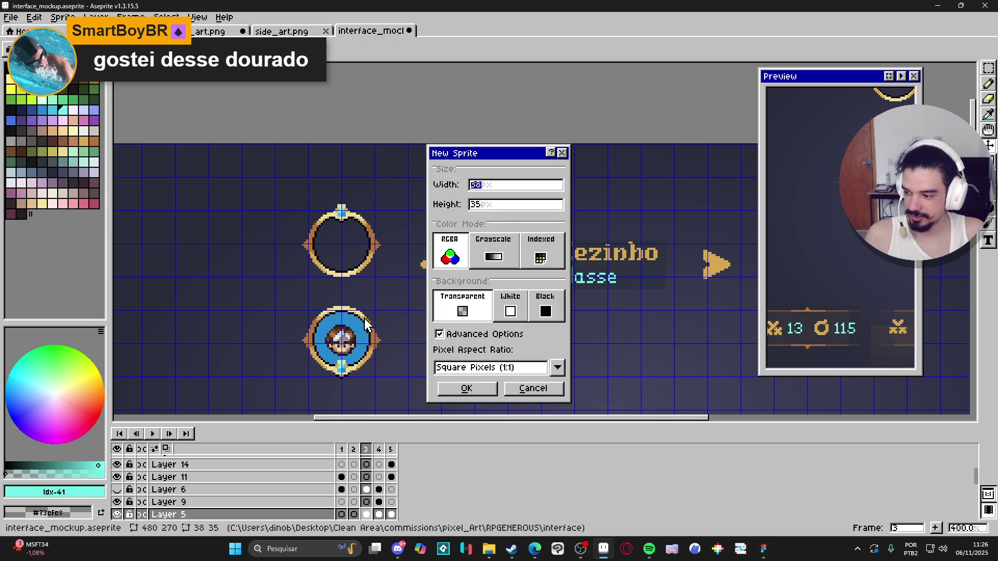
pyautogui.click(479, 390)
pyautogui.hotkey('ctrl', 'v')
pyautogui.scroll(3, 543, 241)
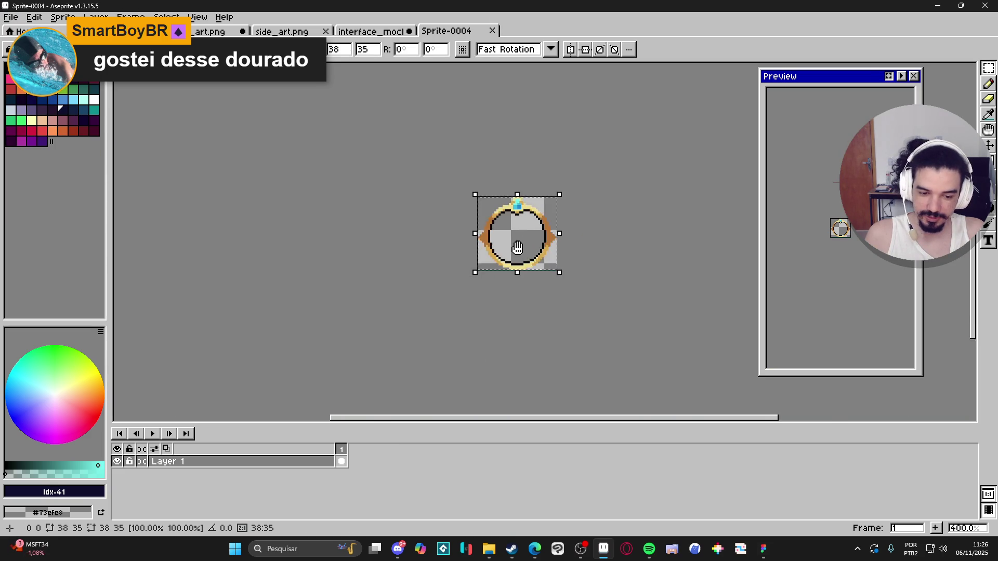
pyautogui.scroll(3, 422, 260)
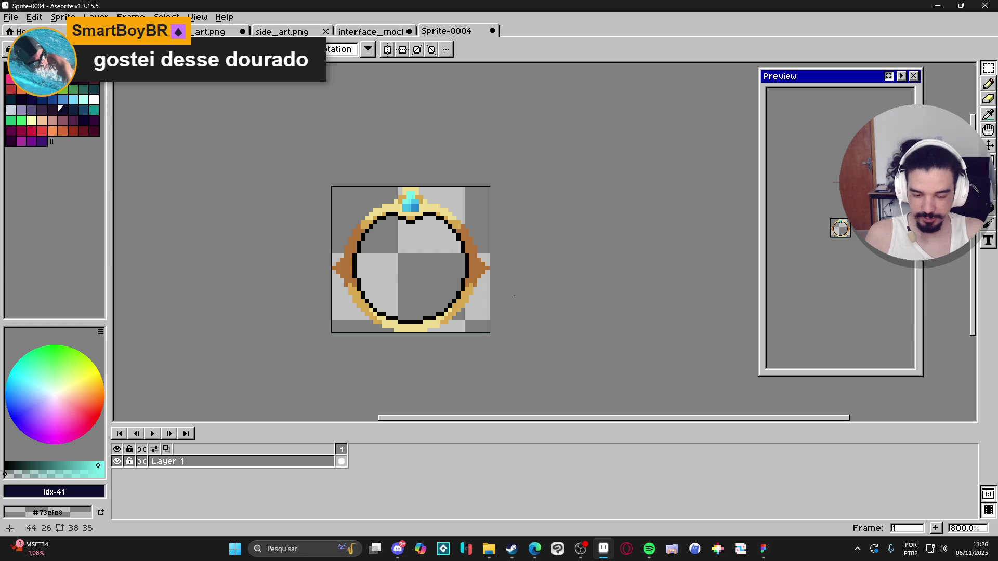
# - Switch to the Pencil and add an empty Layer 2 above the ring as the active layer
pyautogui.press('b')
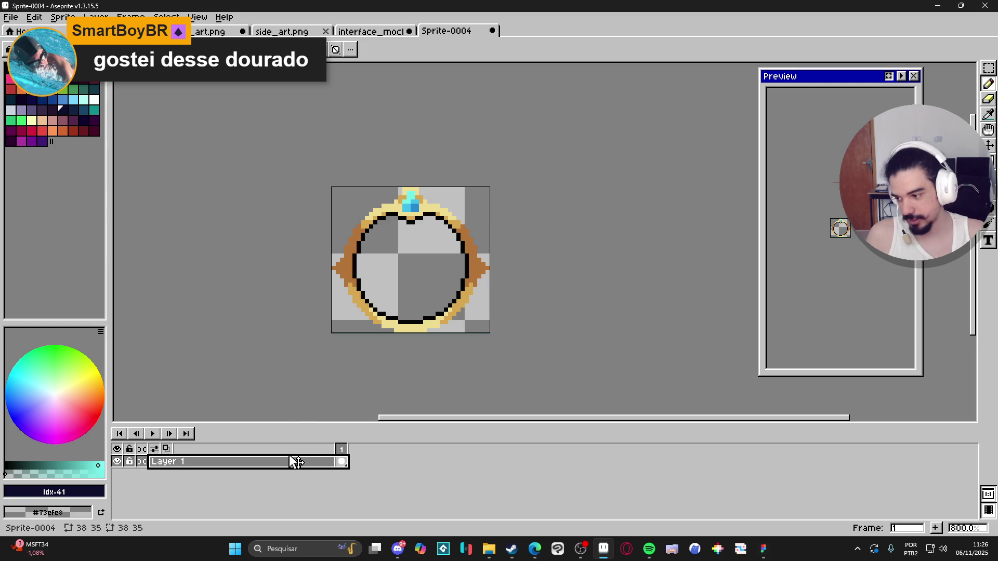
pyautogui.hotkey('shift', 'n')
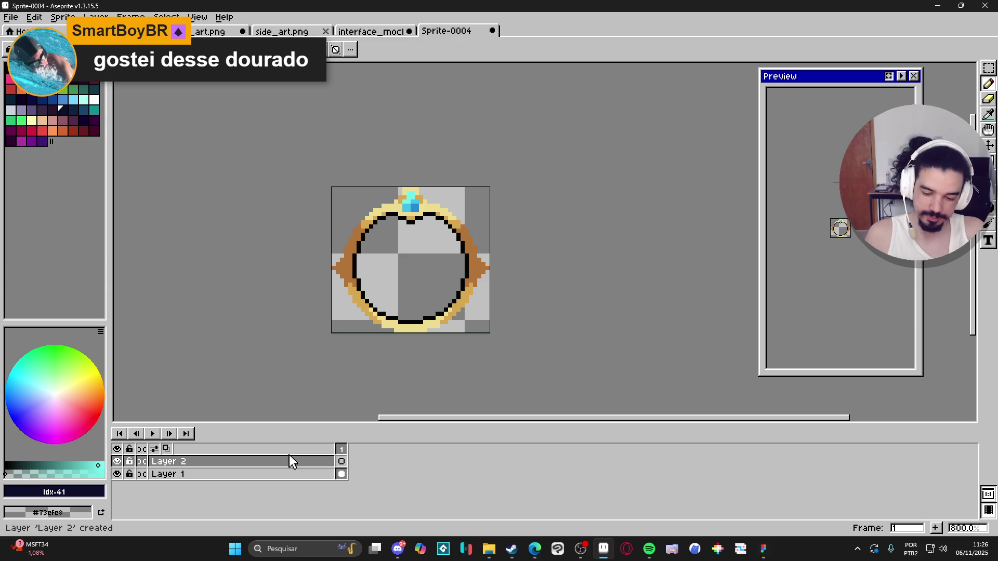
pyautogui.click(289, 458)
pyautogui.hotkey('ctrl', 'alt', 'c')
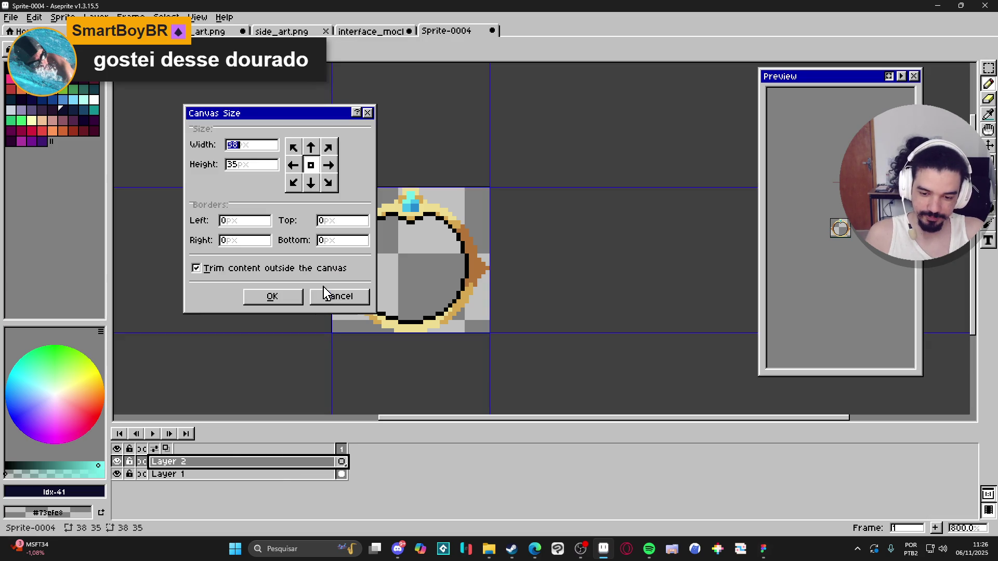
# - Try tighter Canvas Size borders around the ring, then cancel without resizing
pyautogui.moveTo(491, 311); pyautogui.dragTo(477, 312)
pyautogui.moveTo(335, 121); pyautogui.dragTo(717, 139)
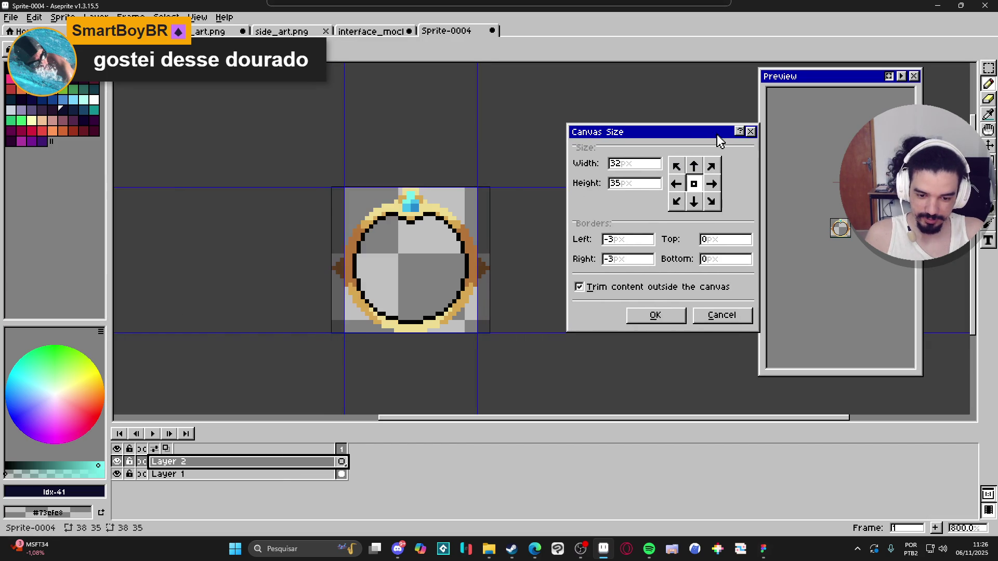
pyautogui.moveTo(451, 187); pyautogui.dragTo(453, 204)
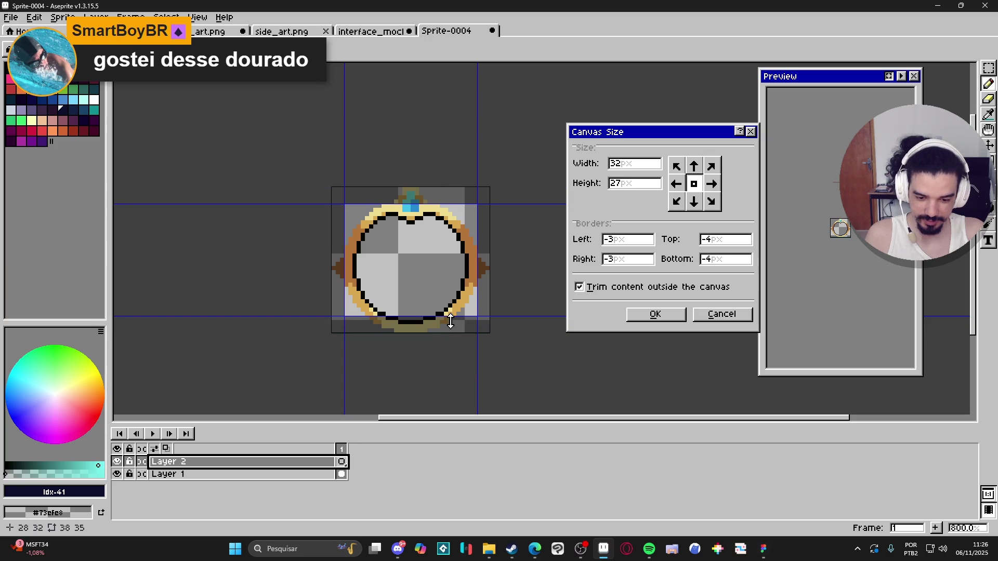
pyautogui.moveTo(451, 321); pyautogui.dragTo(453, 338)
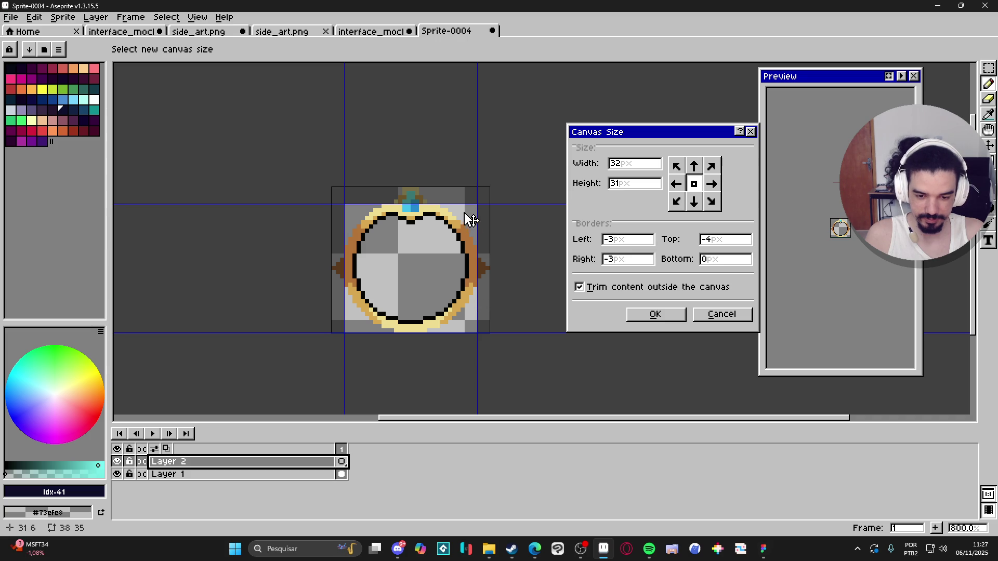
pyautogui.moveTo(452, 205); pyautogui.dragTo(442, 216)
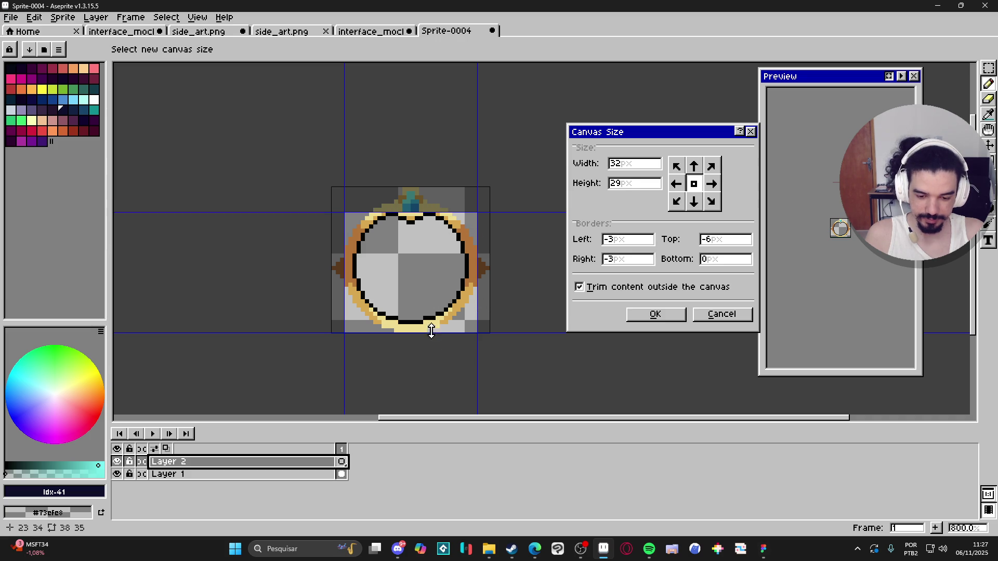
pyautogui.moveTo(438, 333); pyautogui.dragTo(469, 309)
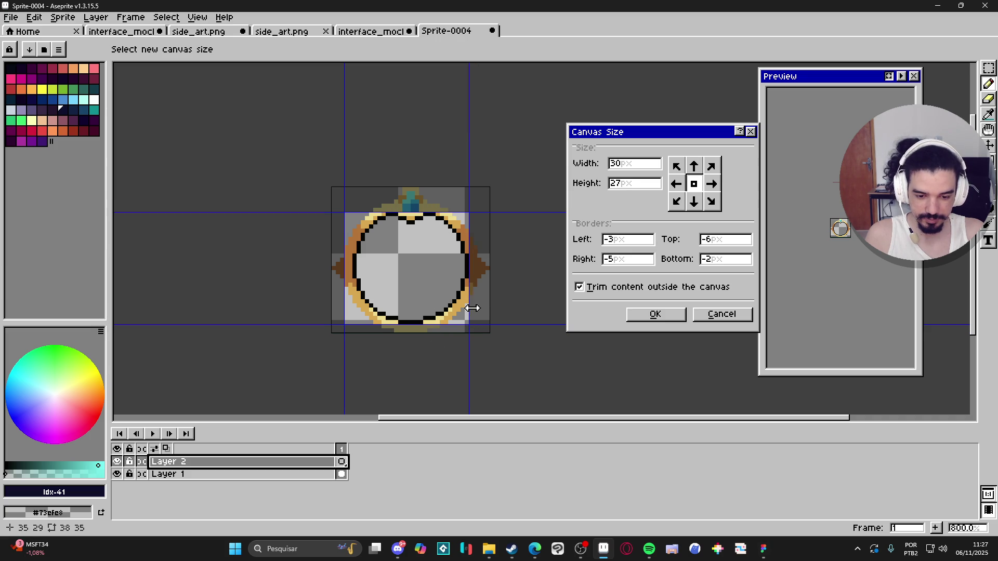
pyautogui.moveTo(345, 281); pyautogui.dragTo(354, 282)
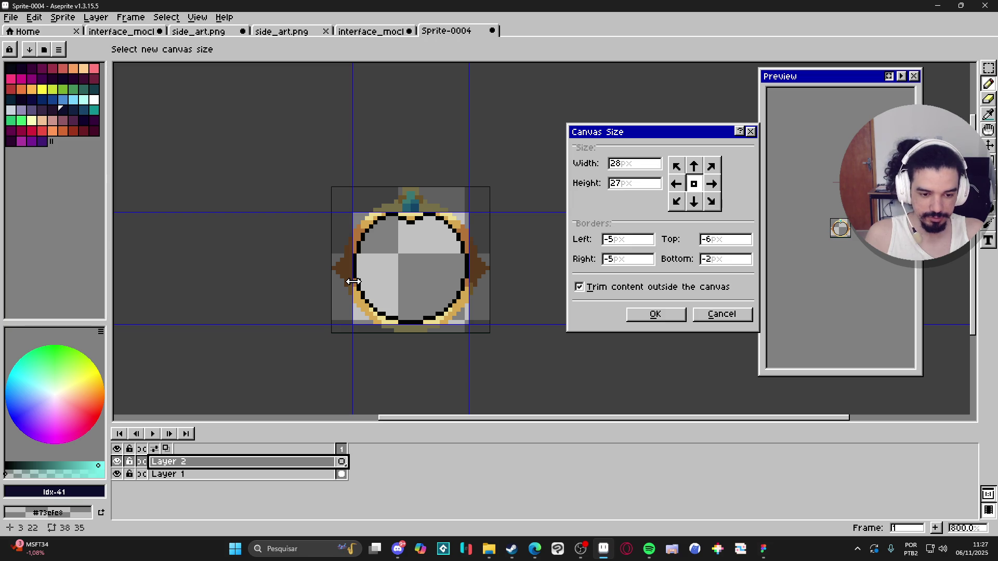
pyautogui.click(723, 315)
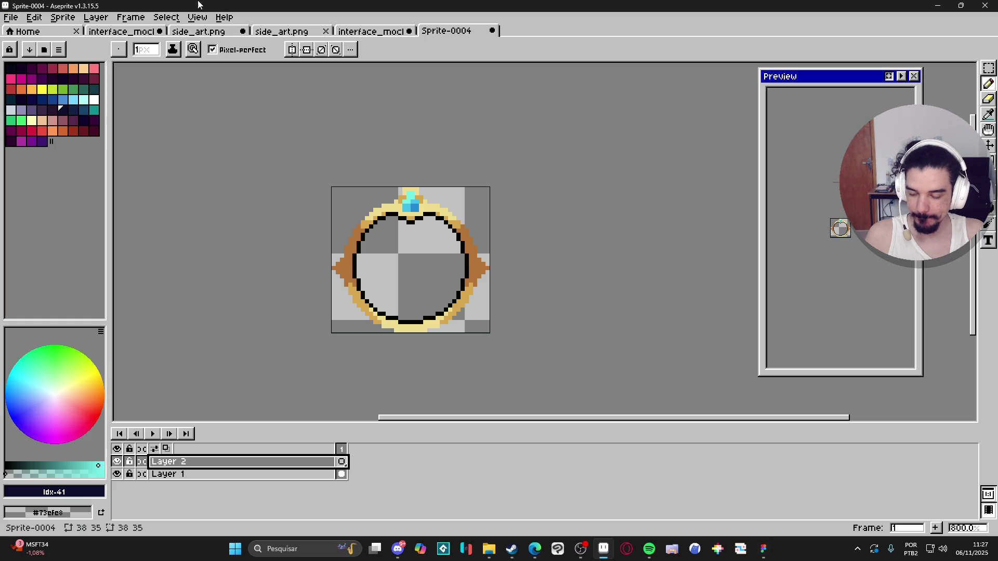
# - Open File > New and cancel the new sprite dialog
pyautogui.click(15, 17)
pyautogui.click(16, 33)
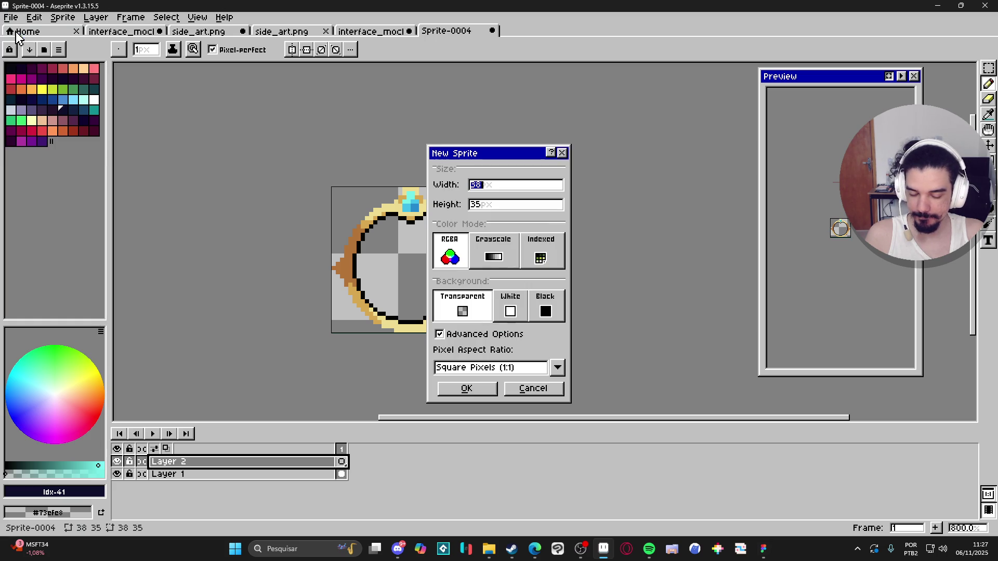
pyautogui.click(562, 153)
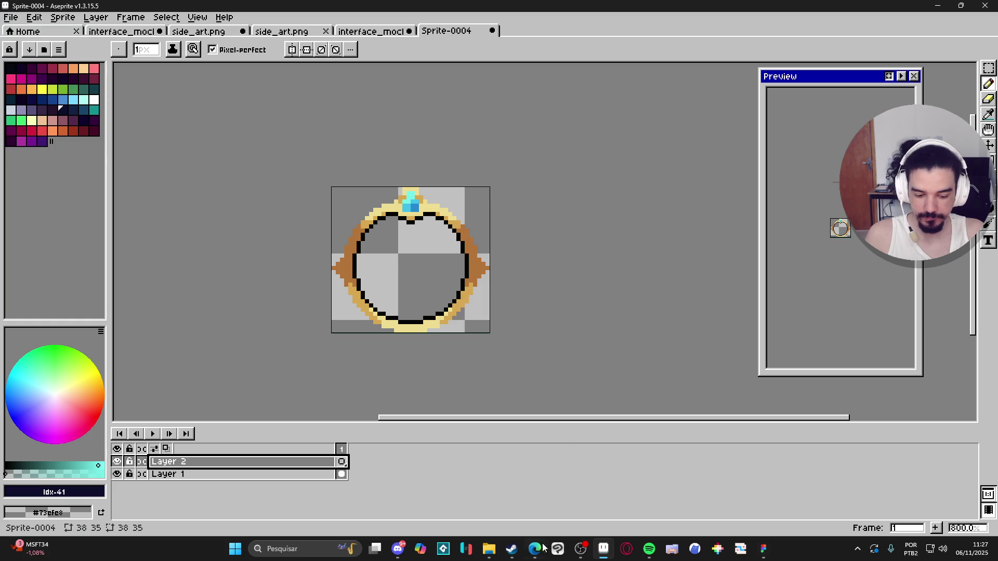
# - In the browser, search the web for 'chrono trigger sprites'
pyautogui.moveTo(535, 549)
pyautogui.click(671, 496)
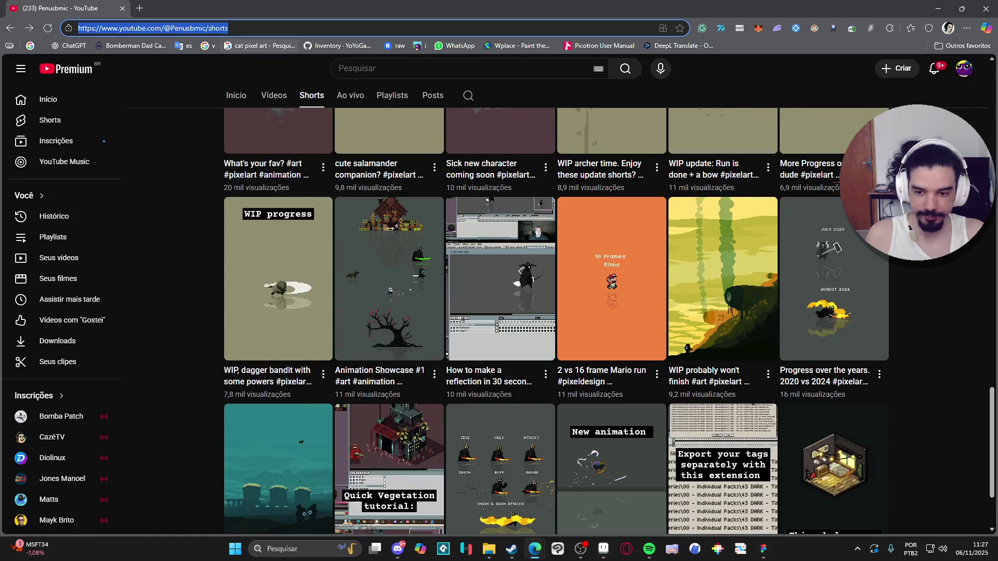
pyautogui.click(238, 28)
pyautogui.write('chrono trigger spr')
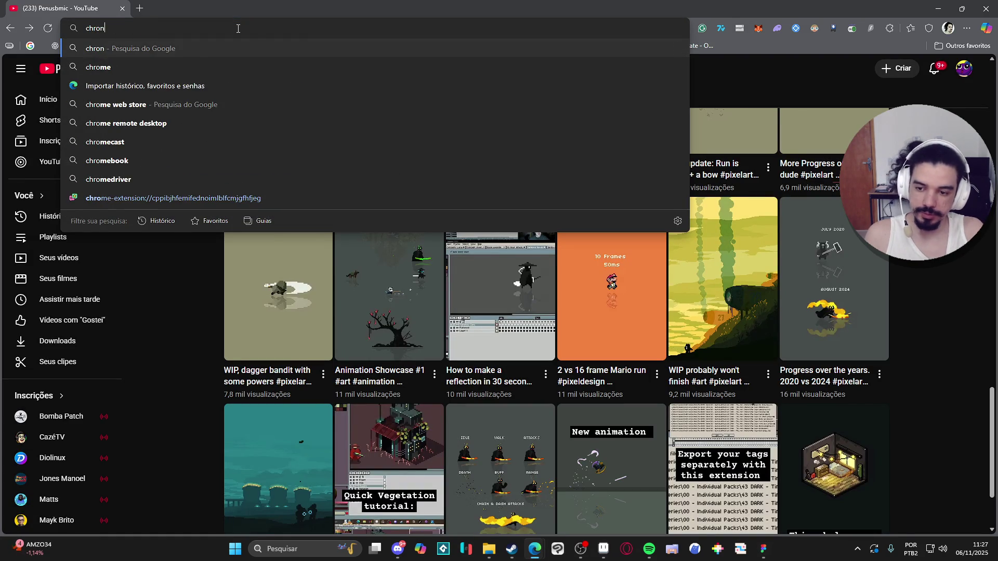
pyautogui.write('ites')
pyautogui.press('Return')
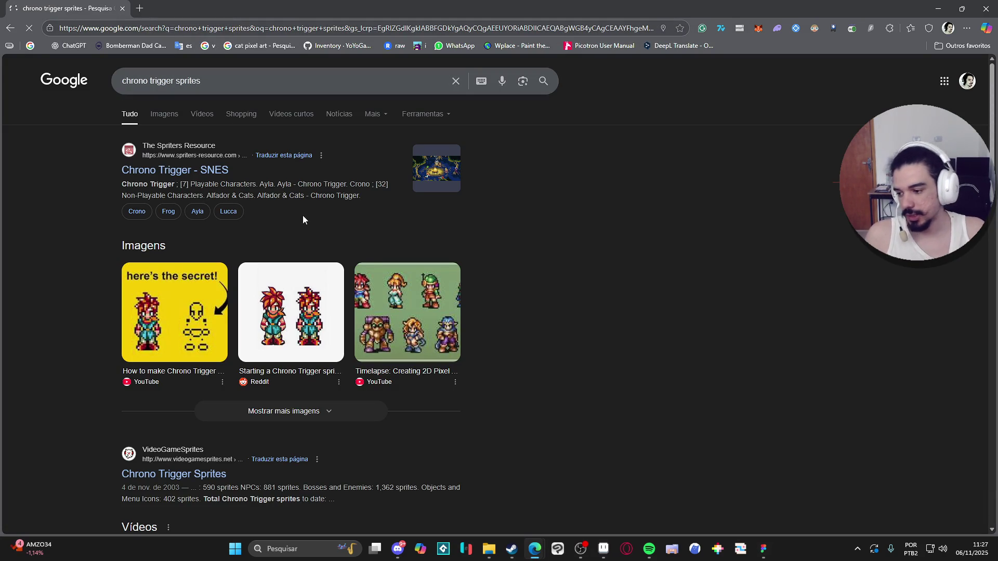
# - Open Crono's sheet on the Spriters Resource Chrono Trigger page and copy the enlarged image
pyautogui.click(158, 177)
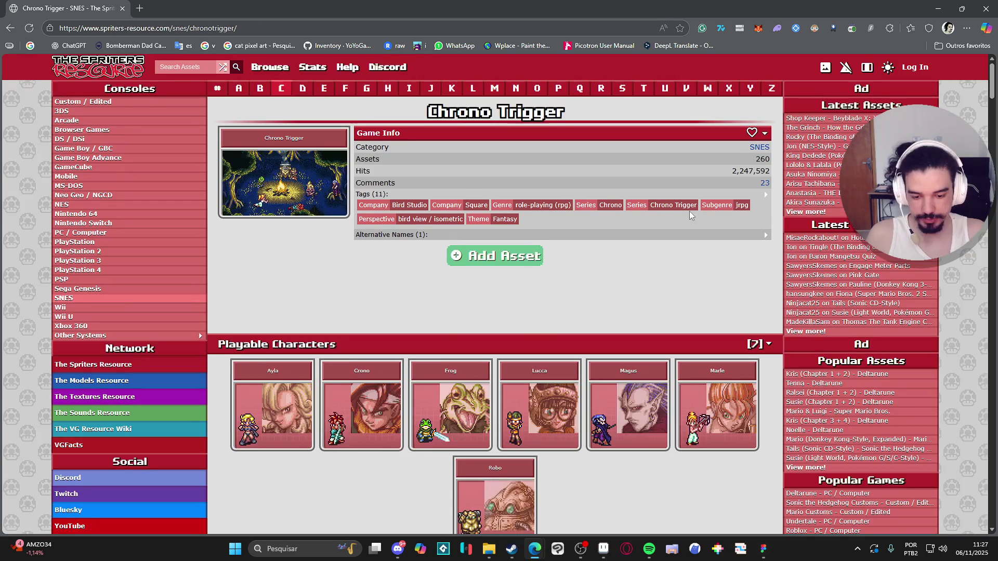
pyautogui.scroll(-1, 432, 301)
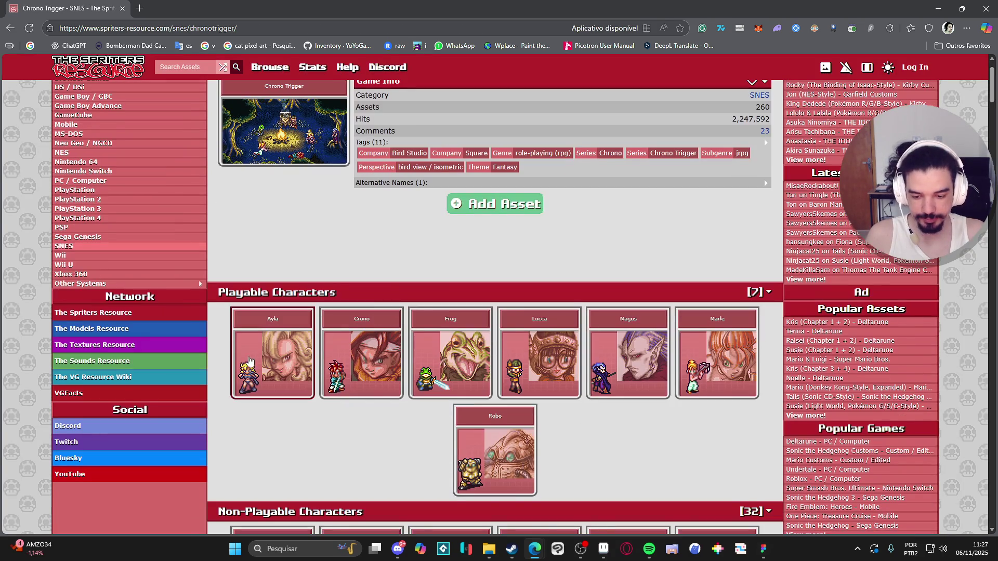
pyautogui.click(387, 384)
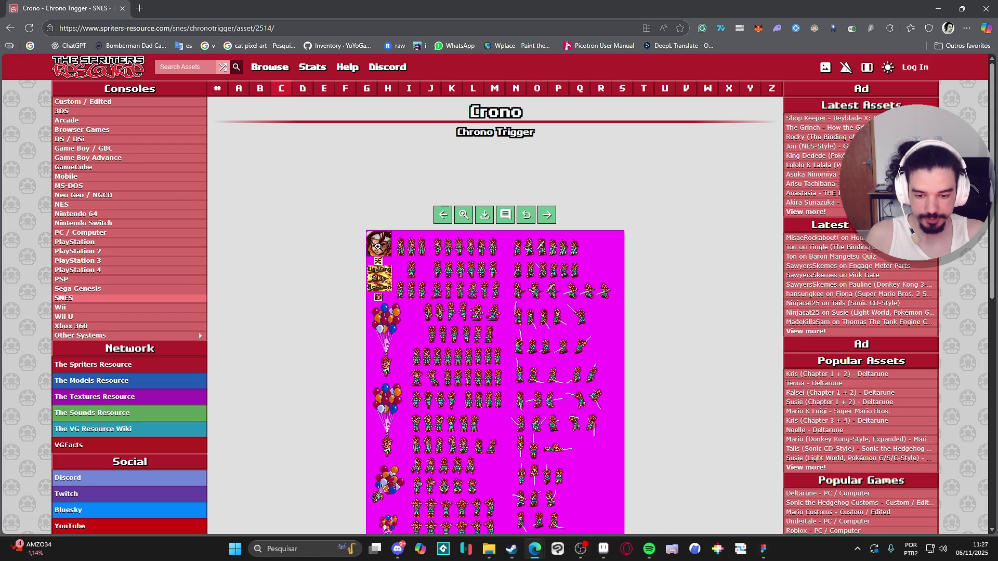
pyautogui.click(389, 245)
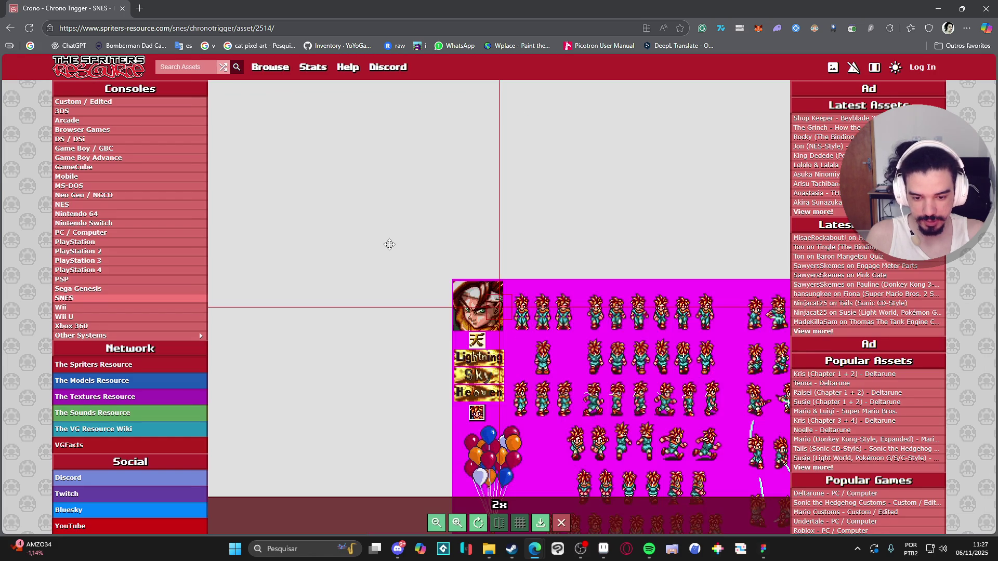
pyautogui.scroll(-1, 484, 291)
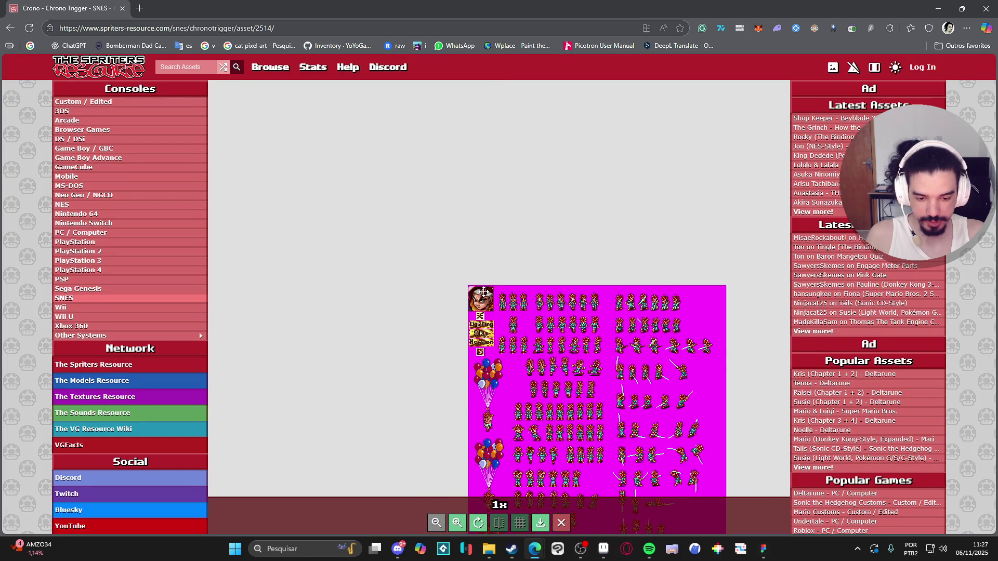
pyautogui.scroll(4, 486, 292)
pyautogui.rightClick(484, 300)
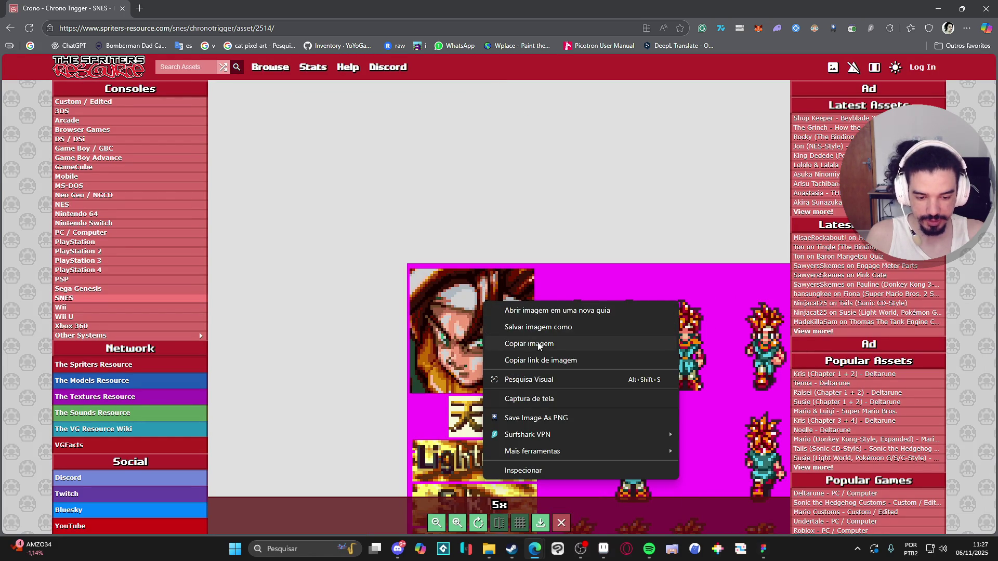
pyautogui.click(539, 343)
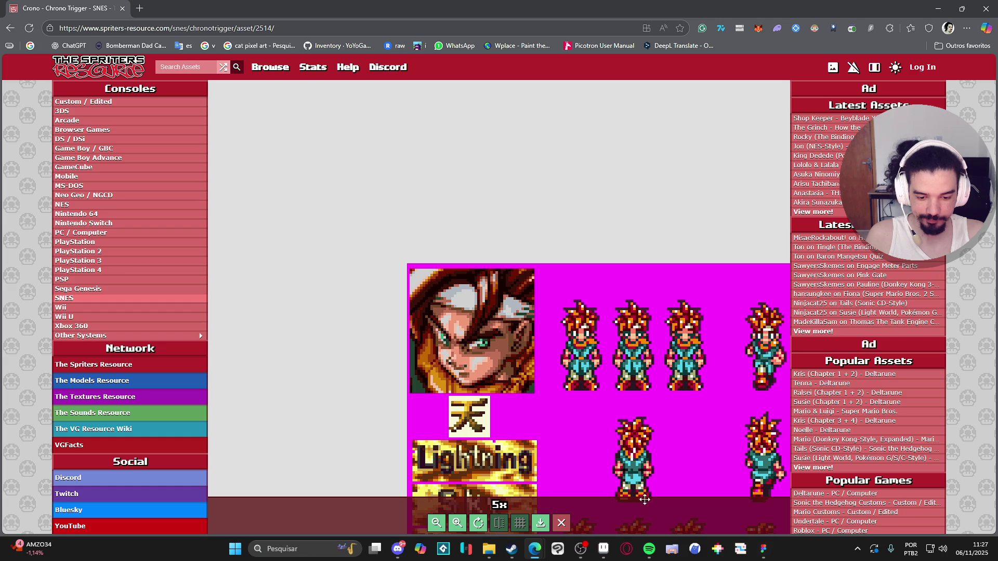
pyautogui.click(604, 549)
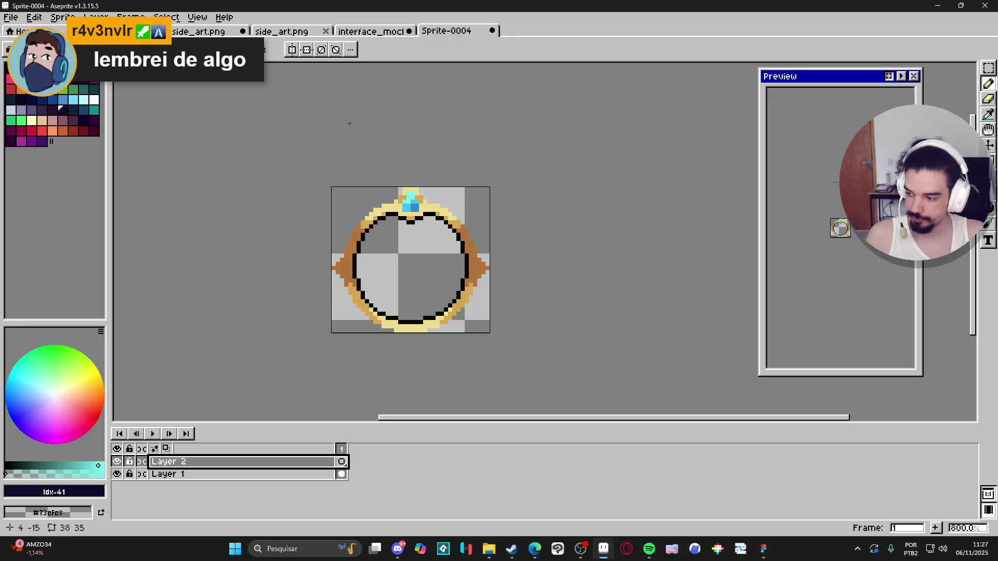
# - Create a new 497×780 sprite and paste Crono's sprite sheet into it
pyautogui.click(11, 17)
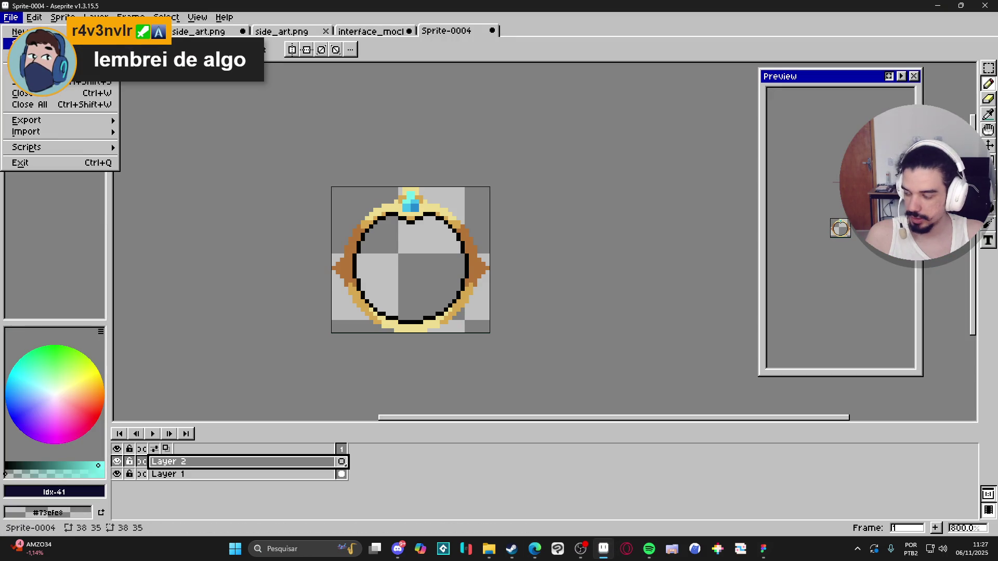
pyautogui.click(20, 31)
pyautogui.click(466, 389)
pyautogui.hotkey('ctrl', 'v')
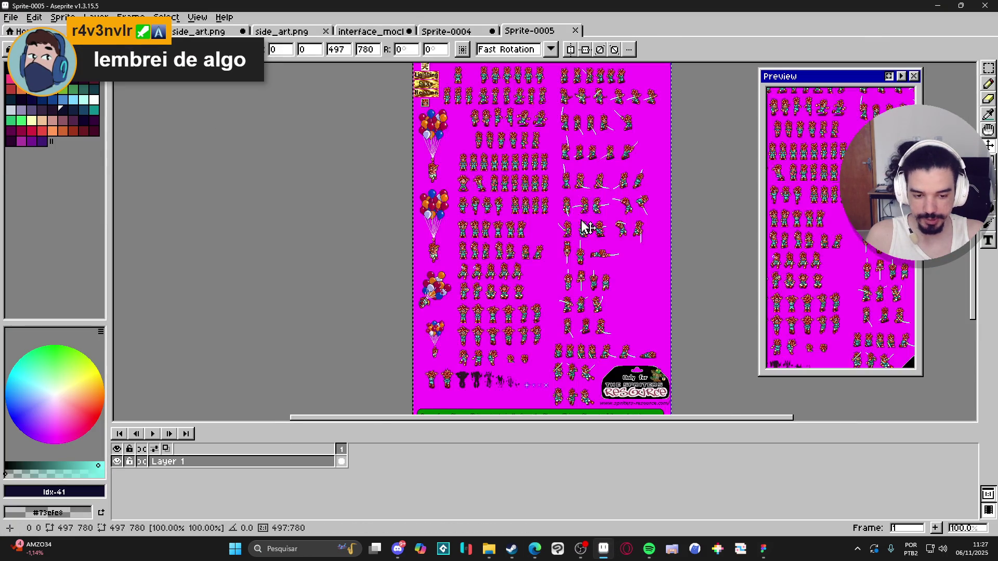
pyautogui.scroll(4, 475, 107)
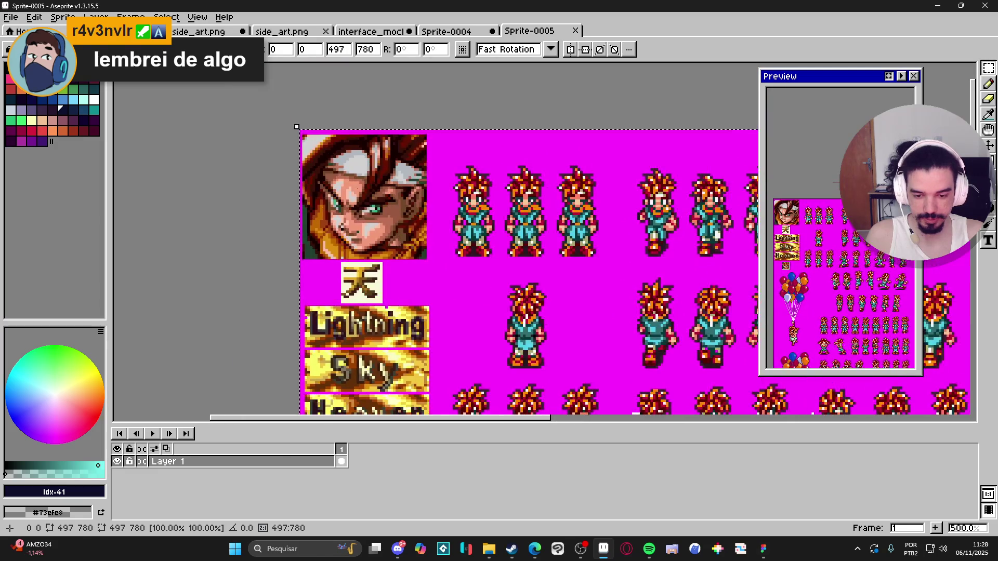
pyautogui.scroll(2, 359, 198)
pyautogui.press('Return')
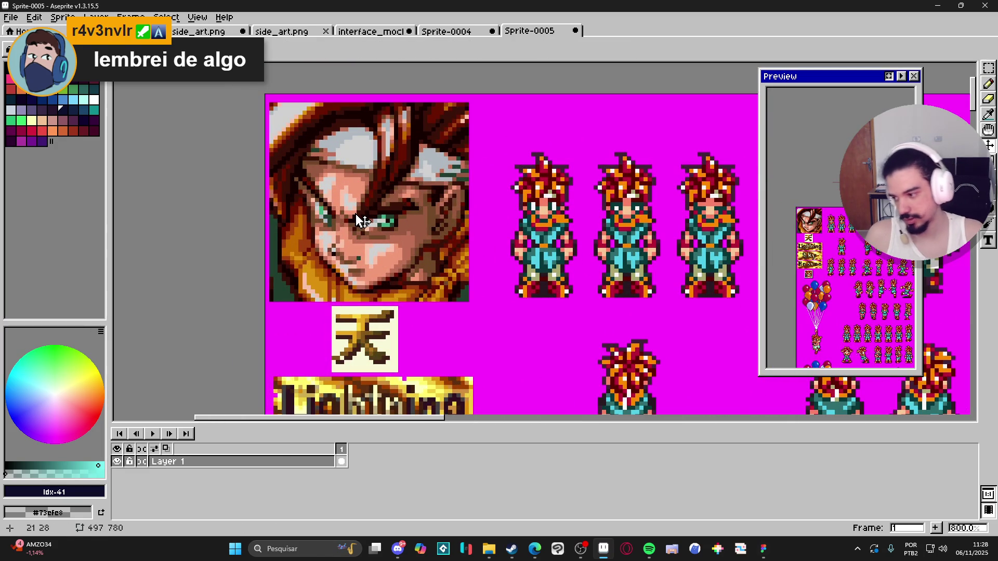
pyautogui.press('m')
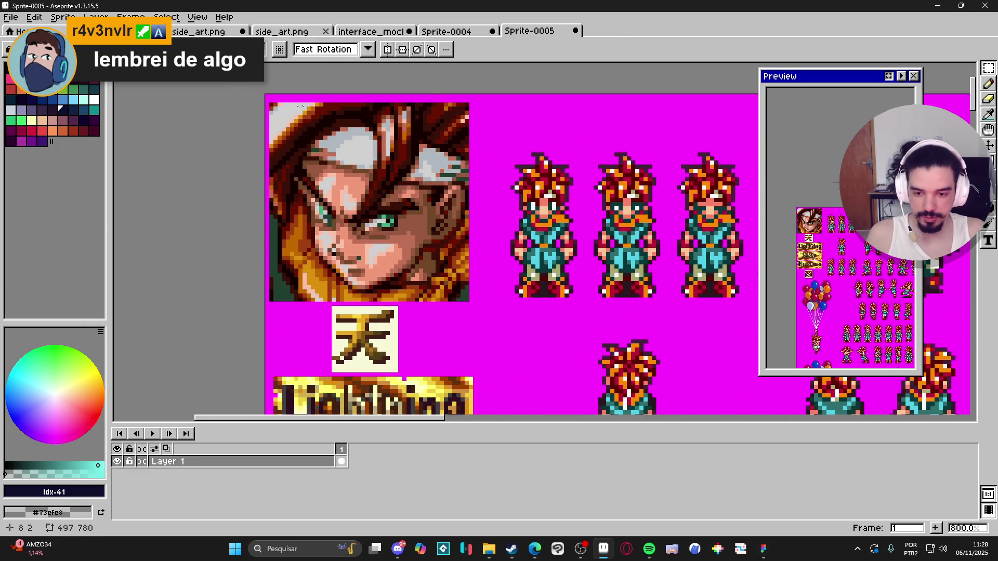